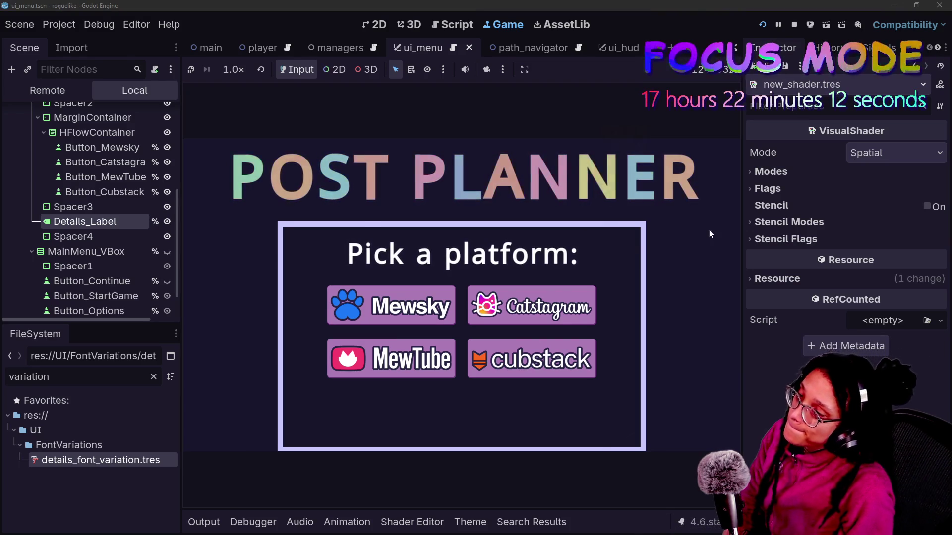
- Show the ui_menu.gd script and open Details_Label's Modulate colour, currently transparent white ffffff00
key(ctrl+F3)
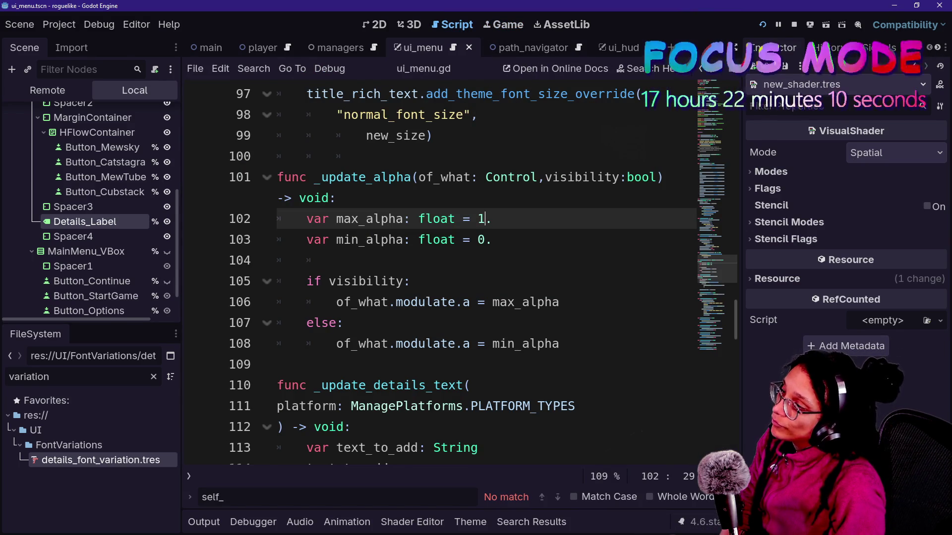
click(87, 222)
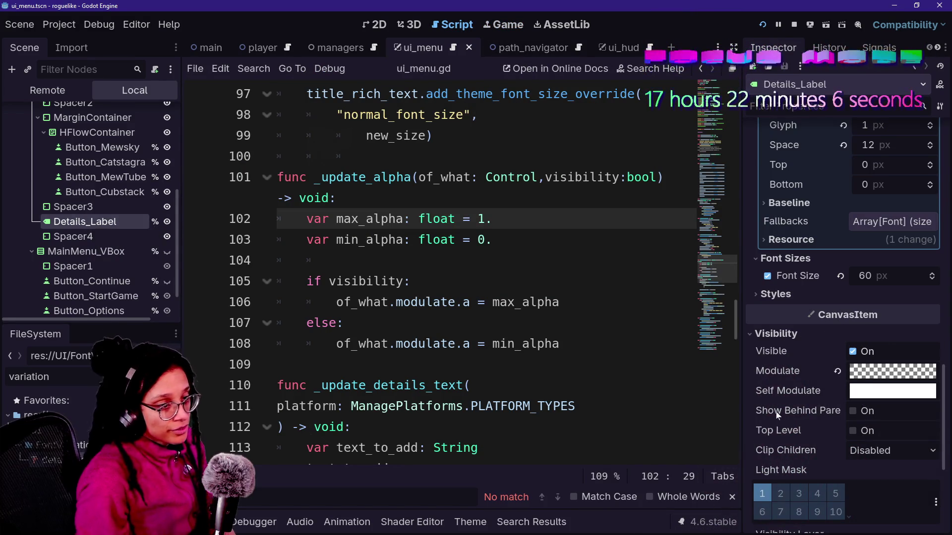
scroll(828, 217, down, 5)
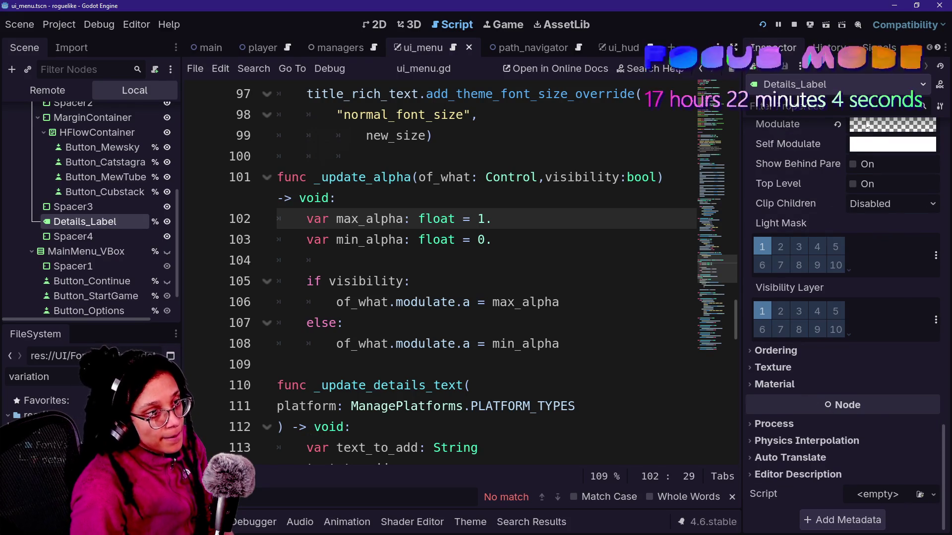
click(865, 126)
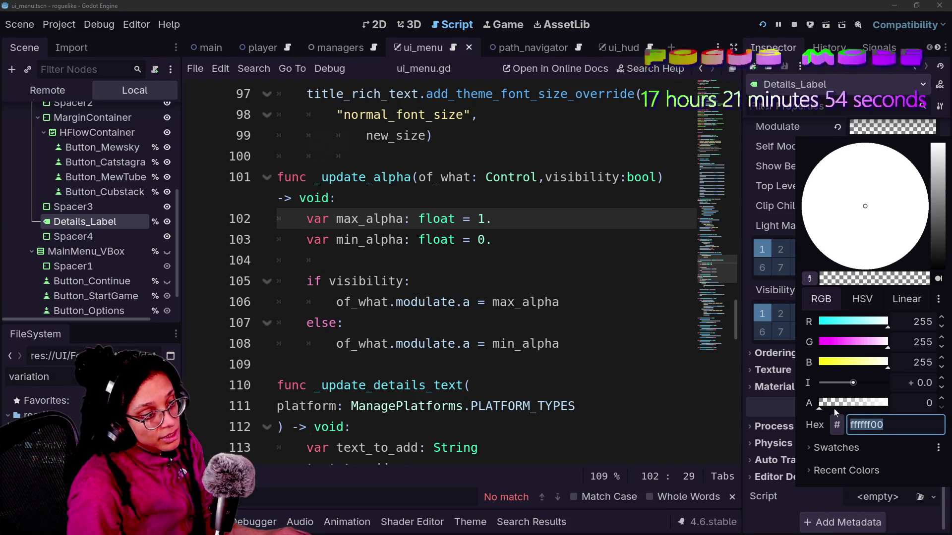
- Try the Modulate alpha slider, then trim the hex value to opaque white ffffff
drag(843, 404, 894, 405)
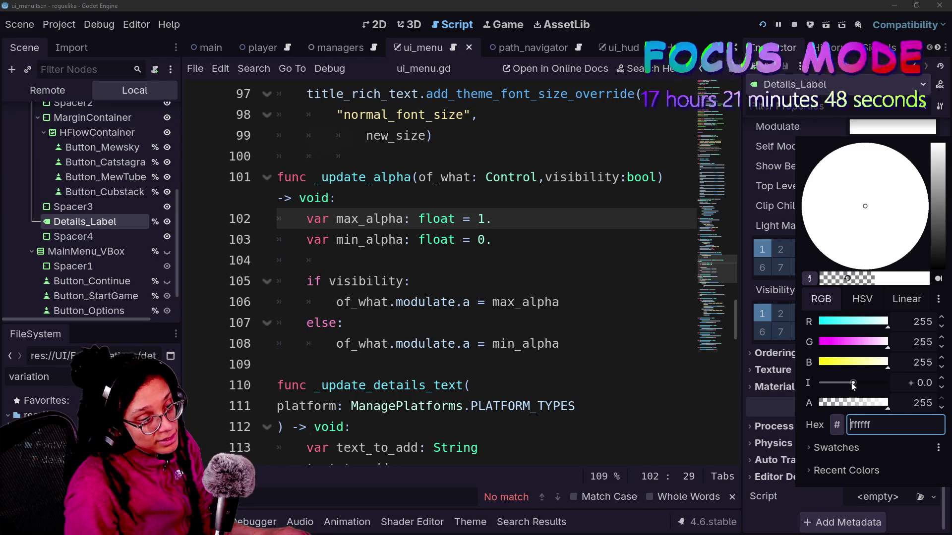
mouse_move(851, 408)
mouse_down()
mouse_move(806, 421)
mouse_move(874, 413)
mouse_up()
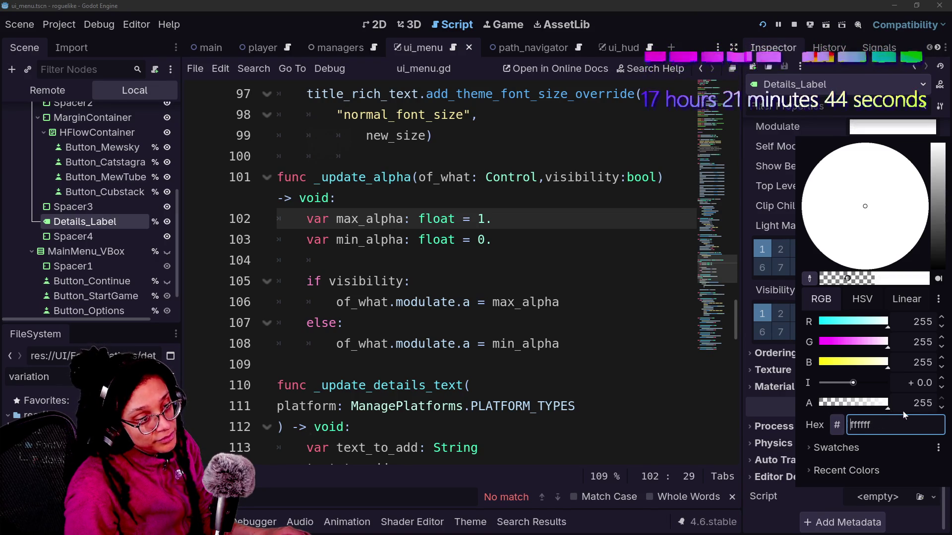
key(BackSpace)
key(BackSpace)
key(Return)
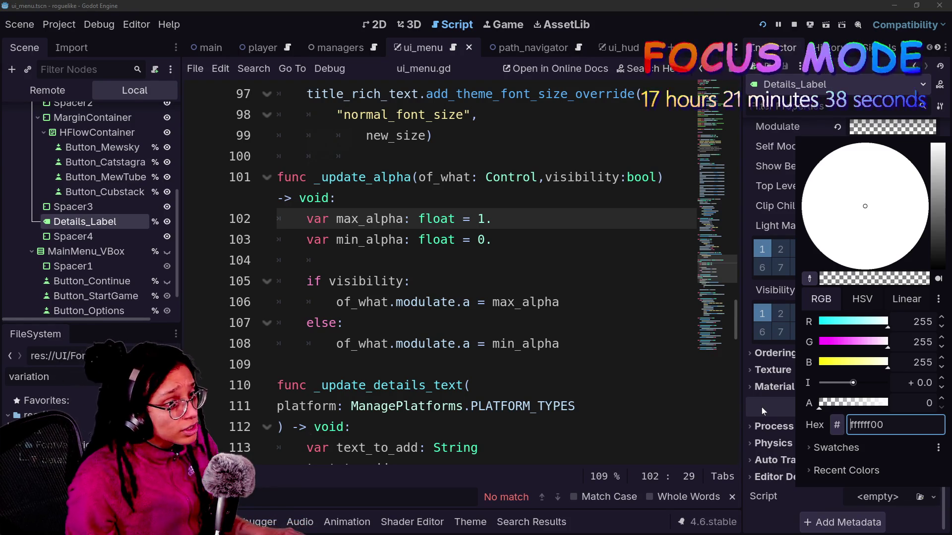
key(BackSpace)
key(BackSpace)
key(Return)
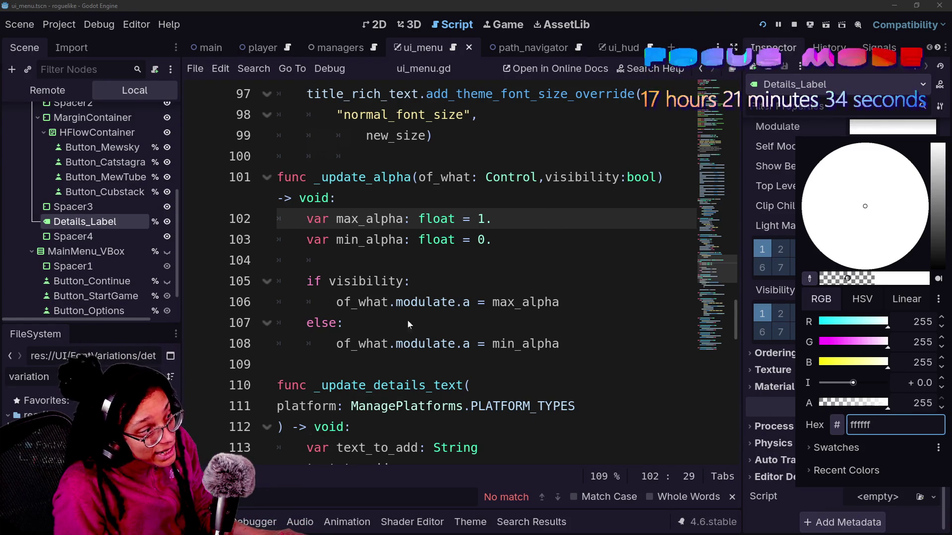
- Show the colour values in Linear form and leave Modulate alpha at 1.0
click(902, 300)
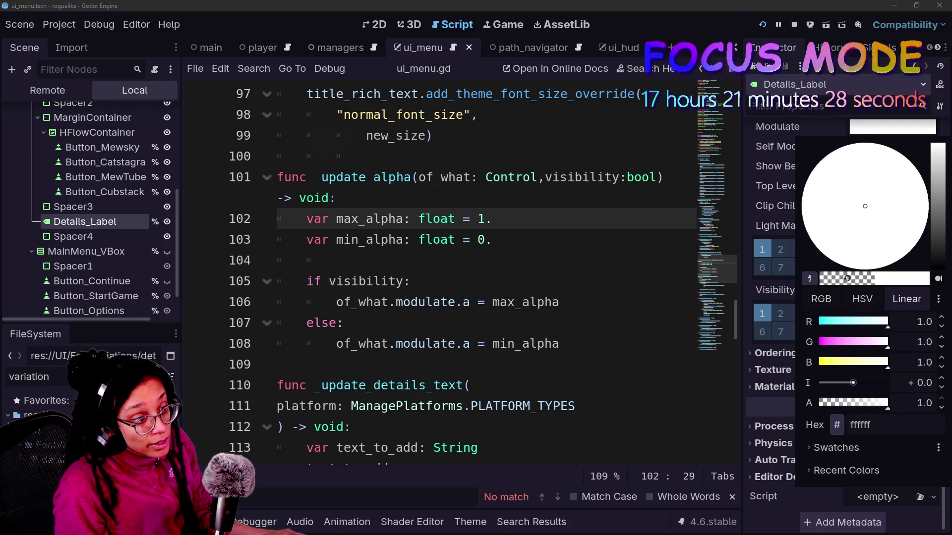
click(844, 403)
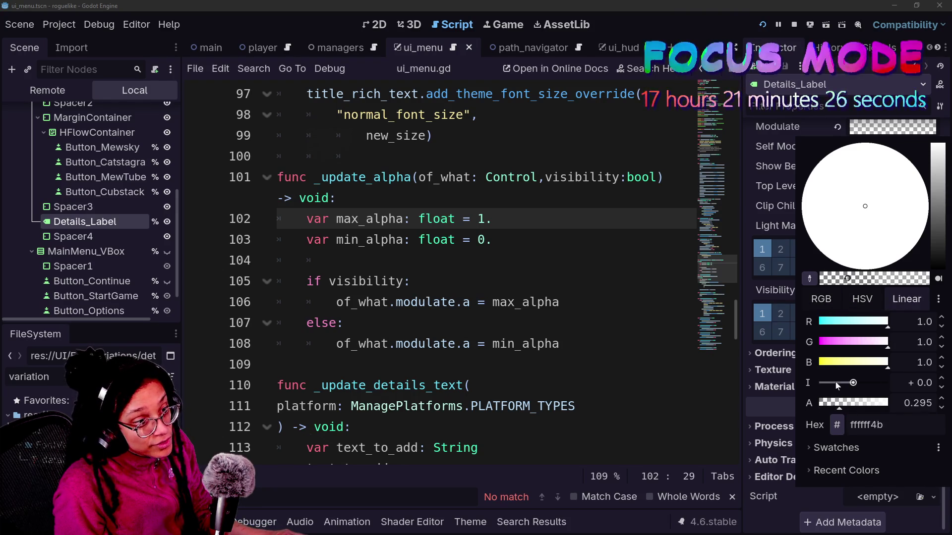
key(ctrl+z)
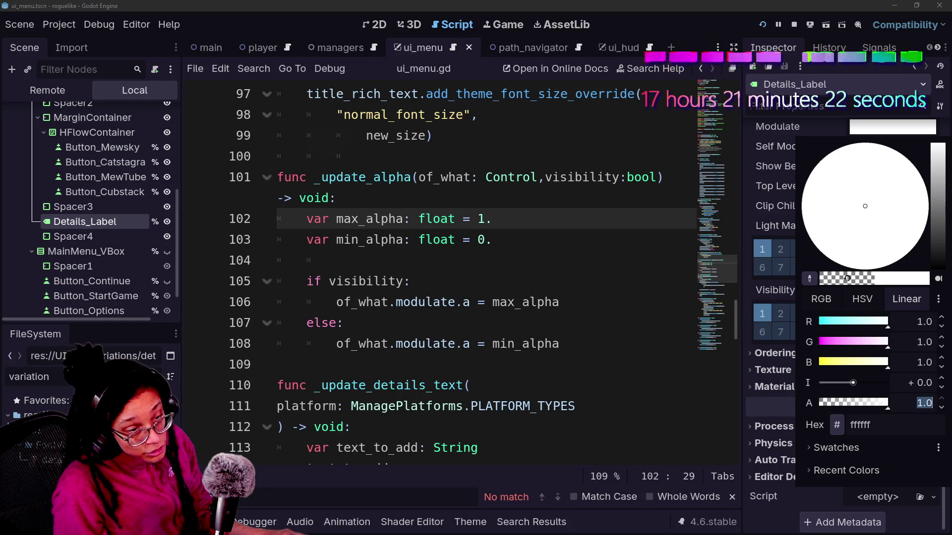
mouse_move(887, 403)
mouse_down()
mouse_move(789, 398)
mouse_move(887, 403)
mouse_up()
click(917, 403)
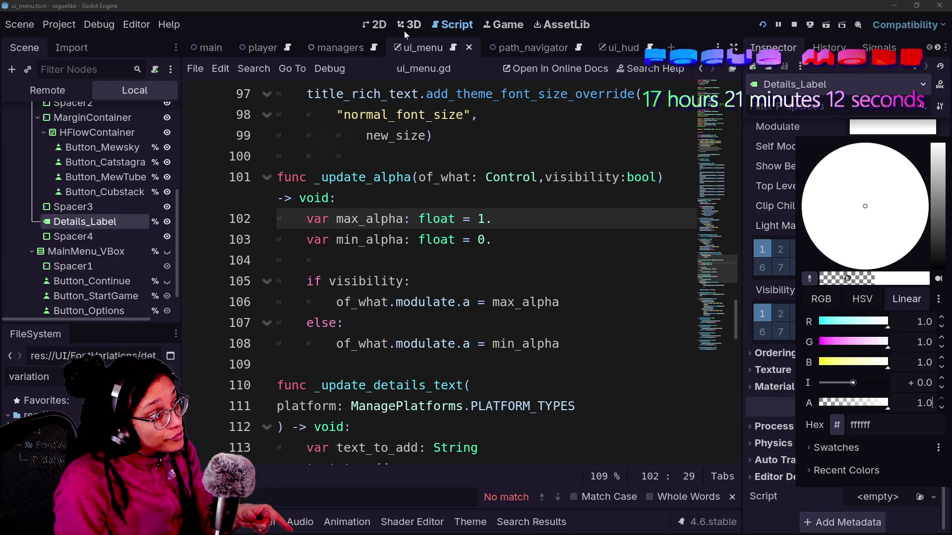
click(379, 24)
click(379, 24)
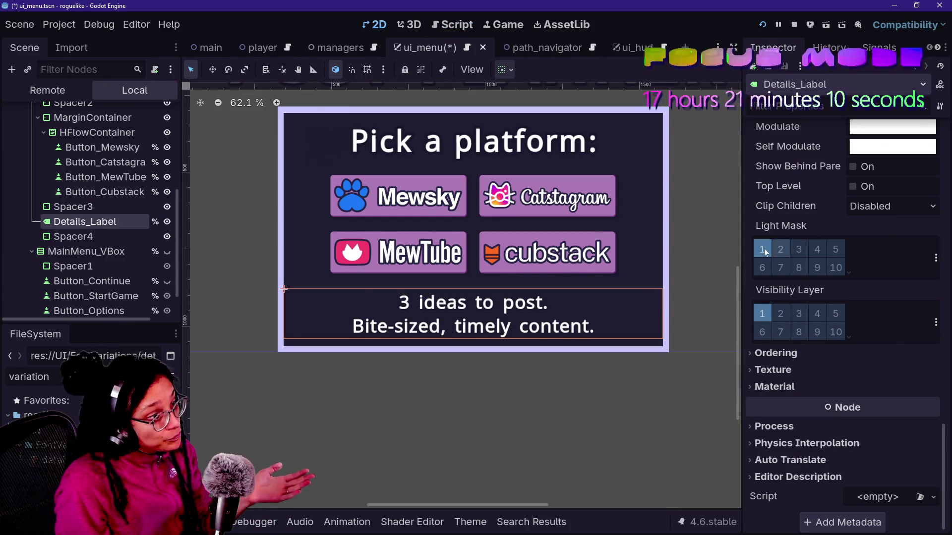
- On Details_Label, expand Ordering and check Self Modulate's alpha, leaving it unchanged
click(86, 252)
click(85, 221)
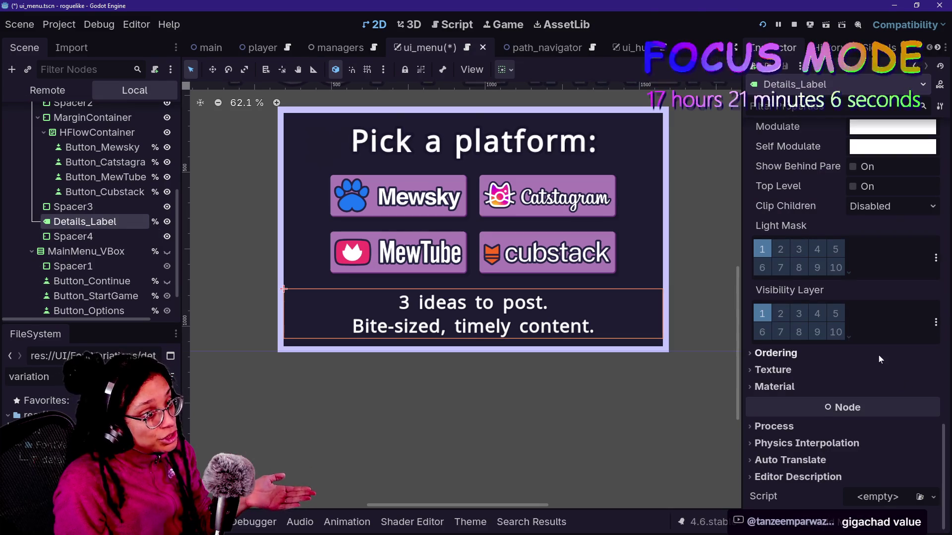
click(881, 350)
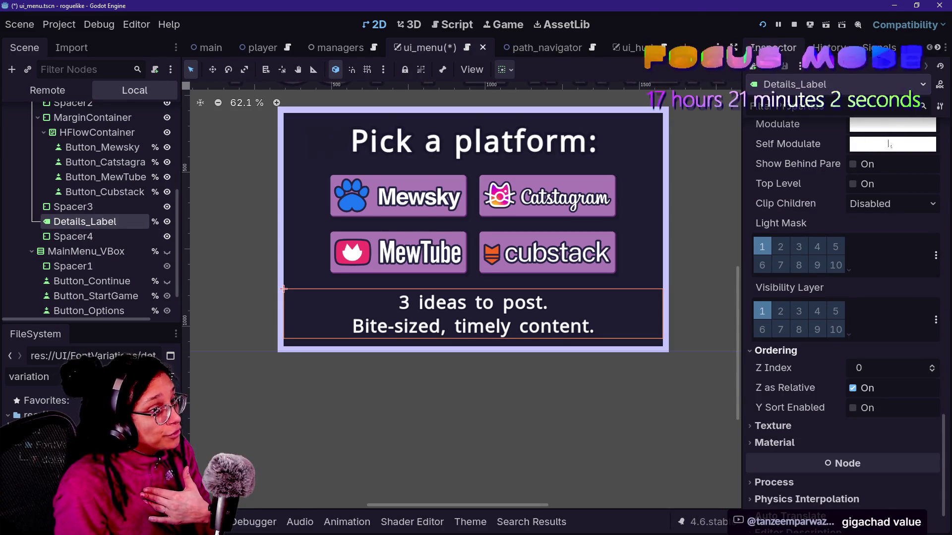
click(851, 145)
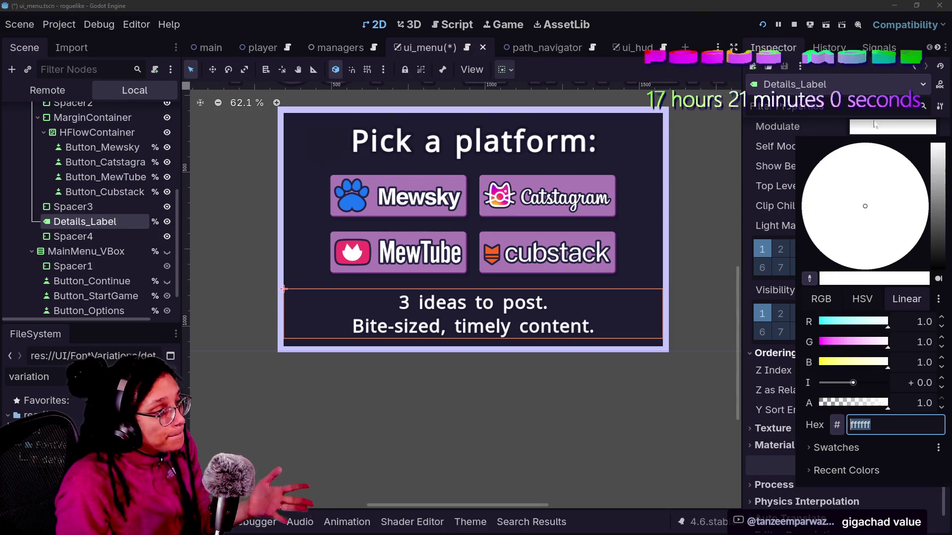
key(shift+Tab)
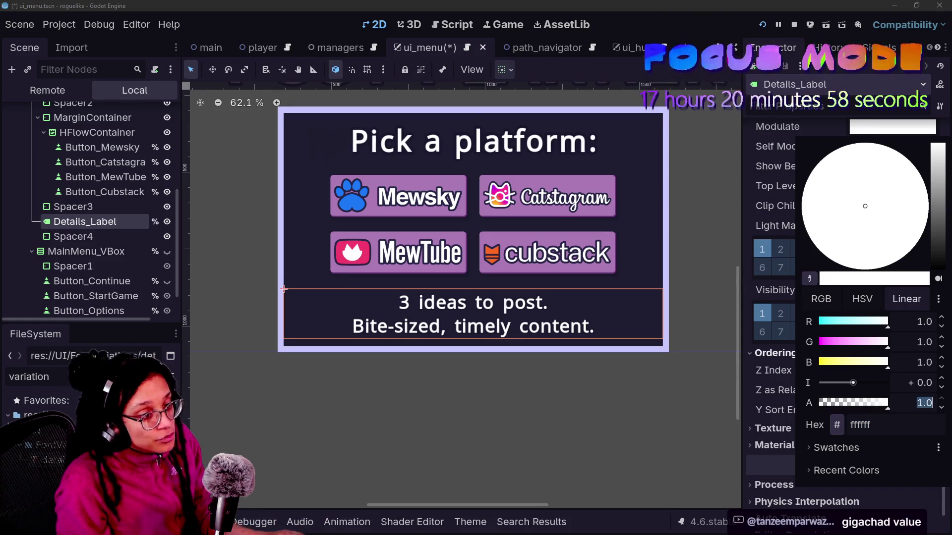
text(200)
key(Return)
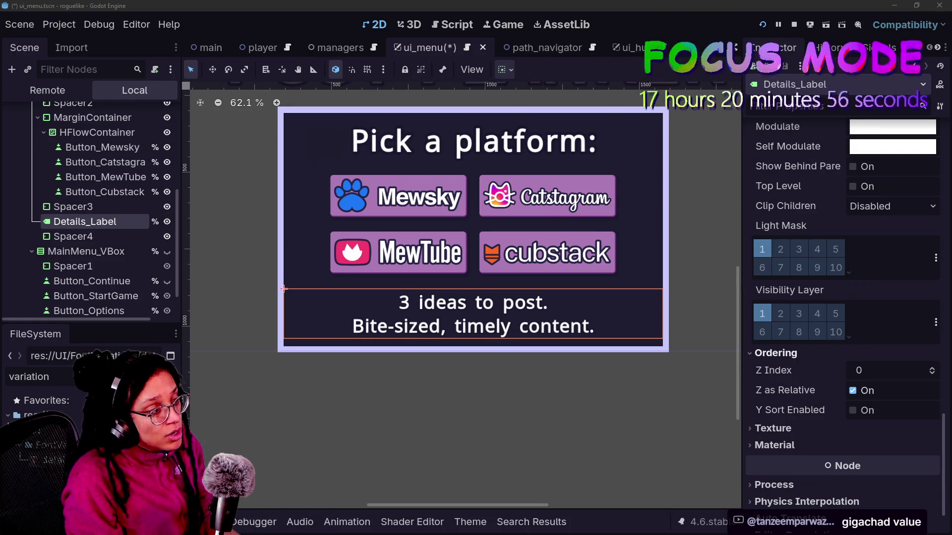
click(903, 147)
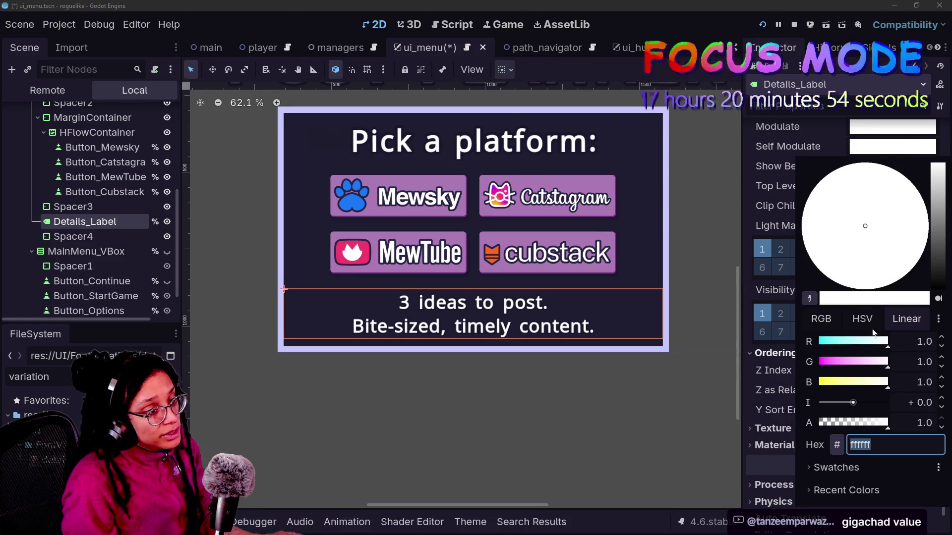
click(915, 110)
- Test Modulate alpha with the spin arrows and slider, keeping it at 1.0
click(914, 127)
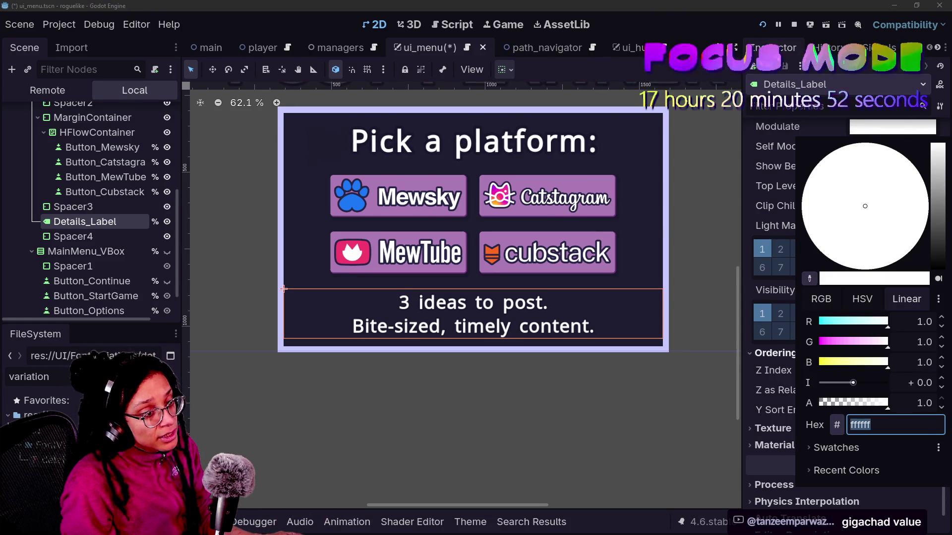
click(941, 407)
click(941, 407)
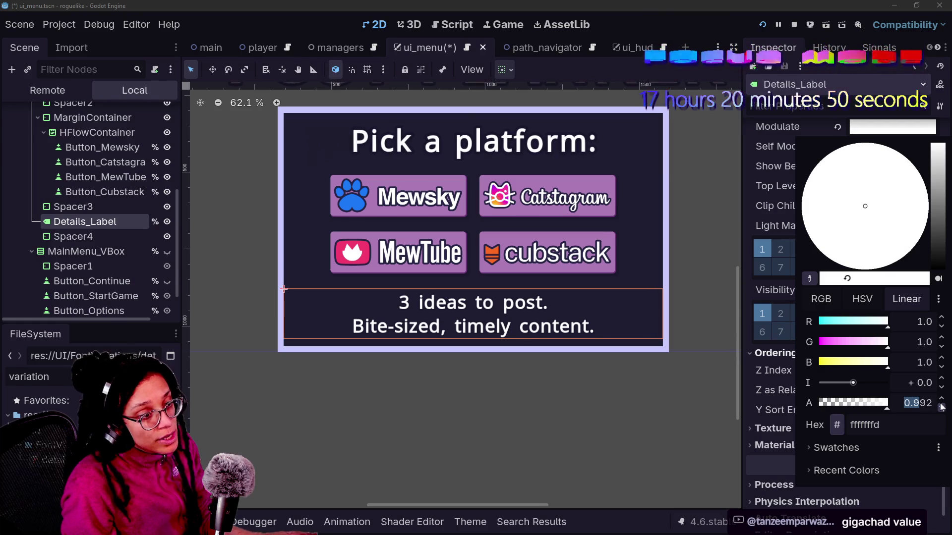
click(941, 407)
click(941, 400)
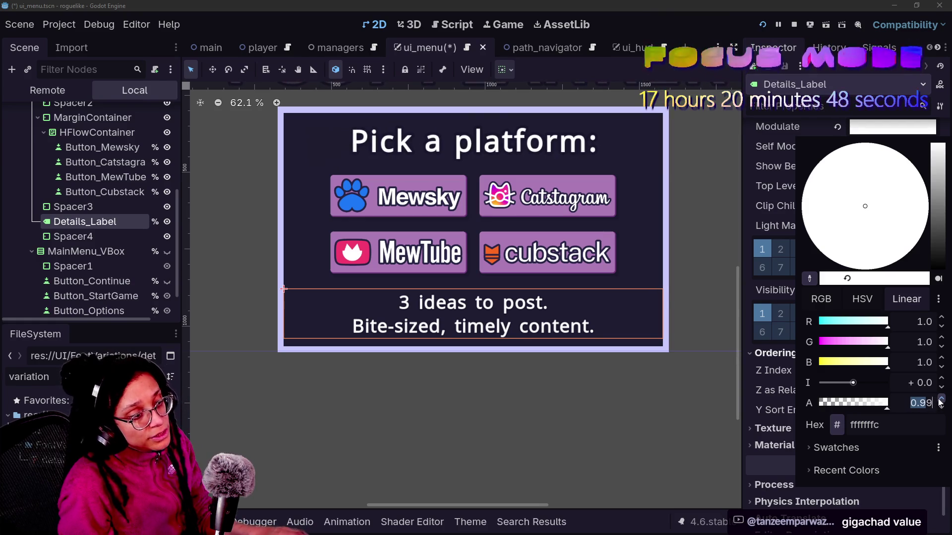
click(940, 399)
mouse_move(886, 403)
mouse_down()
mouse_move(801, 409)
mouse_move(887, 403)
mouse_up()
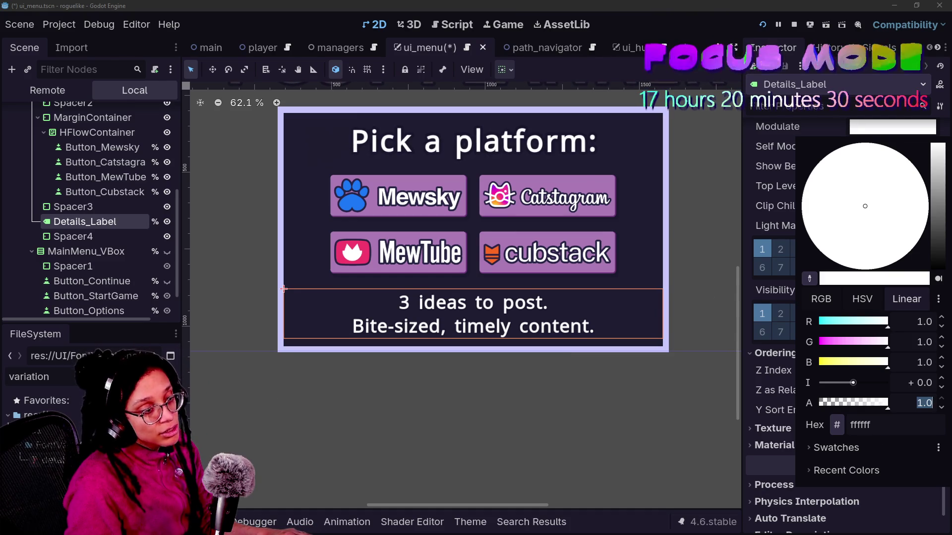
click(916, 403)
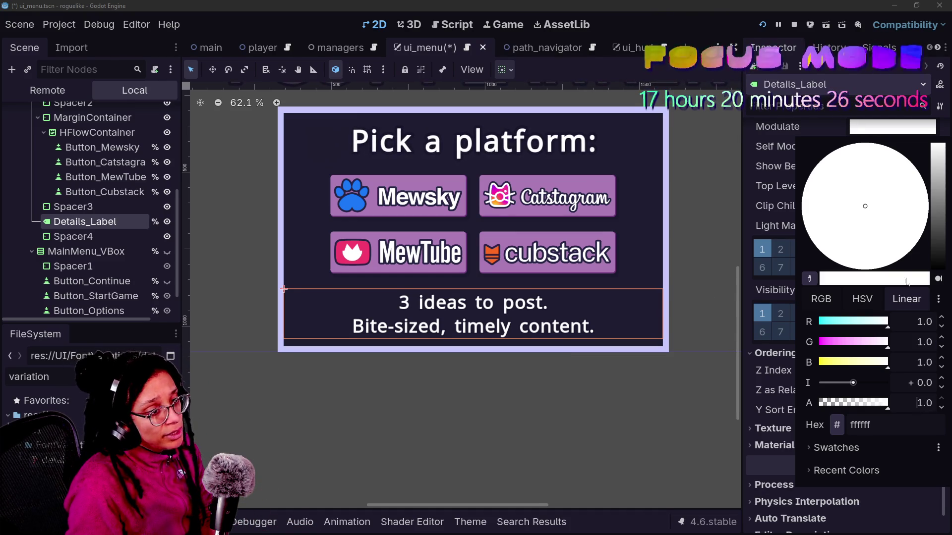
click(937, 299)
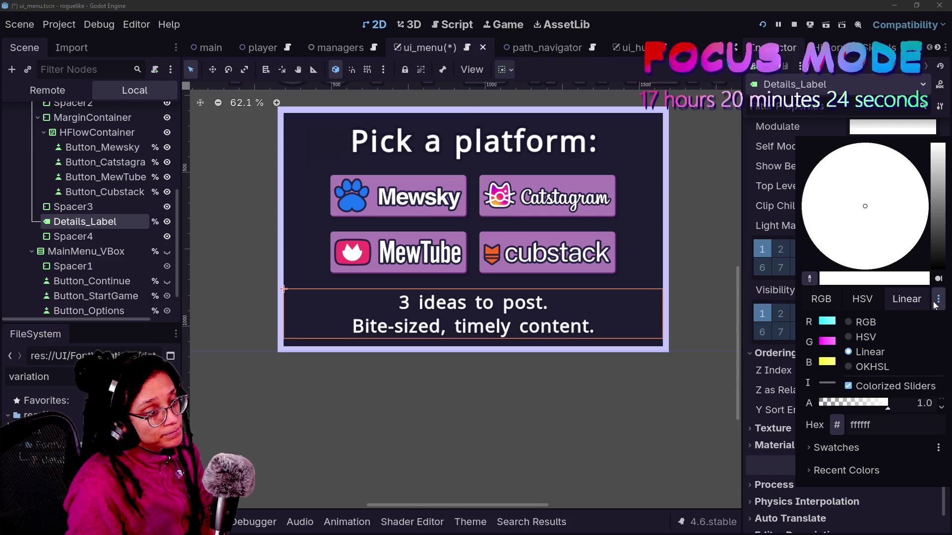
click(935, 303)
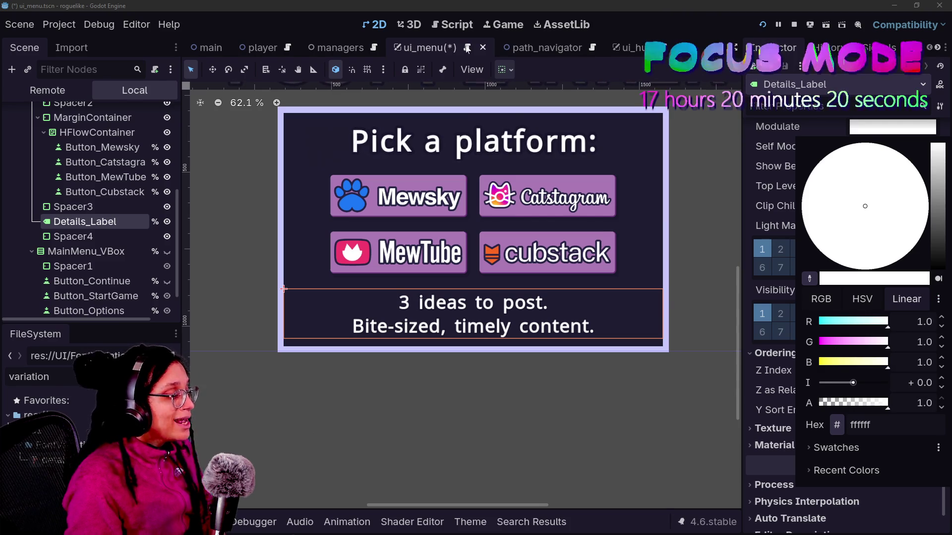
click(460, 20)
click(461, 25)
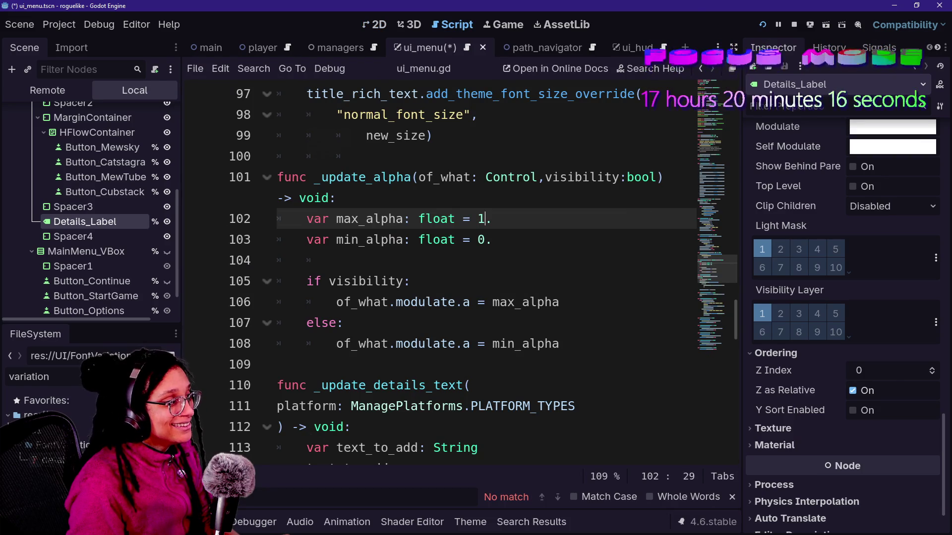
- Save the ui_menu scene and redo the Set modulate change from the edit history
key(ctrl+s)
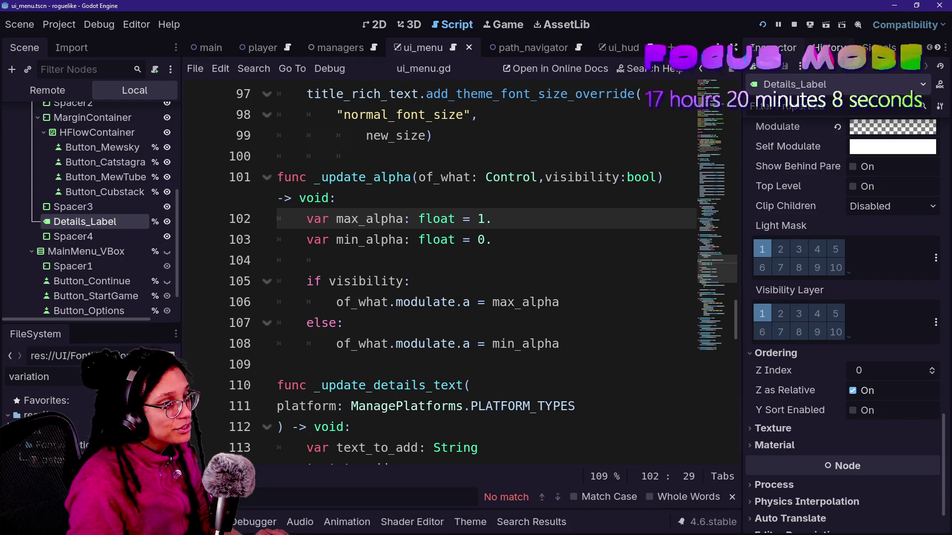
click(827, 48)
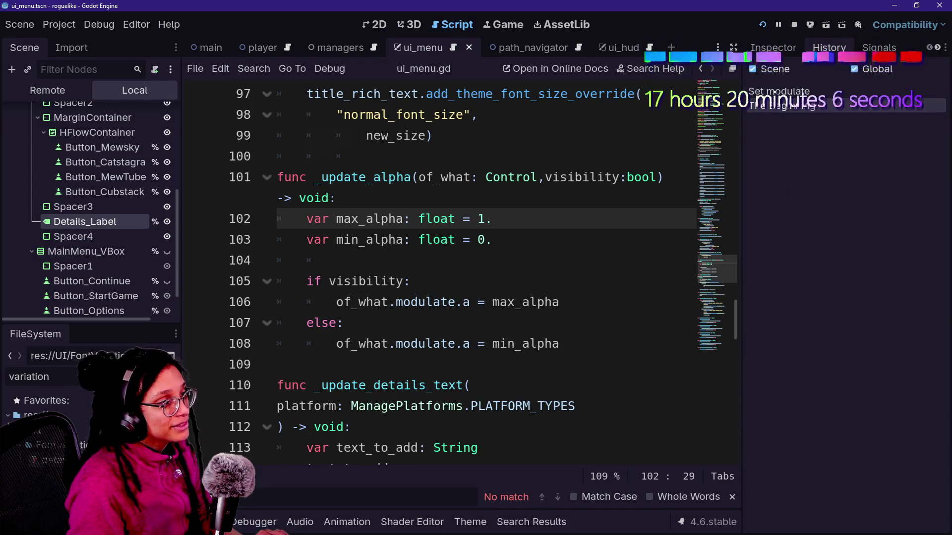
key(ctrl+shift+z)
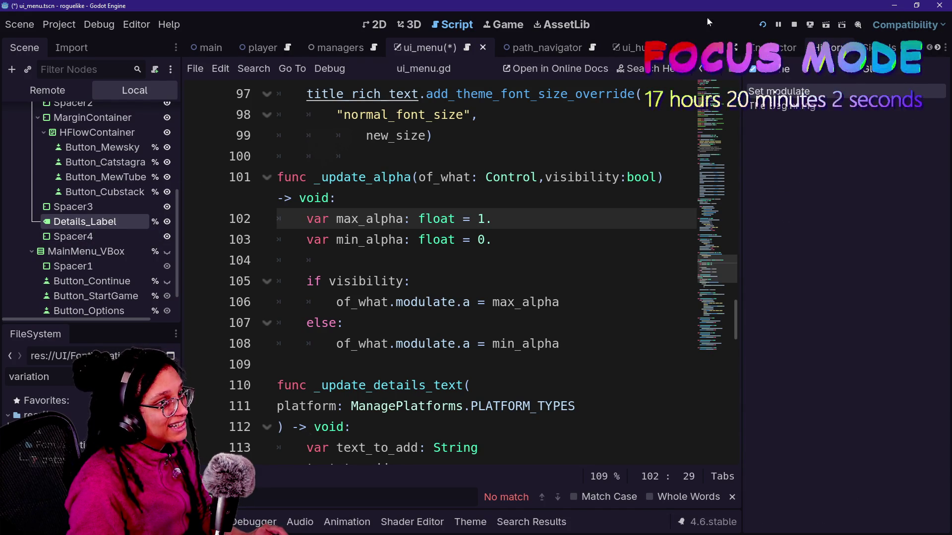
- Stop the running game, select Details_Label, save, and redo the modulate change
click(793, 27)
click(74, 186)
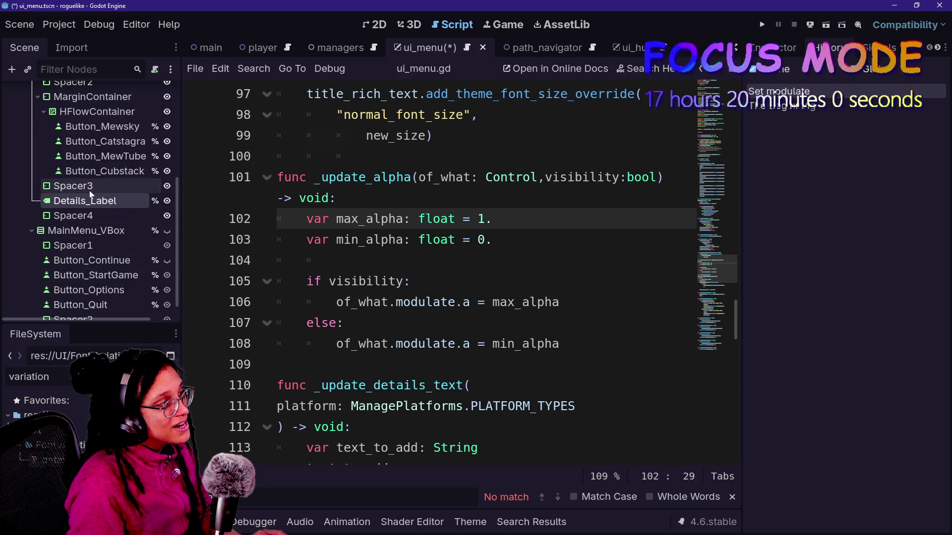
click(92, 201)
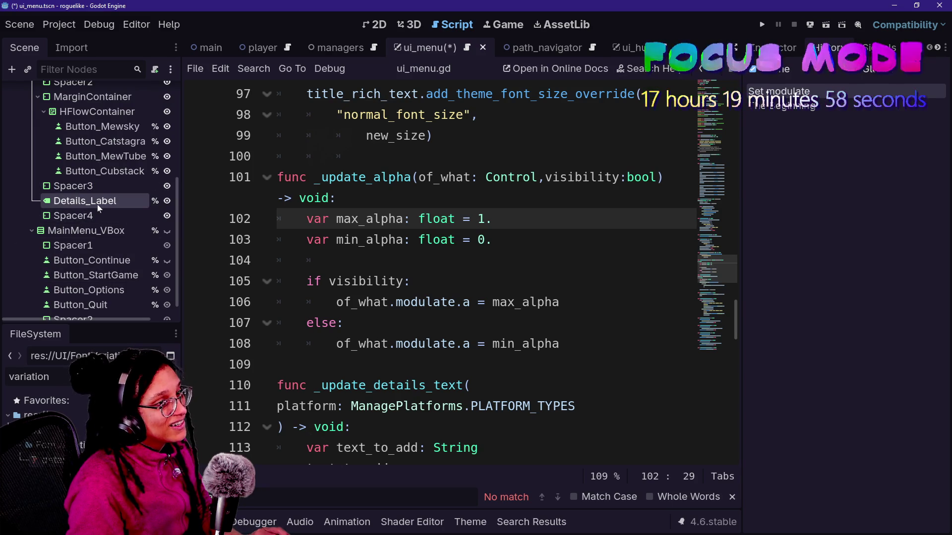
key(ctrl+s)
key(ctrl+shift+z)
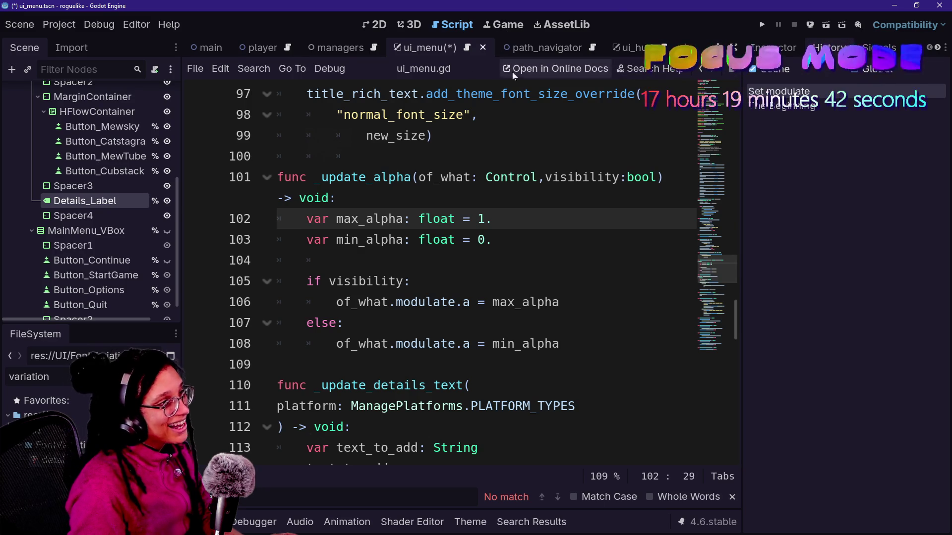
click(378, 24)
- Paste a copy of the title rich-text node and move it beside Details_Label
click(109, 186)
scroll(110, 190, up, 2)
scroll(108, 190, up, 2)
click(99, 123)
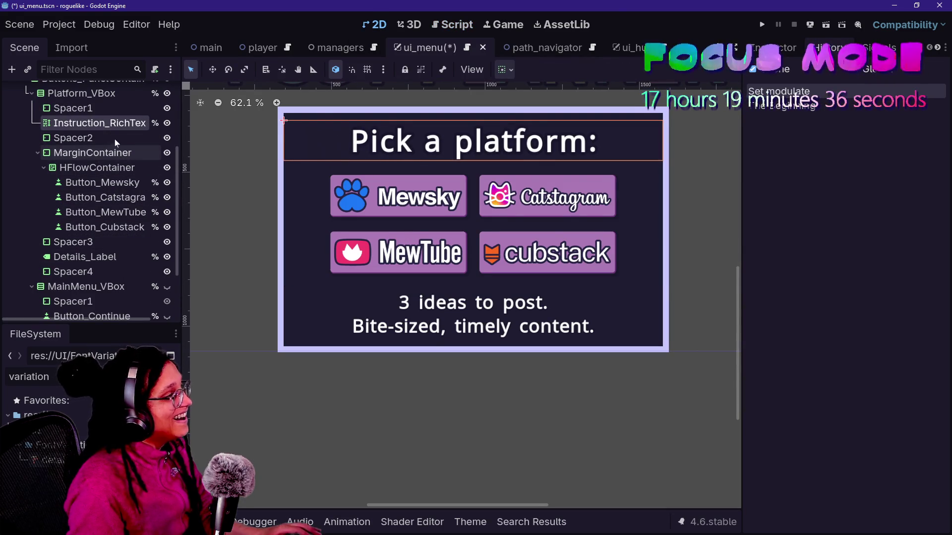
key(ctrl+v)
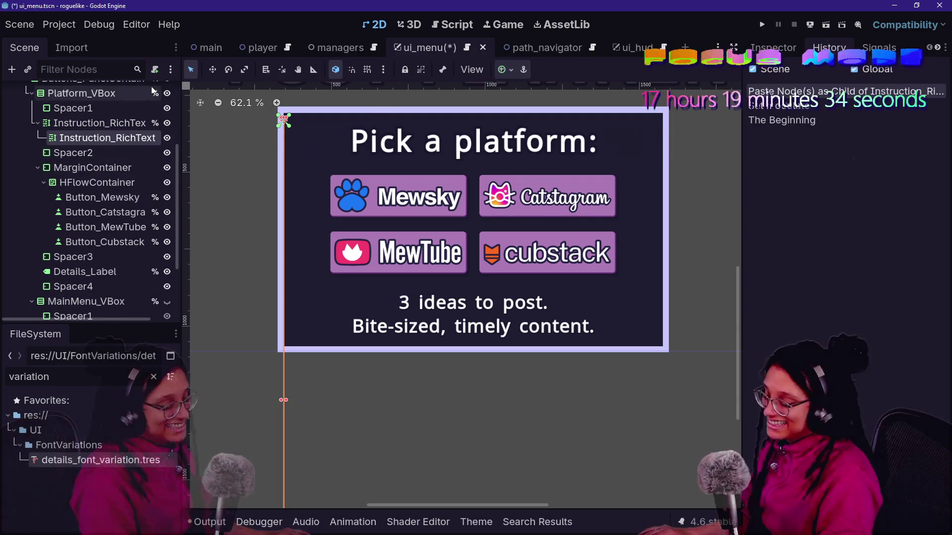
mouse_move(98, 130)
mouse_down()
mouse_move(99, 225)
mouse_move(134, 273)
mouse_move(134, 321)
mouse_move(124, 245)
mouse_move(131, 150)
mouse_move(119, 235)
mouse_move(119, 221)
mouse_up()
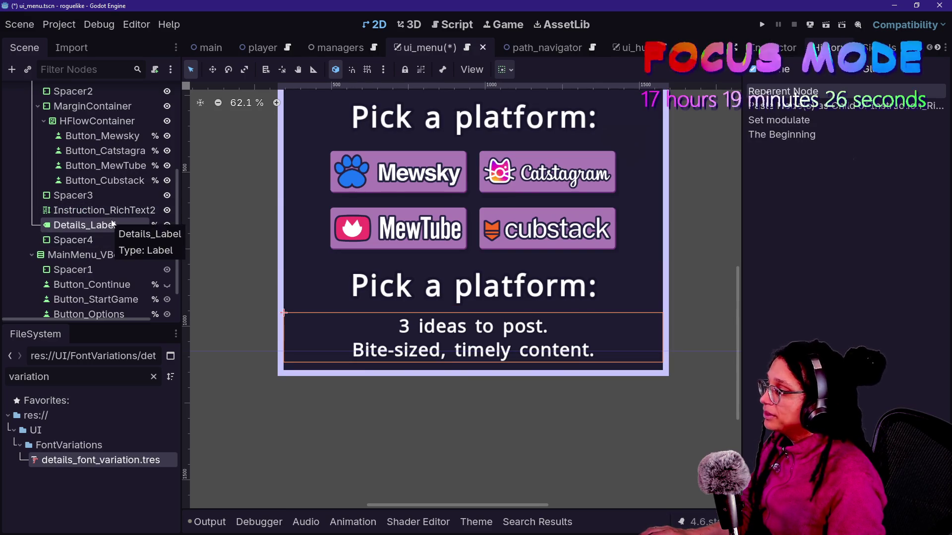
- Delete the original Details_Label node
key(F2)
text(Detai)
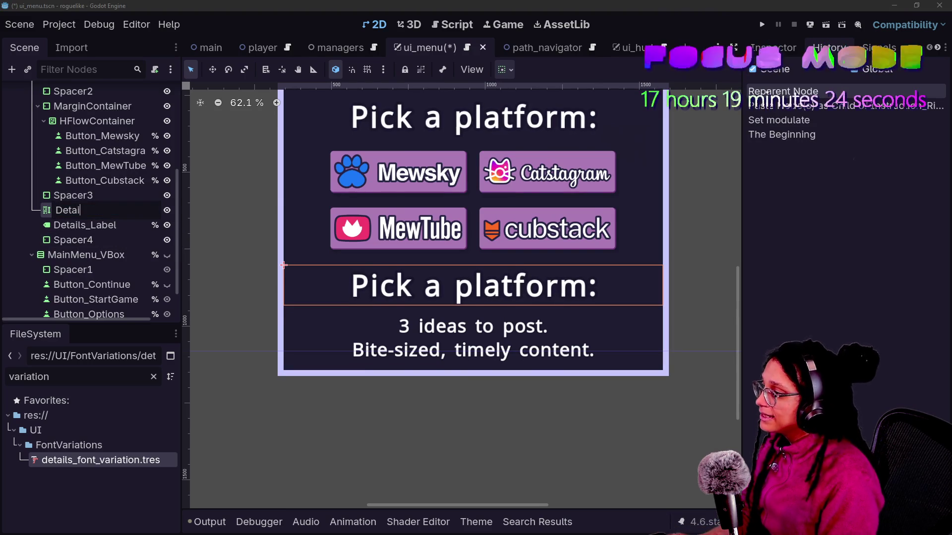
text(ls_Label)
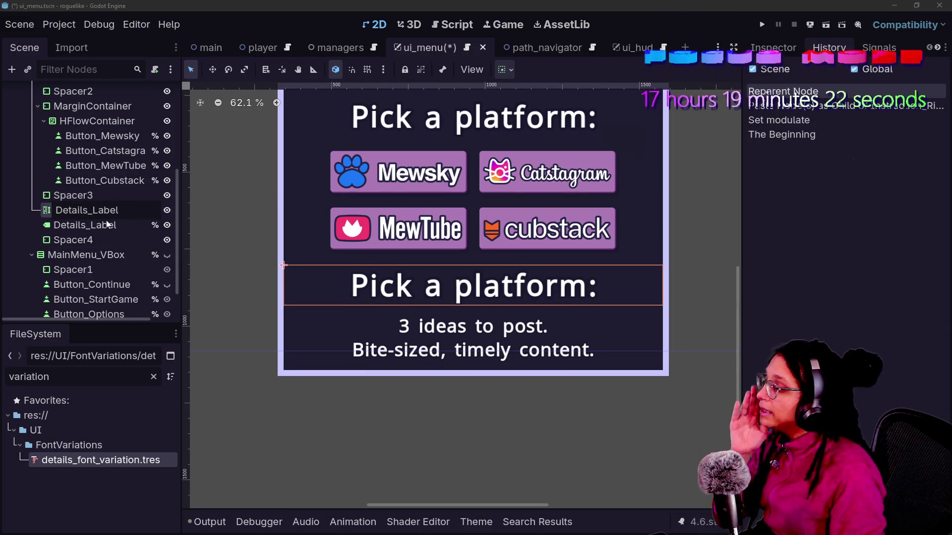
key(Escape)
click(118, 224)
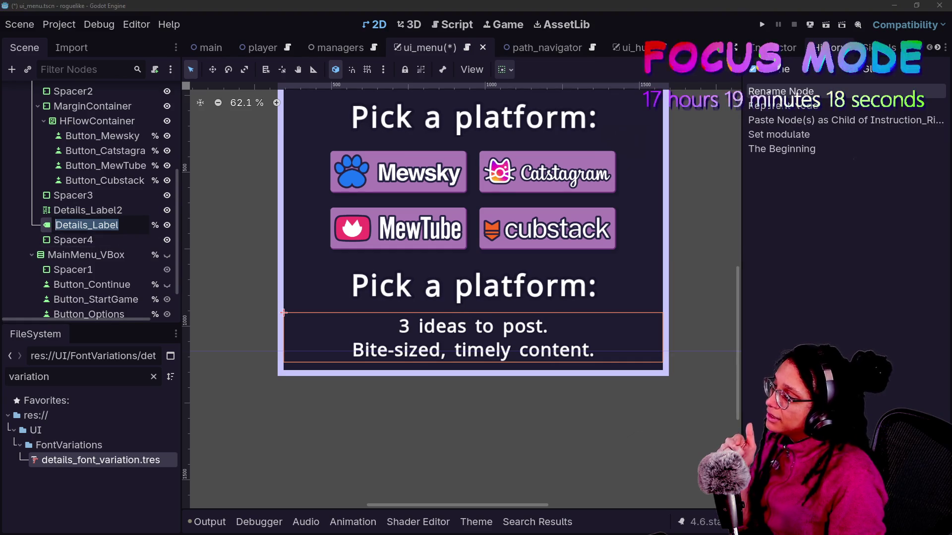
key(Delete)
key(Return)
- Rename the copied node to Details_RichText
double_click(118, 210)
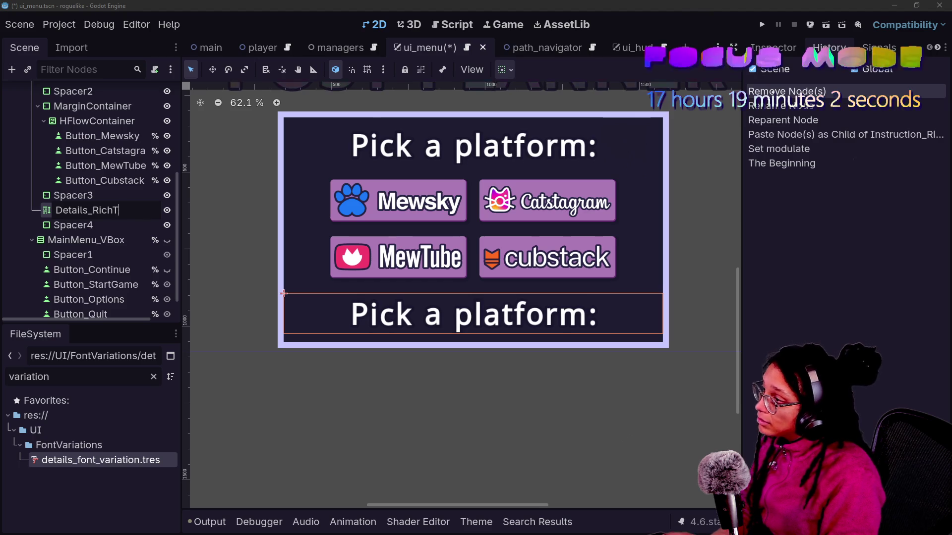
key(BackSpace)
key(BackSpace)
key(BackSpace)
text(Label2)
key(Return)
double_click(88, 210)
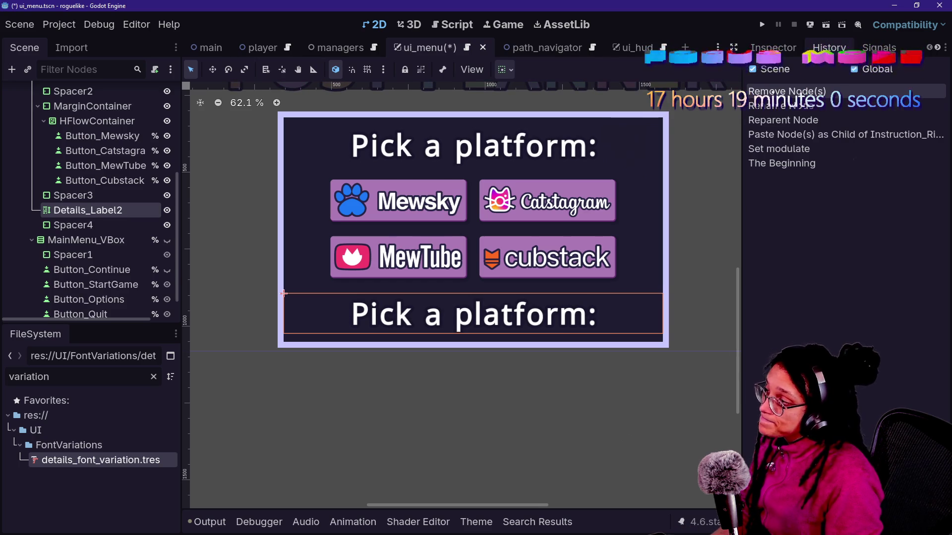
text(Details_RichText)
key(Return)
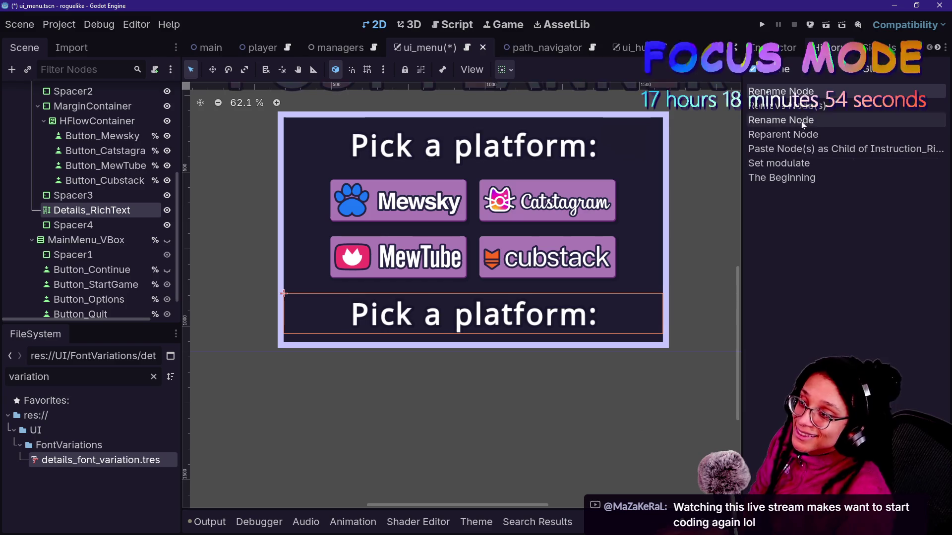
click(773, 47)
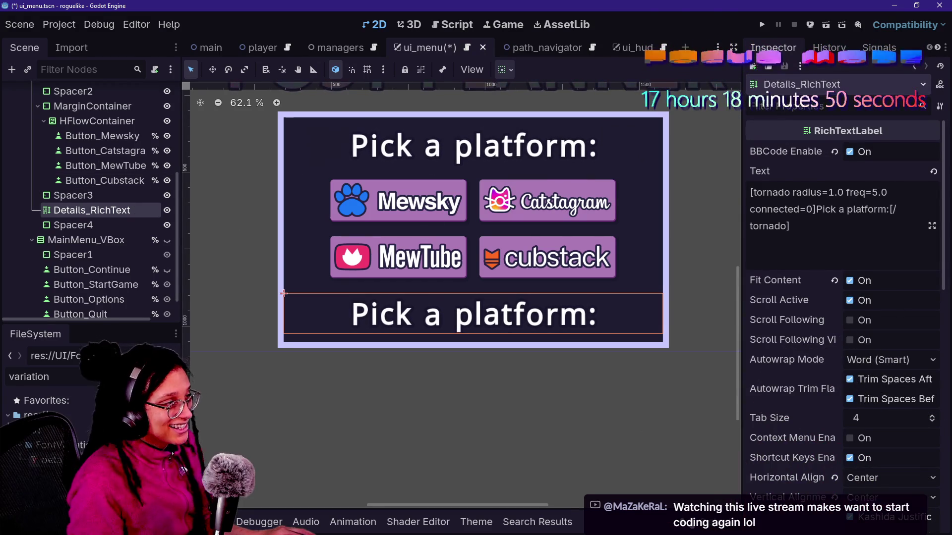
- Set Details_RichText's Theme Overrides > Font Sizes > Normal Font Size to 65 px
scroll(766, 425, down, 10)
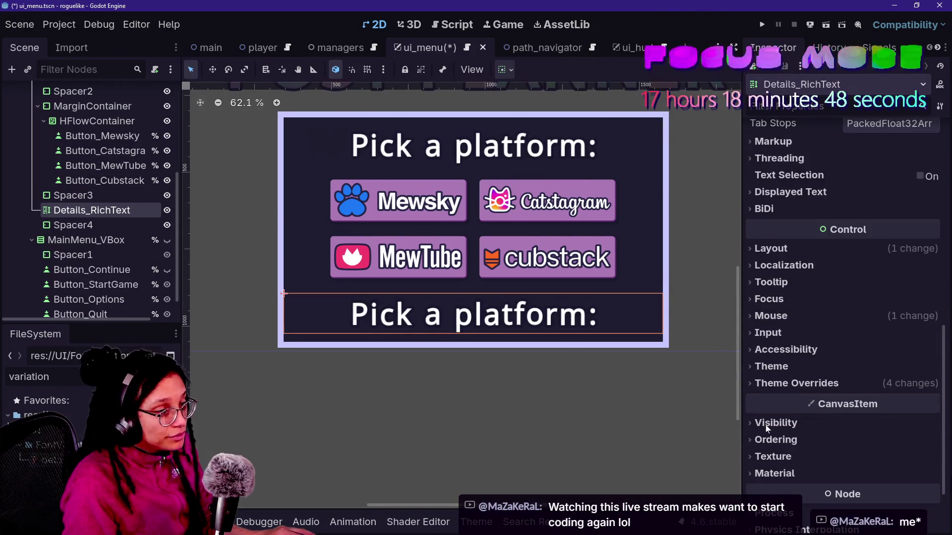
scroll(767, 427, down, 3)
click(804, 295)
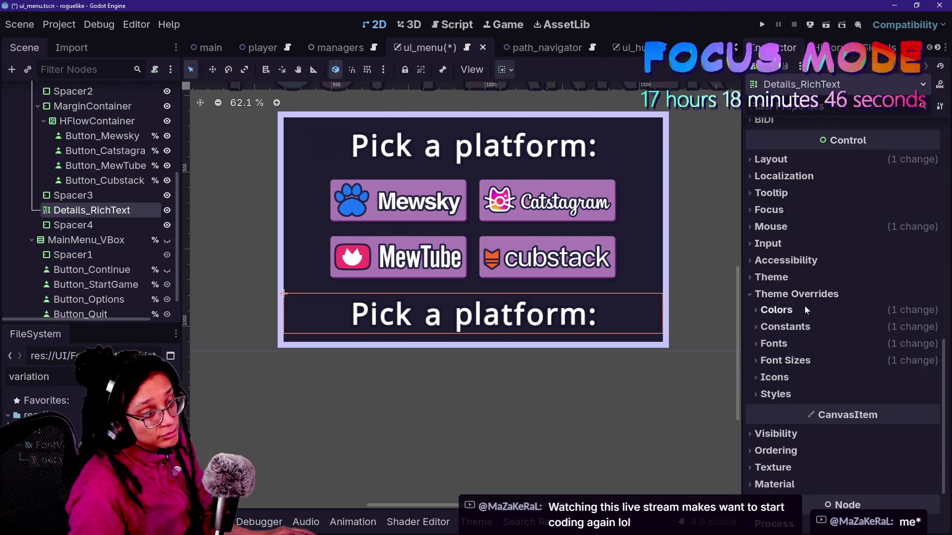
scroll(805, 305, up, 10)
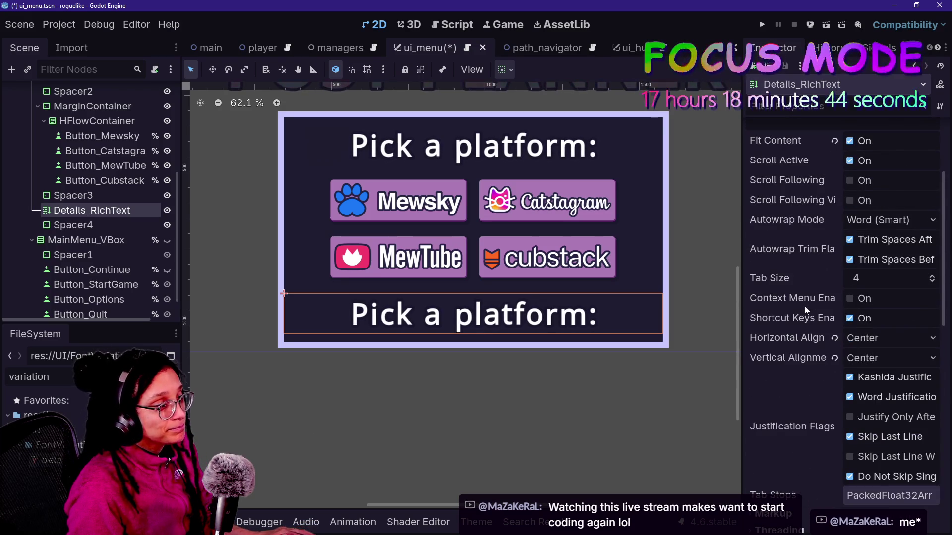
scroll(805, 305, down, 10)
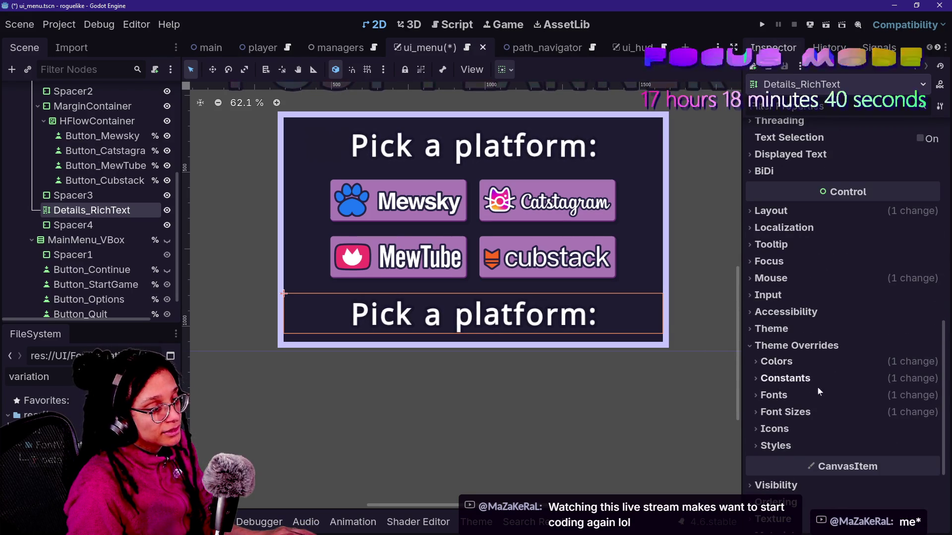
click(822, 412)
scroll(872, 426, down, 3)
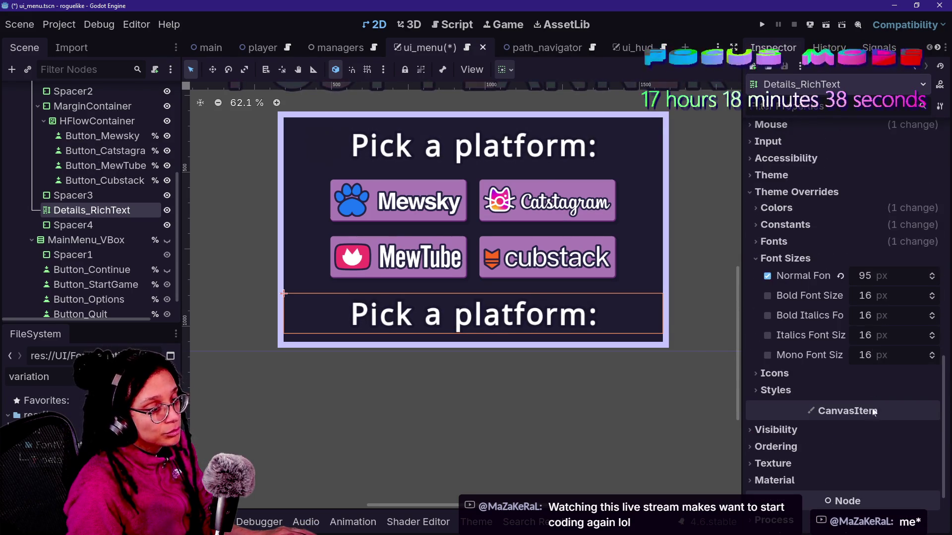
click(898, 274)
text(65)
key(Return)
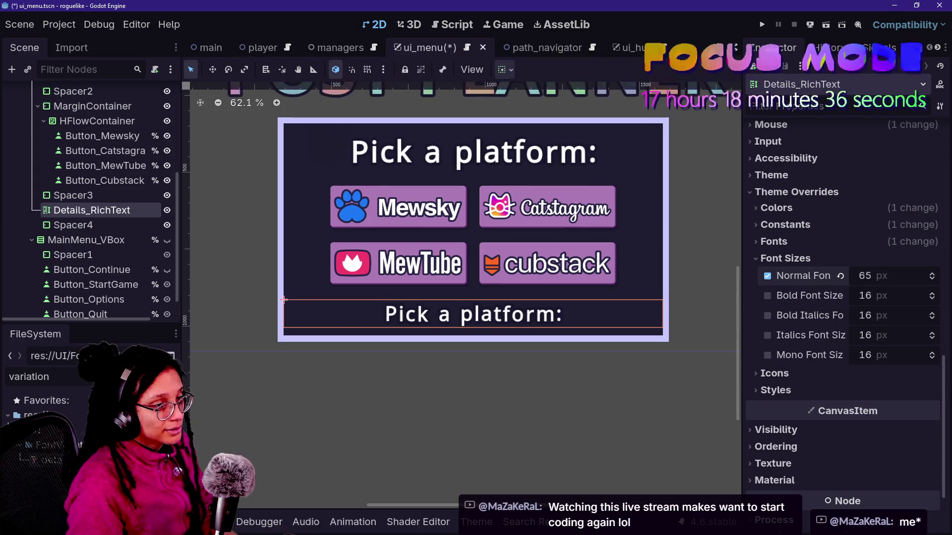
scroll(790, 317, up, 1)
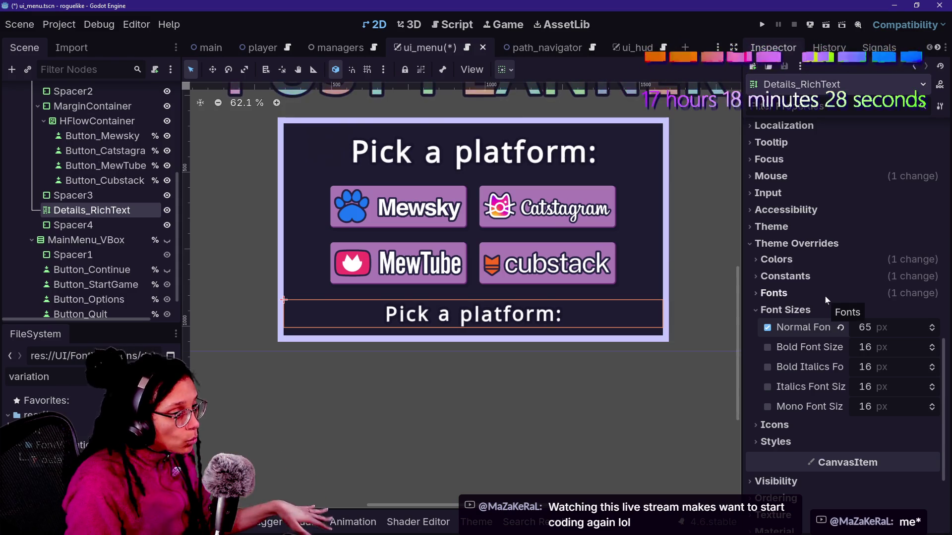
scroll(864, 136, up, 10)
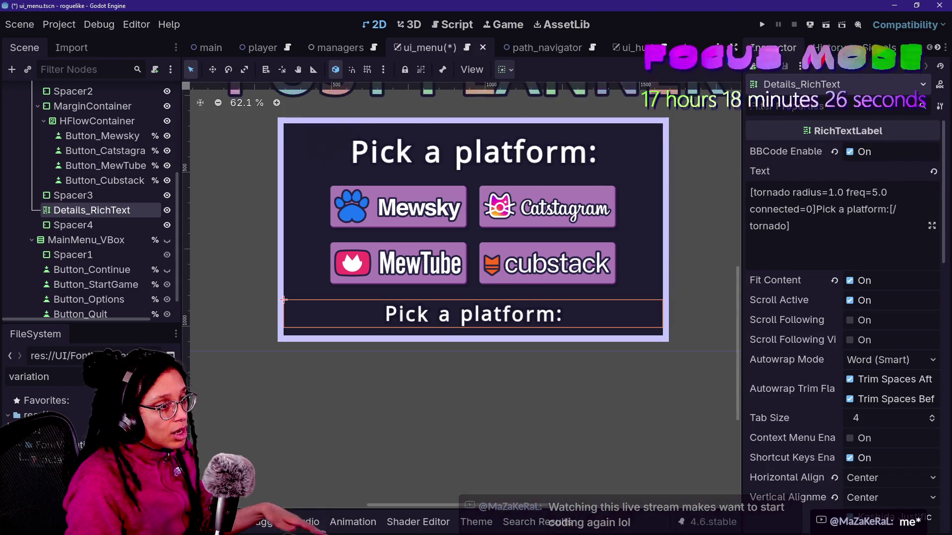
- Replace the text with "3 ideas to post. Bite-sized, timely content."
click(813, 209)
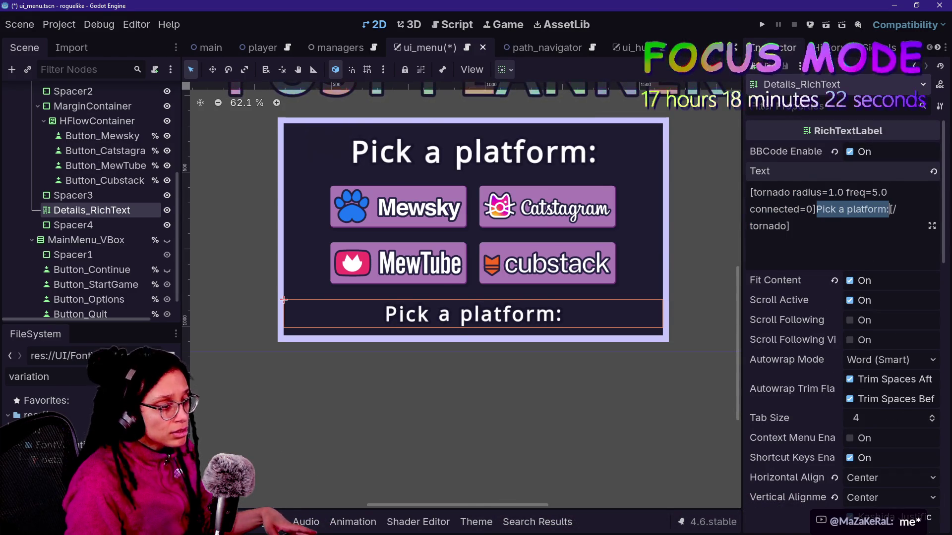
text(3 ideas to post. Bite-sized, timely content.)
click(881, 297)
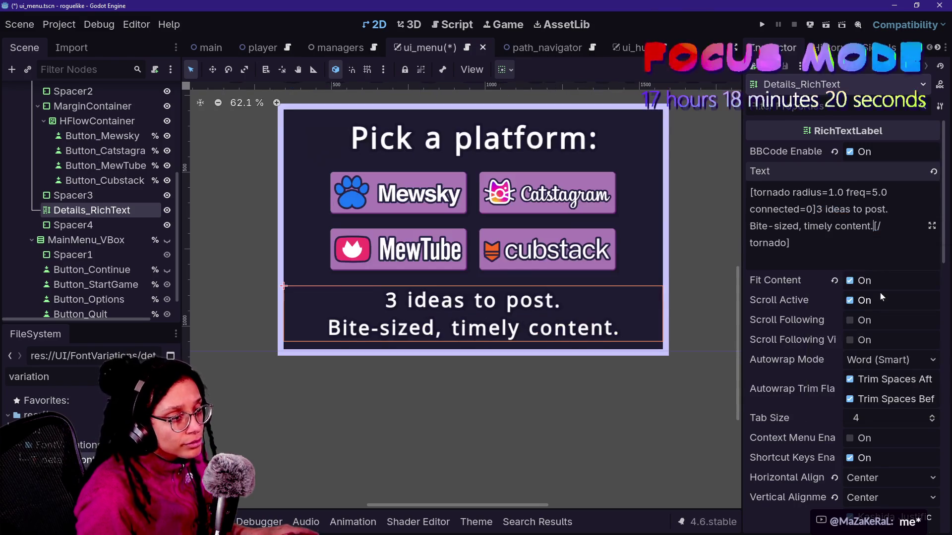
- Lower the normal font size to 60 px and bring up the Normal Font resource's options
scroll(834, 356, down, 10)
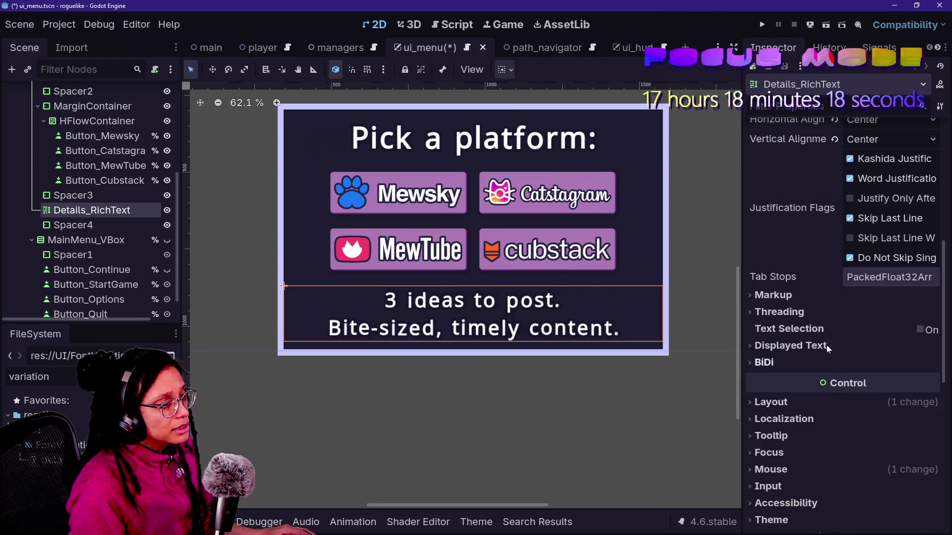
scroll(805, 318, down, 4)
scroll(805, 317, down, 5)
click(877, 179)
text(60)
key(Return)
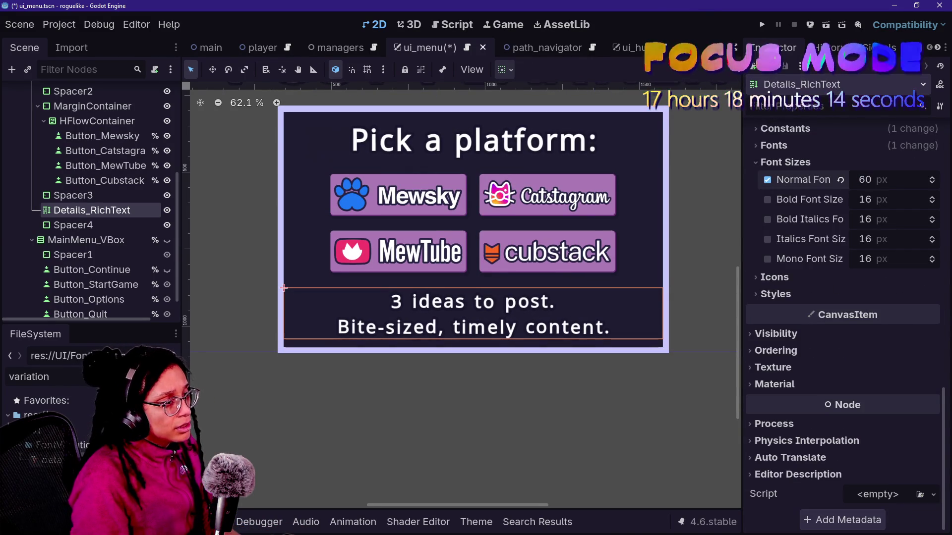
scroll(855, 260, up, 3)
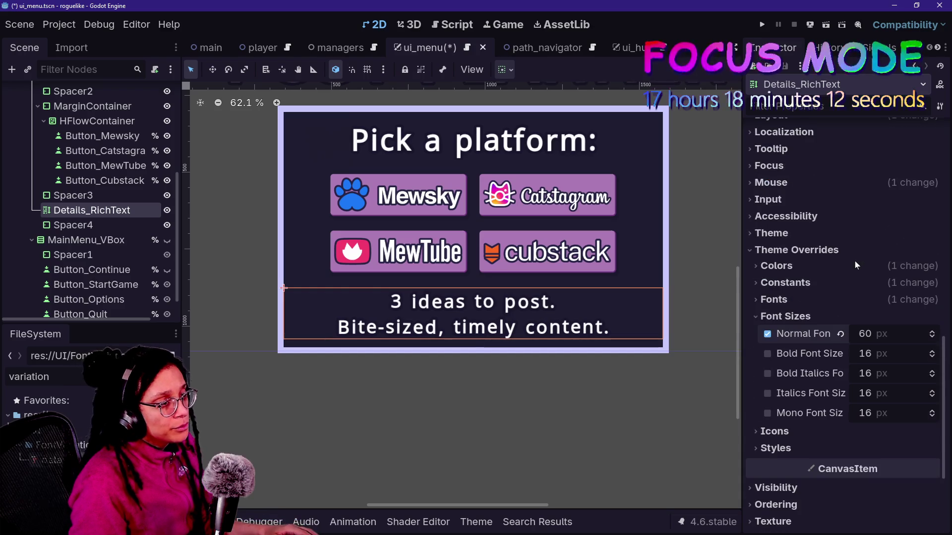
scroll(855, 265, up, 2)
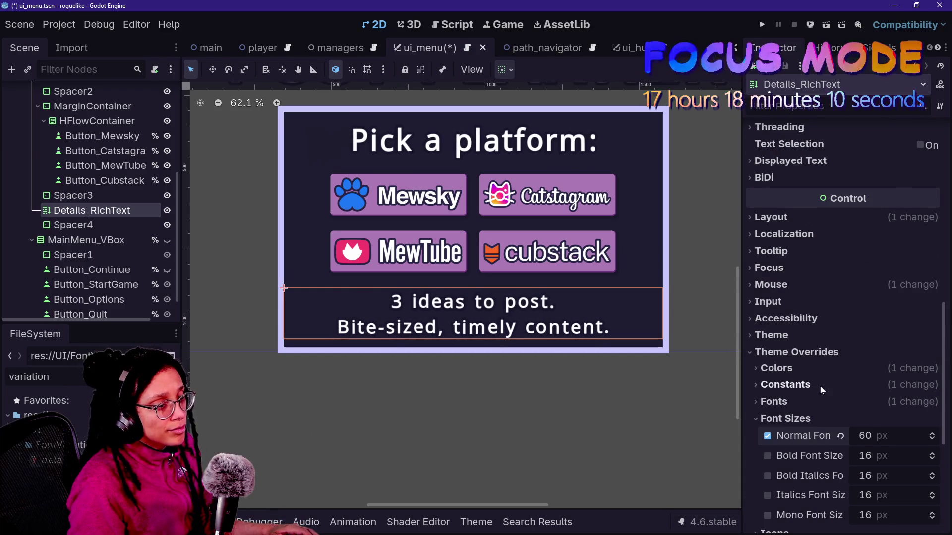
scroll(844, 278, down, 4)
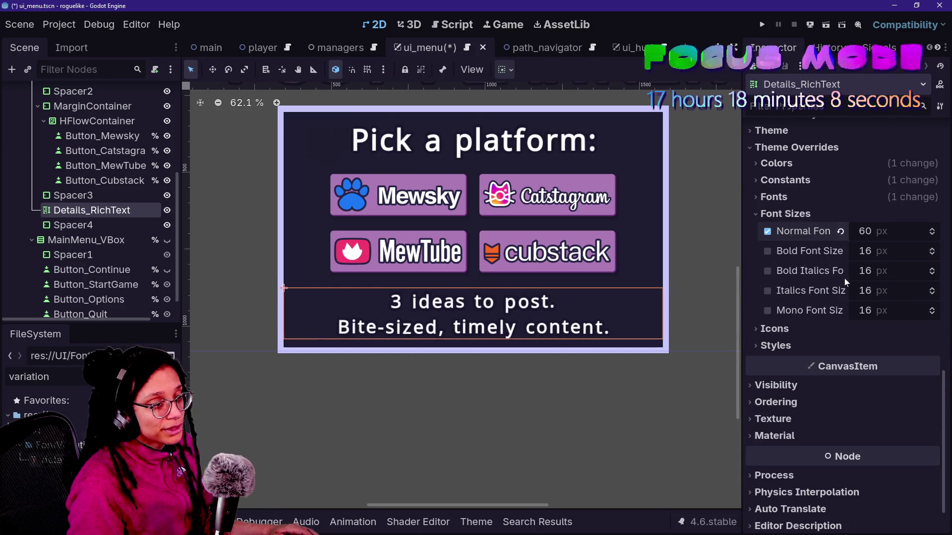
click(800, 196)
right_click(881, 214)
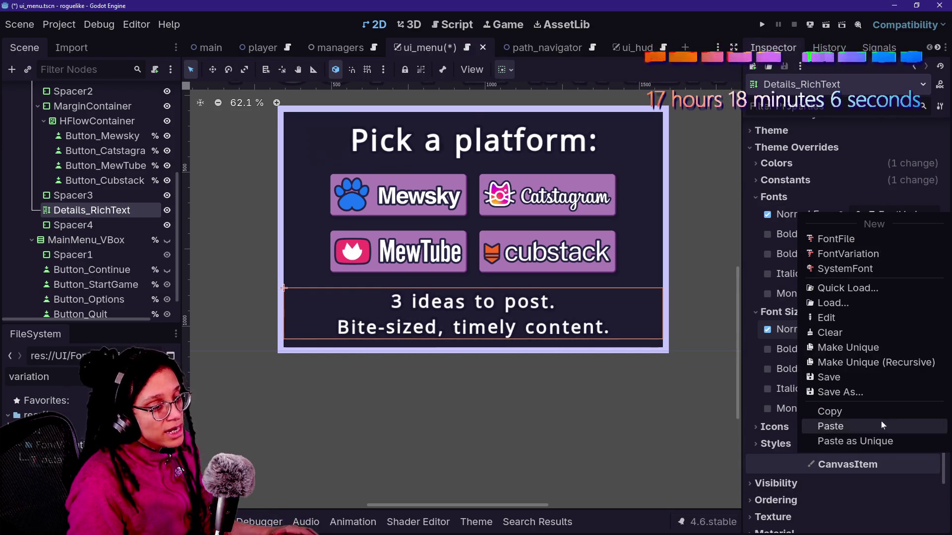
- Make the Normal Font resource unique and browse its Extra Spacing and Variation settings
click(848, 347)
click(900, 220)
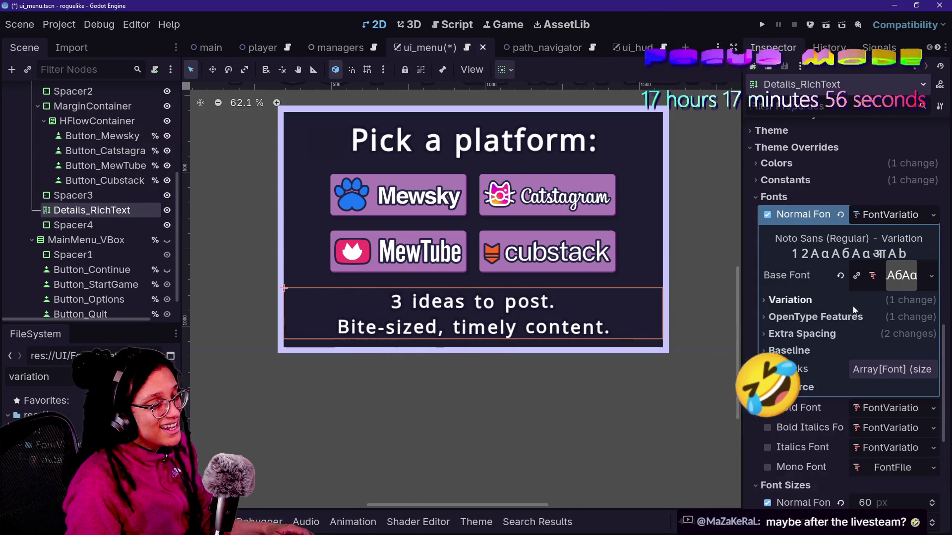
click(860, 334)
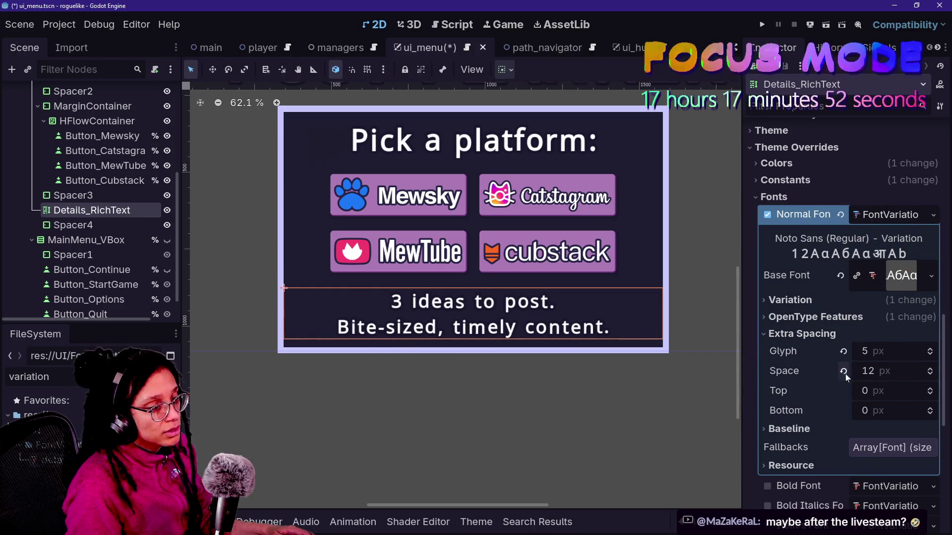
click(843, 303)
click(843, 306)
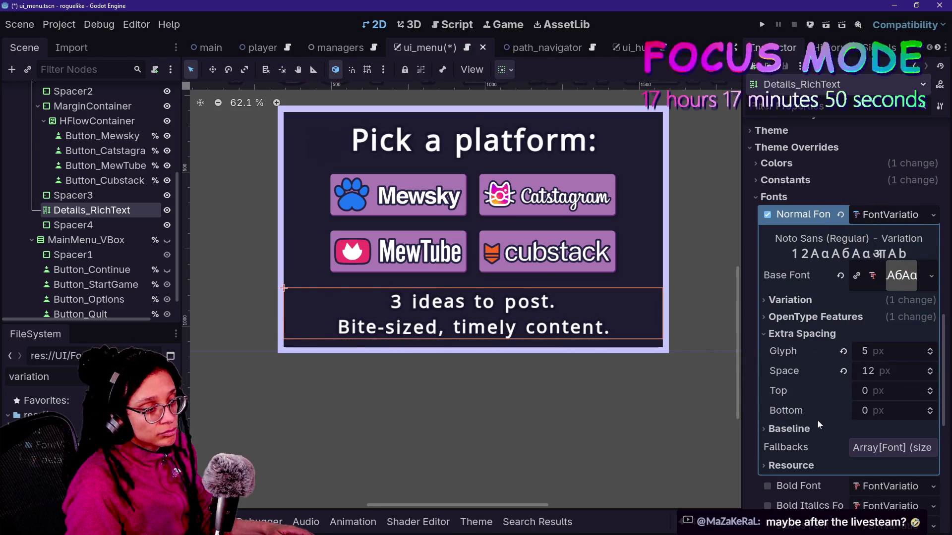
click(799, 318)
click(800, 318)
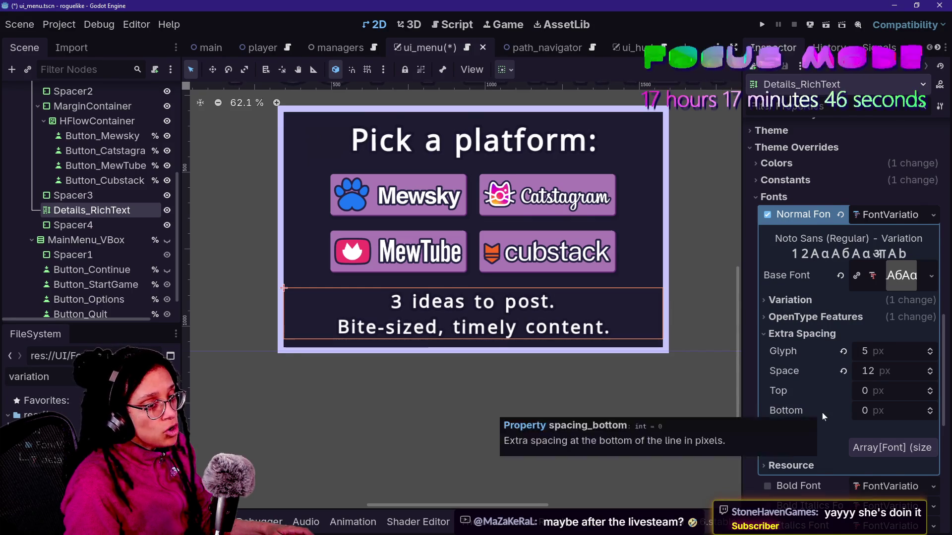
scroll(822, 413, down, 2)
click(824, 251)
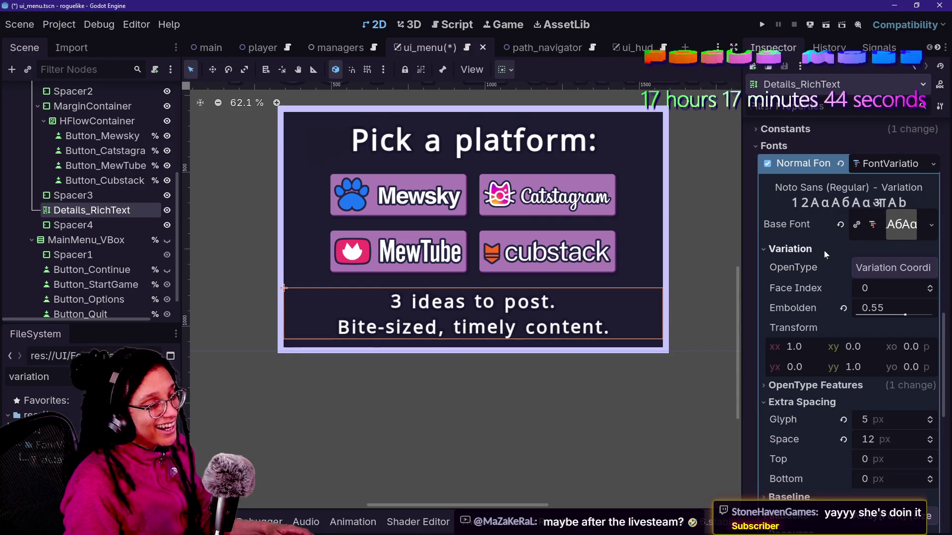
click(813, 249)
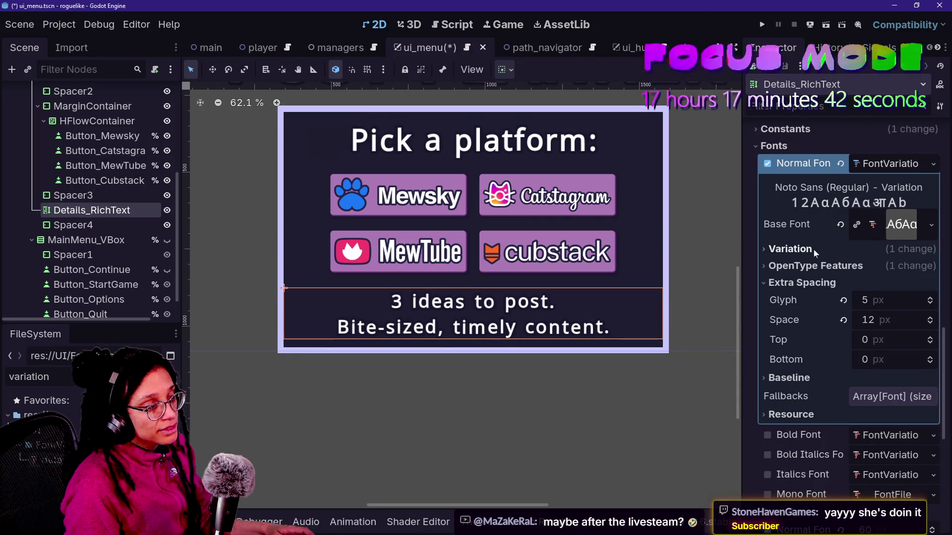
click(814, 248)
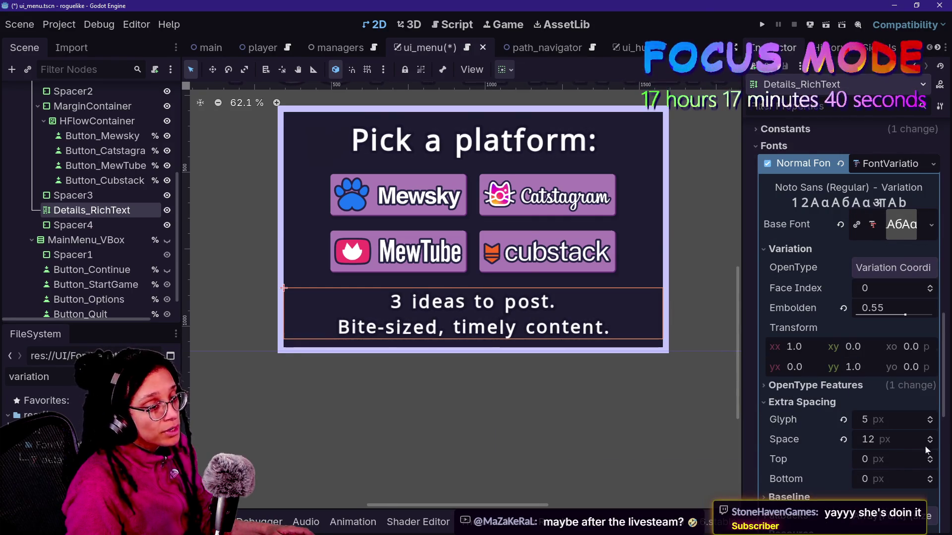
- Reduce the font's glyph spacing from 5 px to 3 px
click(930, 423)
click(929, 422)
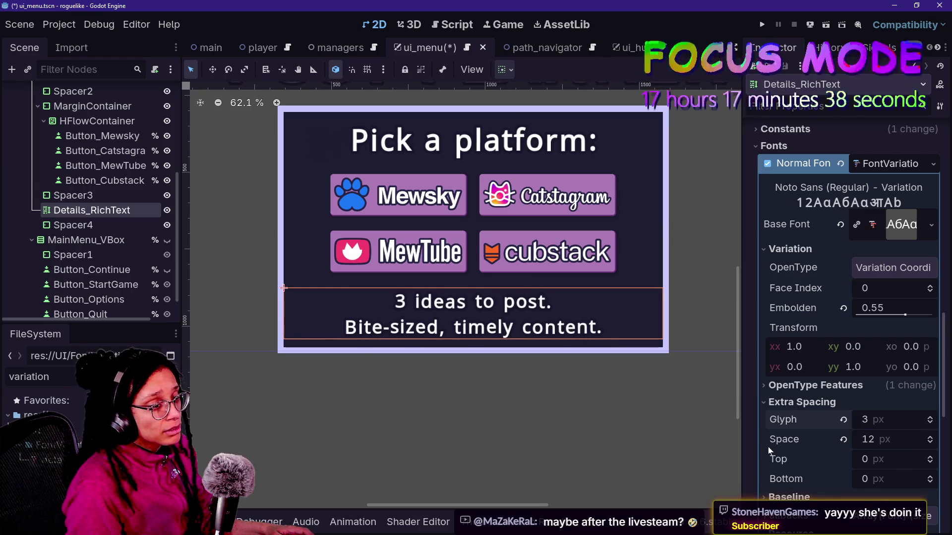
scroll(768, 447, down, 3)
scroll(812, 394, up, 6)
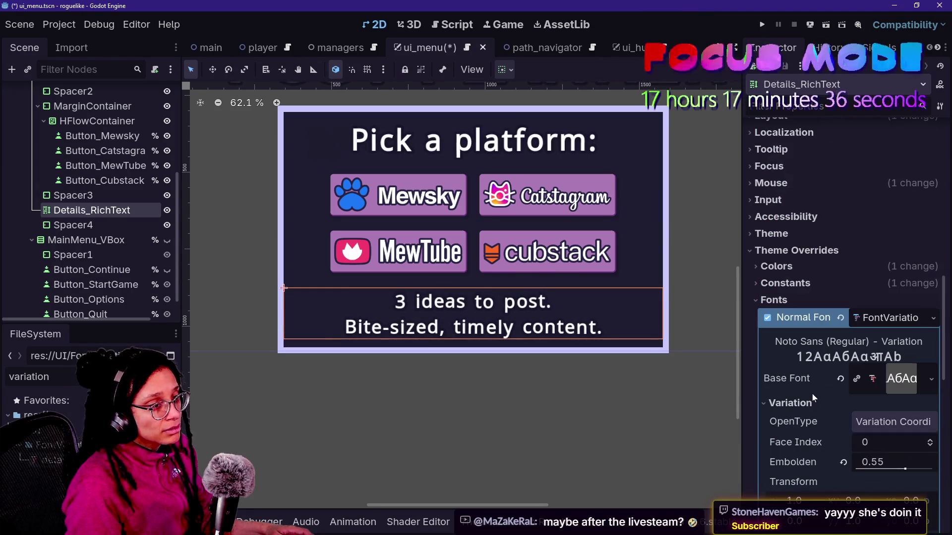
click(831, 287)
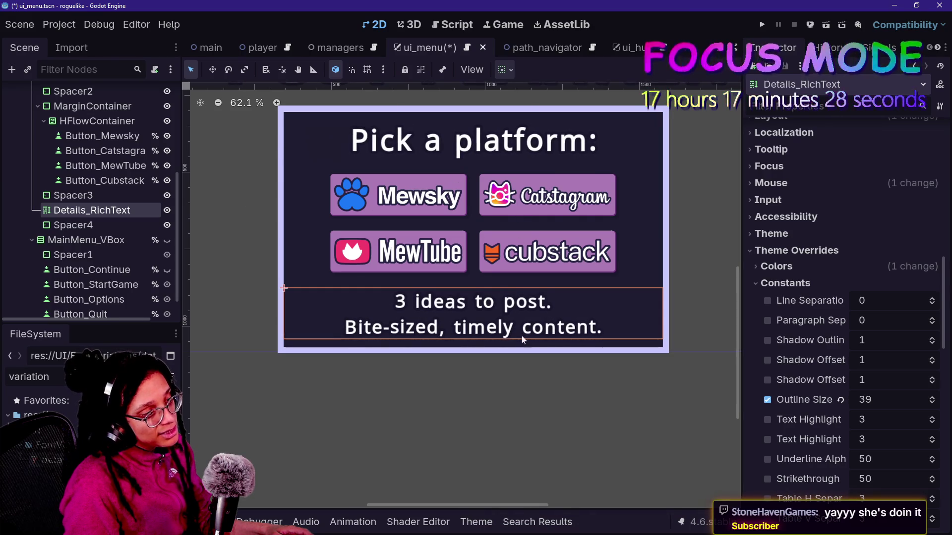
- Set the Constants overrides to outline size 14 and line separation -9
scroll(853, 248, down, 3)
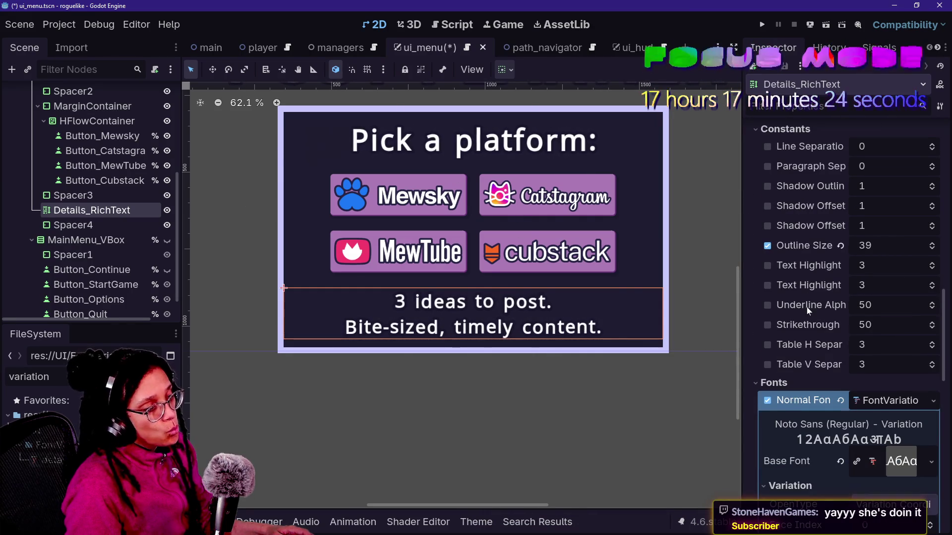
scroll(807, 308, down, 2)
mouse_move(892, 144)
mouse_down()
mouse_move(865, 143)
mouse_move(876, 143)
mouse_up()
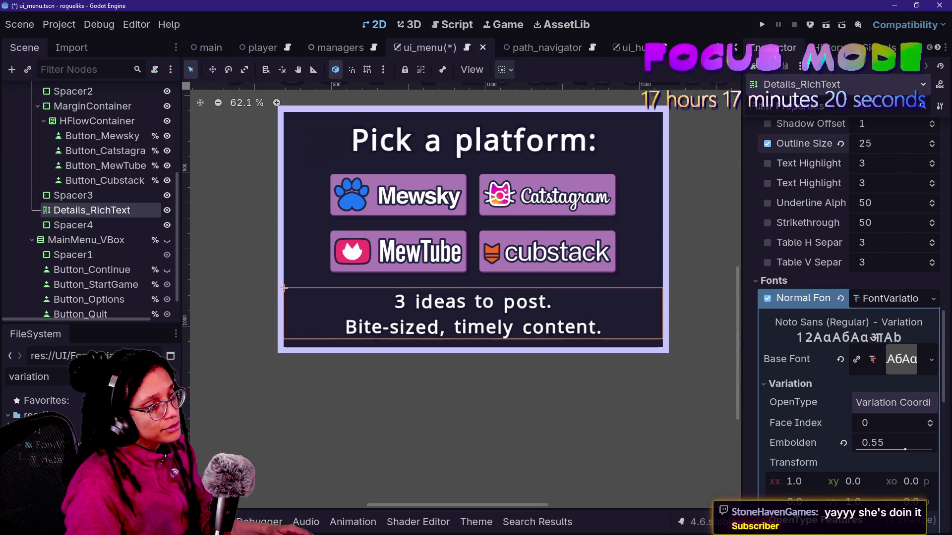
scroll(852, 237, down, 5)
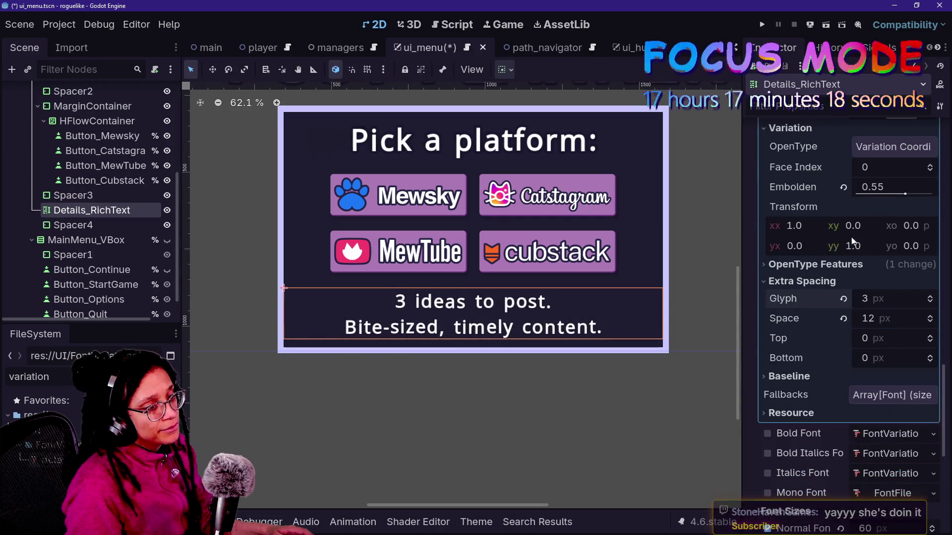
scroll(801, 309, down, 2)
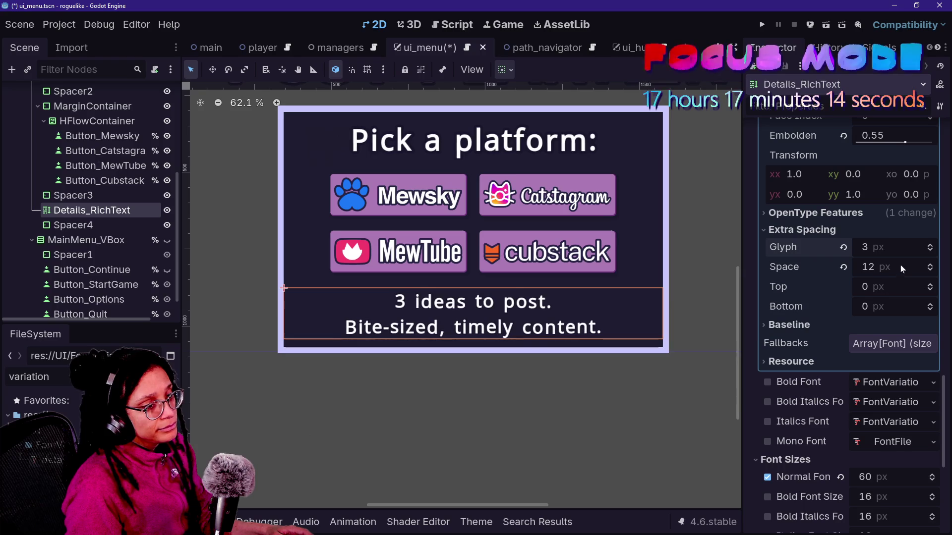
scroll(781, 351, up, 12)
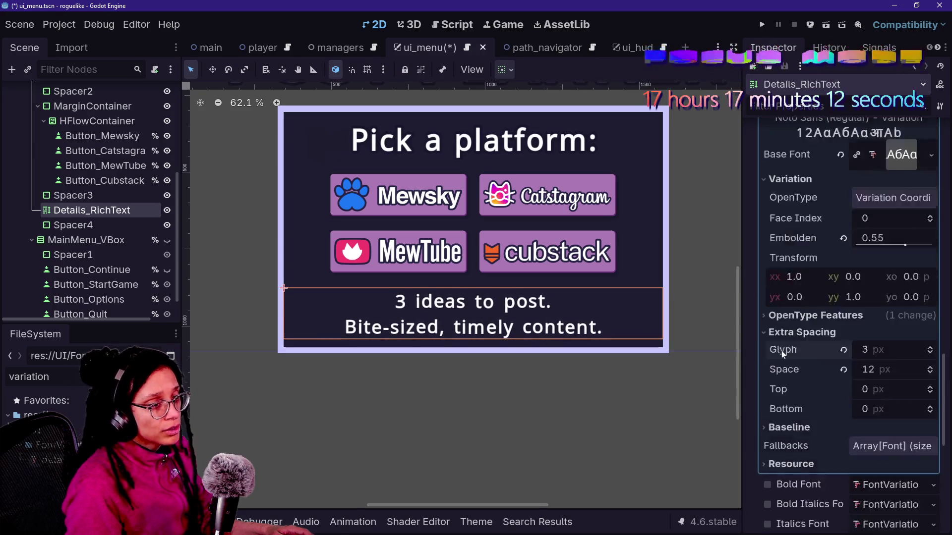
scroll(782, 351, up, 3)
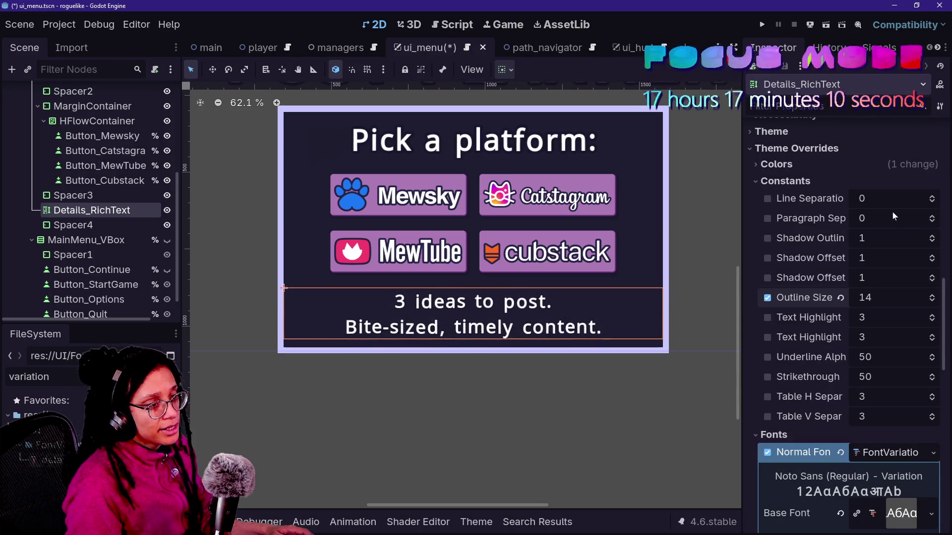
drag(932, 203, 932, 203)
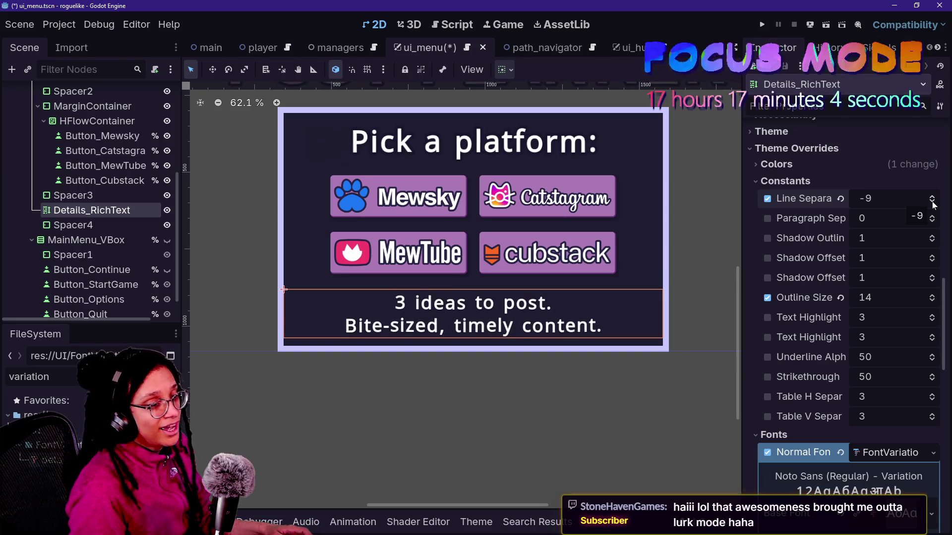
- Reselect Details_RichText, save the ui_menu scene, and bring up ui_menu.gd
click(103, 227)
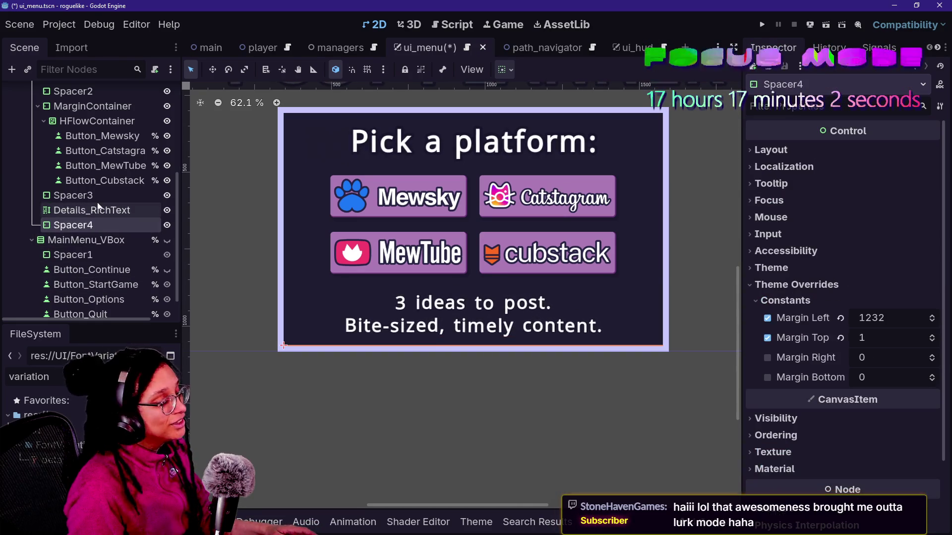
key(Up)
key(Up)
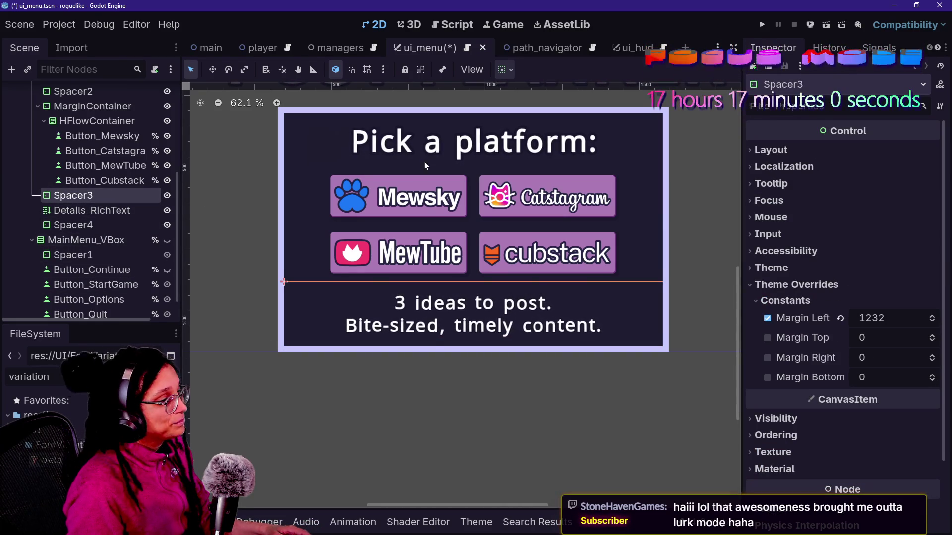
click(793, 267)
key(ctrl+s)
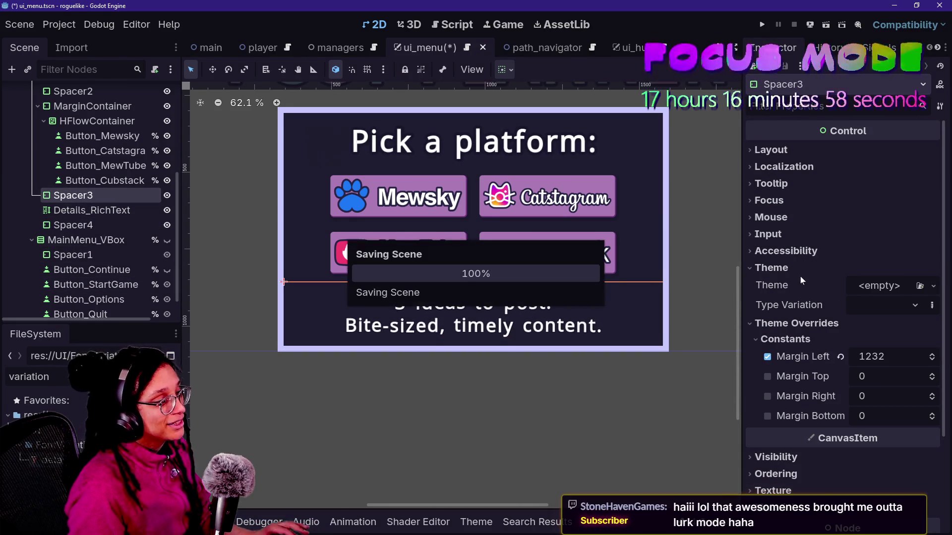
key(Up)
key(Up)
key(Up)
scroll(515, 383, down, 2)
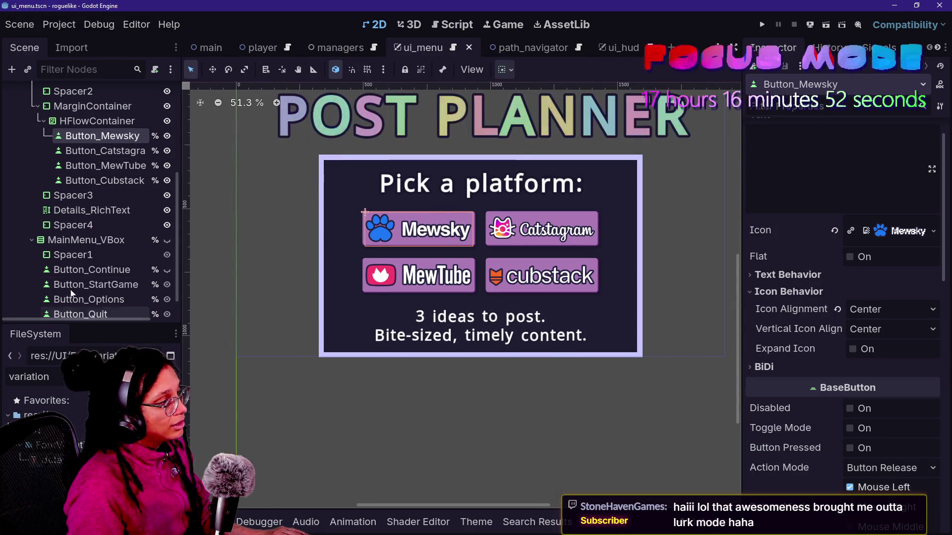
scroll(436, 301, down, 2)
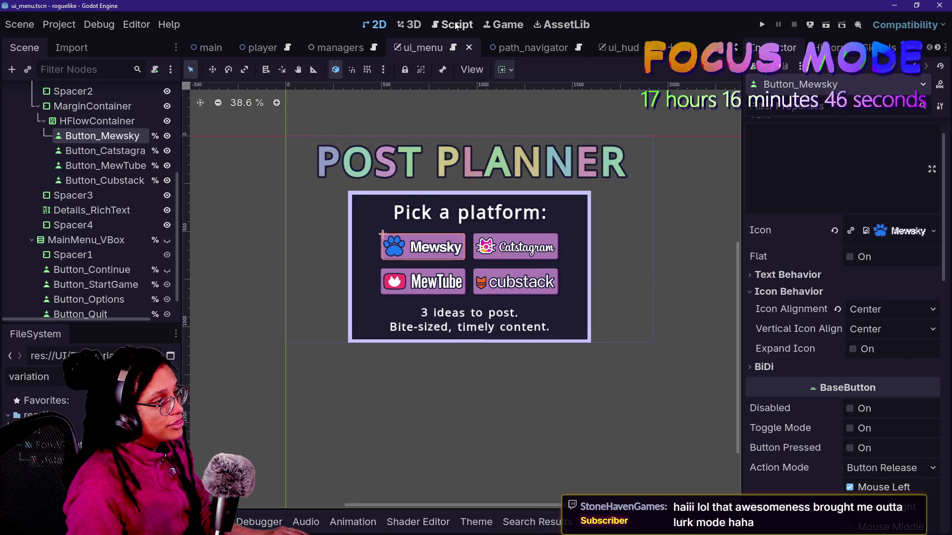
click(138, 209)
key(ctrl+s)
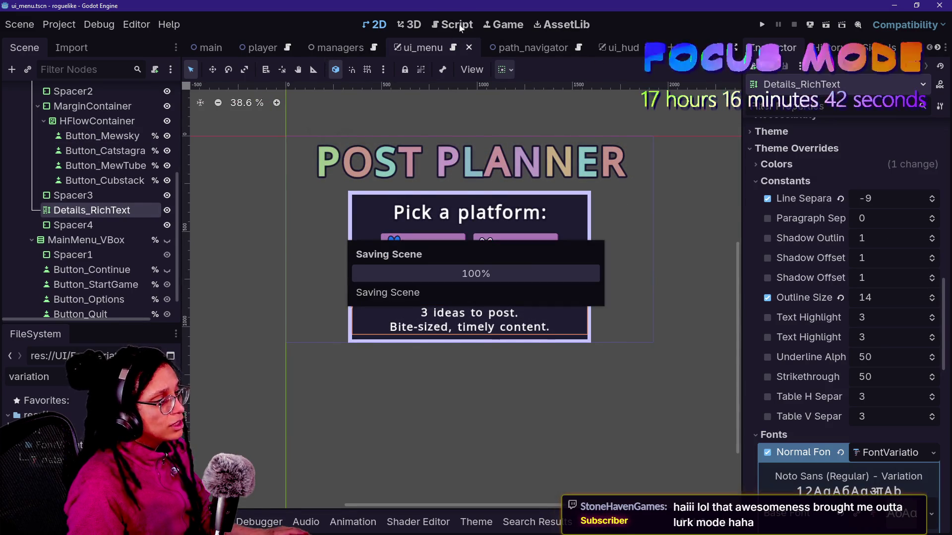
click(457, 25)
- Undo script edits until line 110 sets modulate instead of self_modulate
key(Left)
text(00)
key(ctrl+y)
key(ctrl+y)
key(ctrl+y)
text(T)
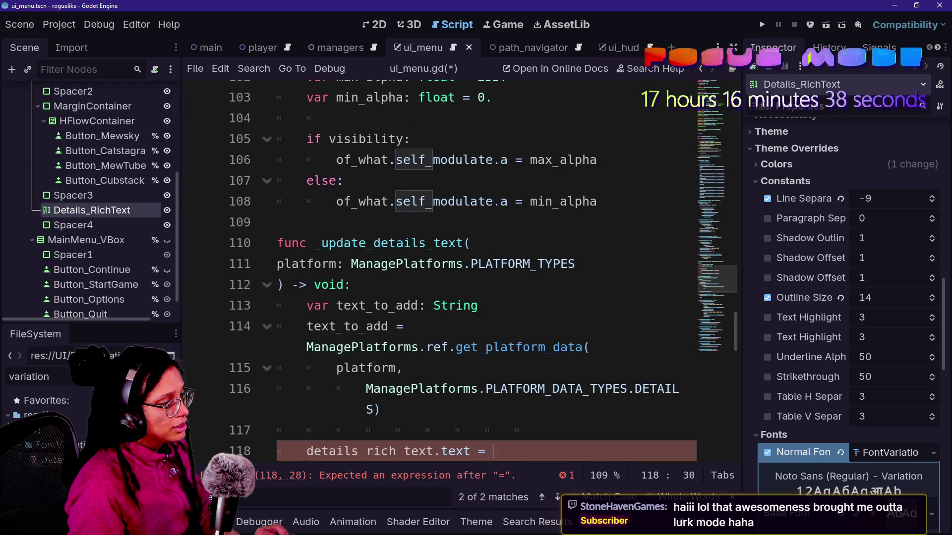
key(ctrl+z)
key(ctrl+z)
key(ctrl+z)
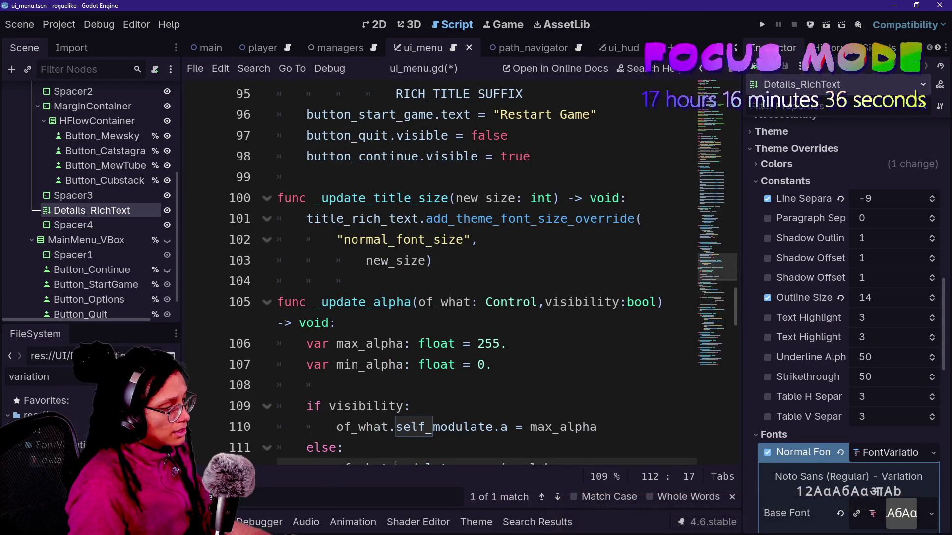
key(ctrl+z)
key(ctrl+z)
key(ctrl+z)
key(ctrl+z)
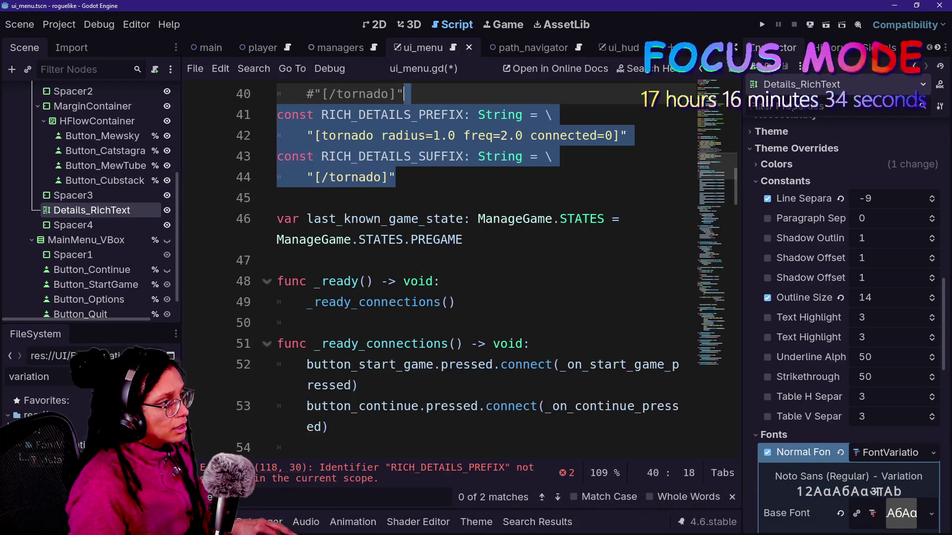
key(ctrl+z)
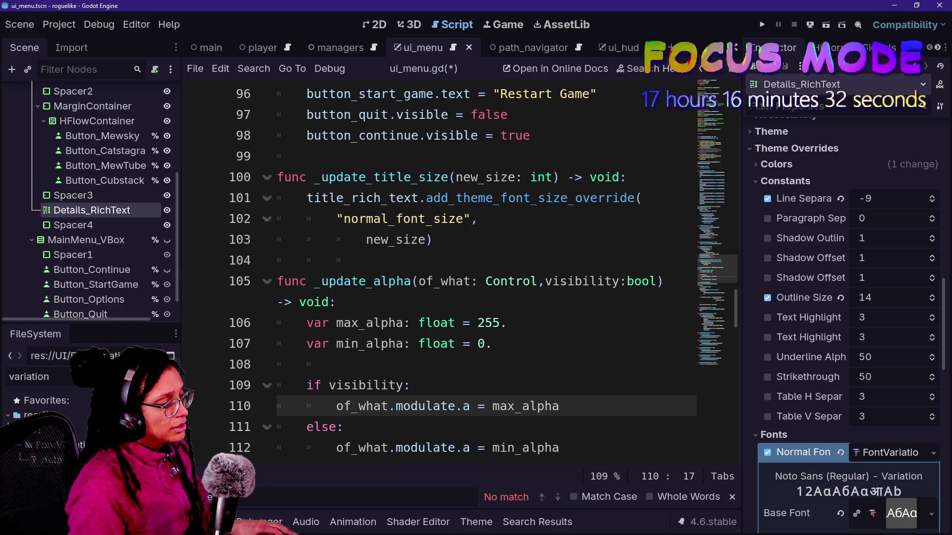
key(ctrl+z)
key(ctrl+z)
key(ctrl+z)
key(ctrl+z)
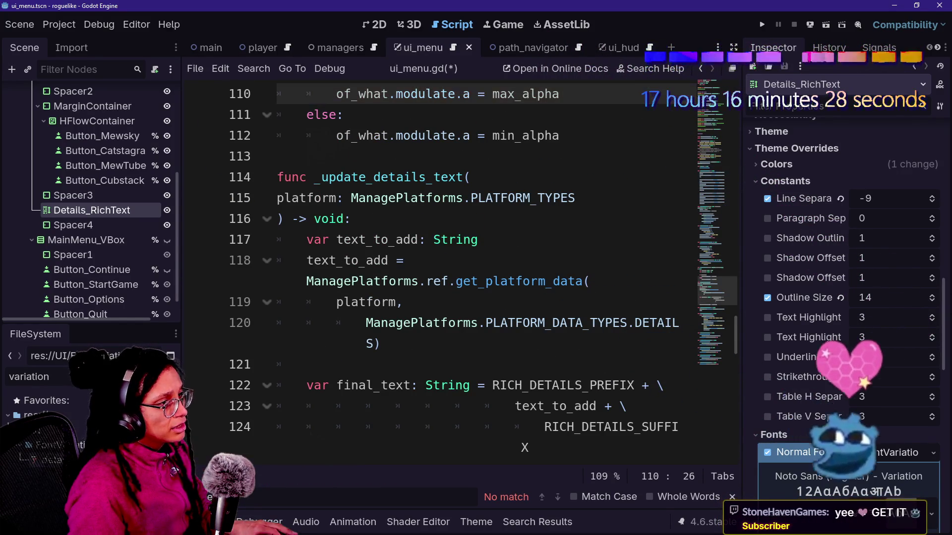
- Change max_alpha from 255 to 1 in _update_alpha
right_click(527, 115)
key(Escape)
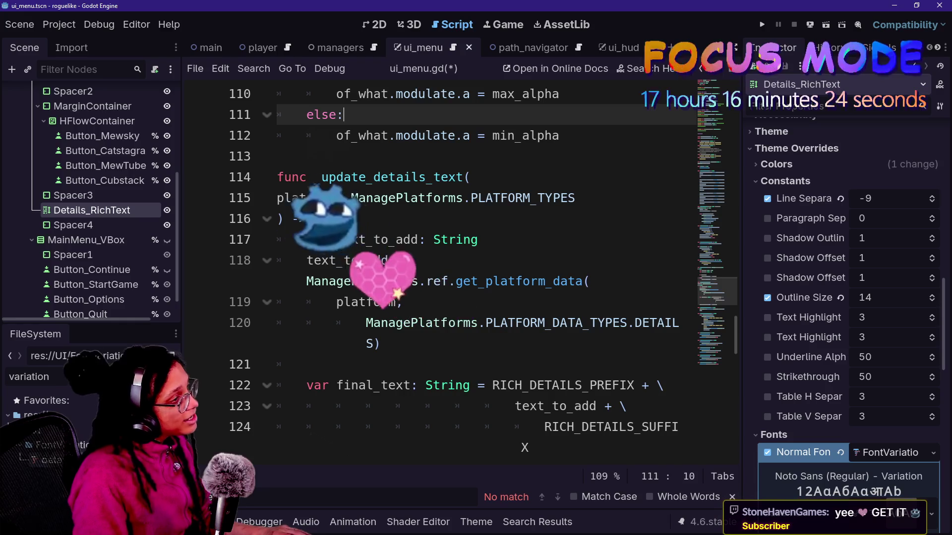
scroll(461, 273, up, 3)
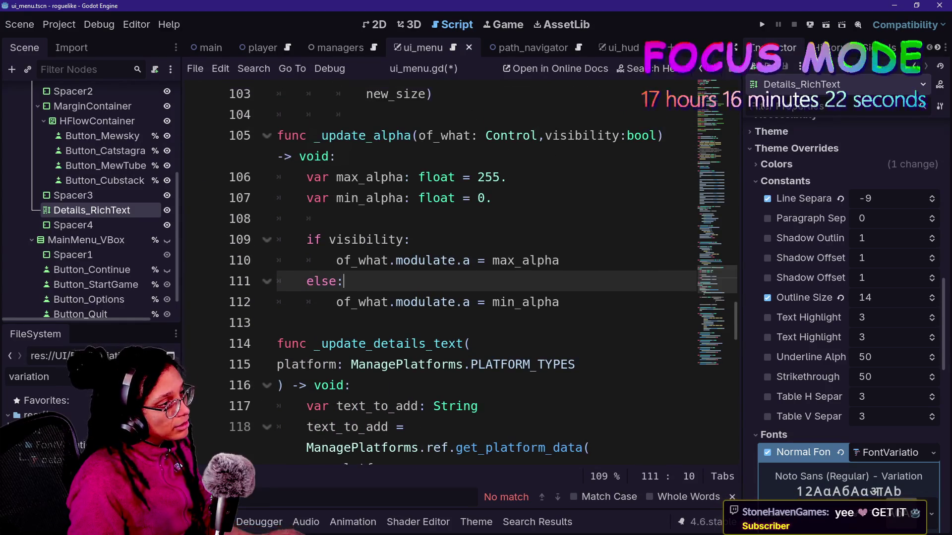
double_click(486, 177)
text(1)
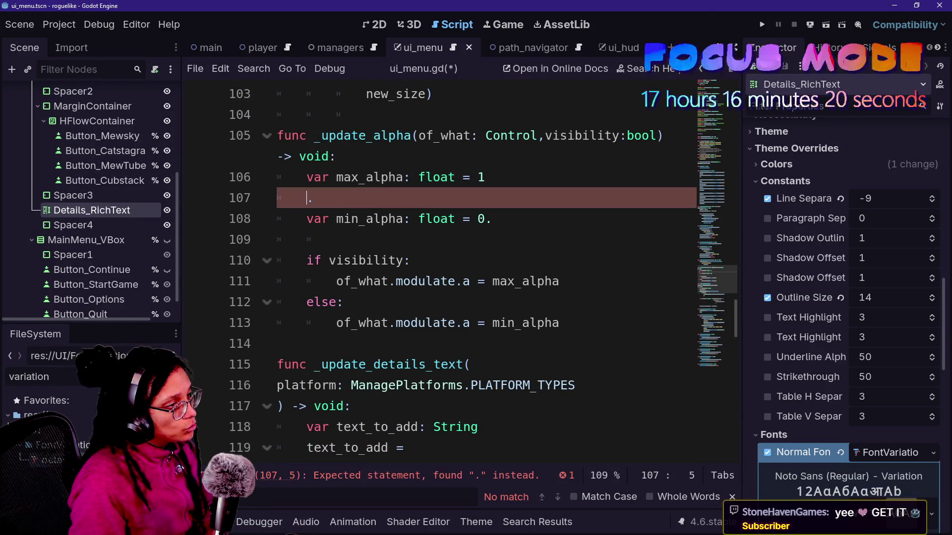
- Test-run the menu, give Details_RichText a unique scene name, and run the project again
click(761, 27)
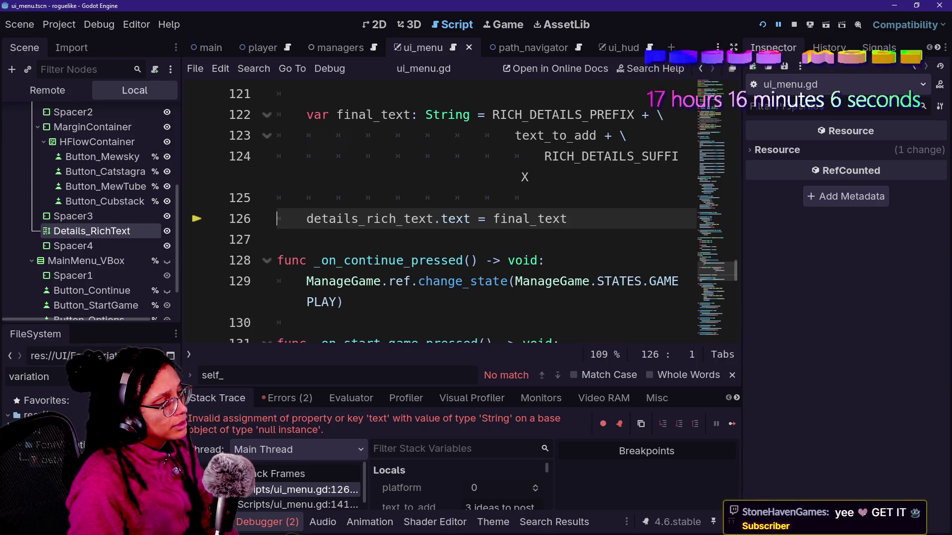
right_click(60, 245)
click(268, 485)
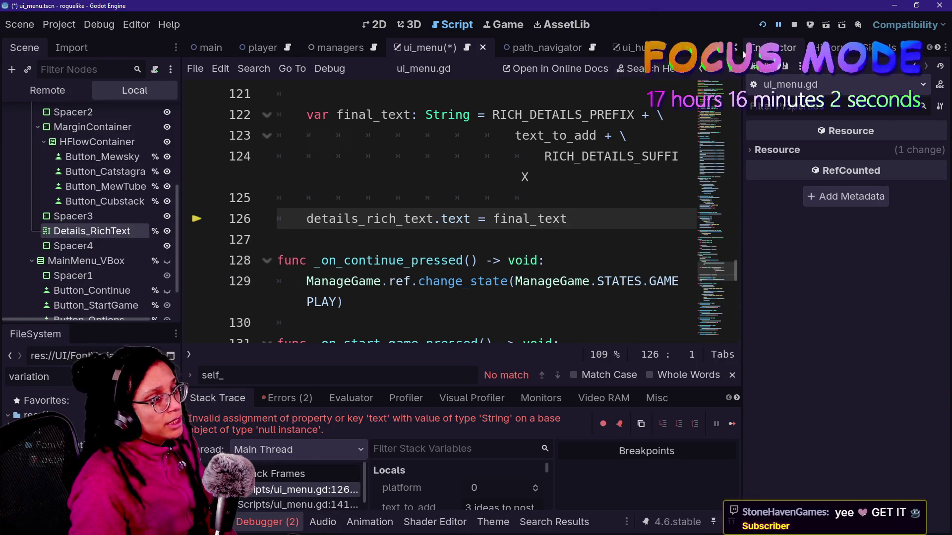
click(759, 26)
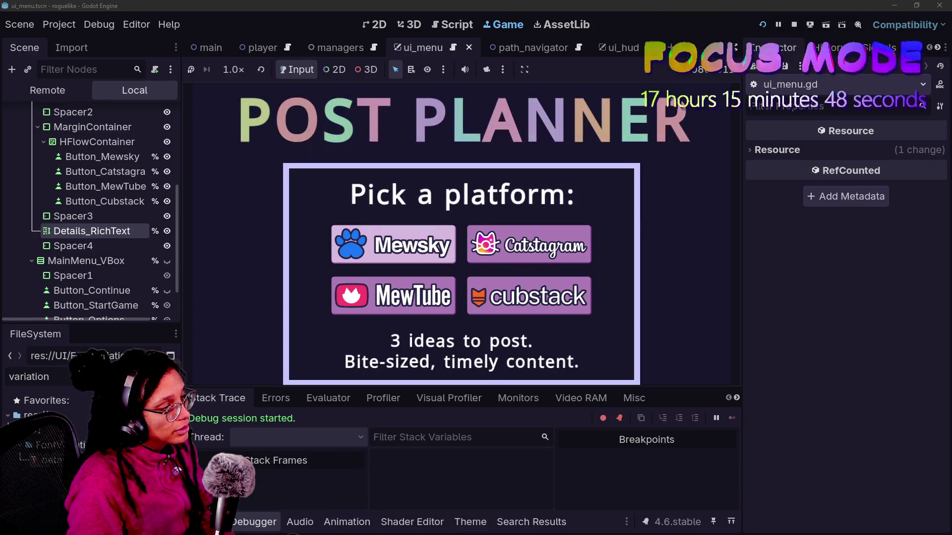
- Review the Details_RichText node's properties, stop the game, and save the scene
click(61, 246)
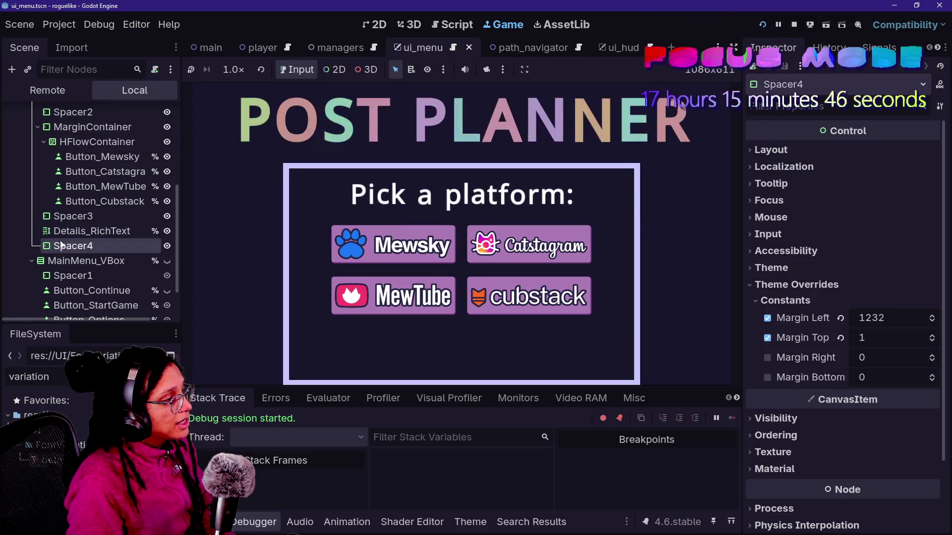
click(65, 231)
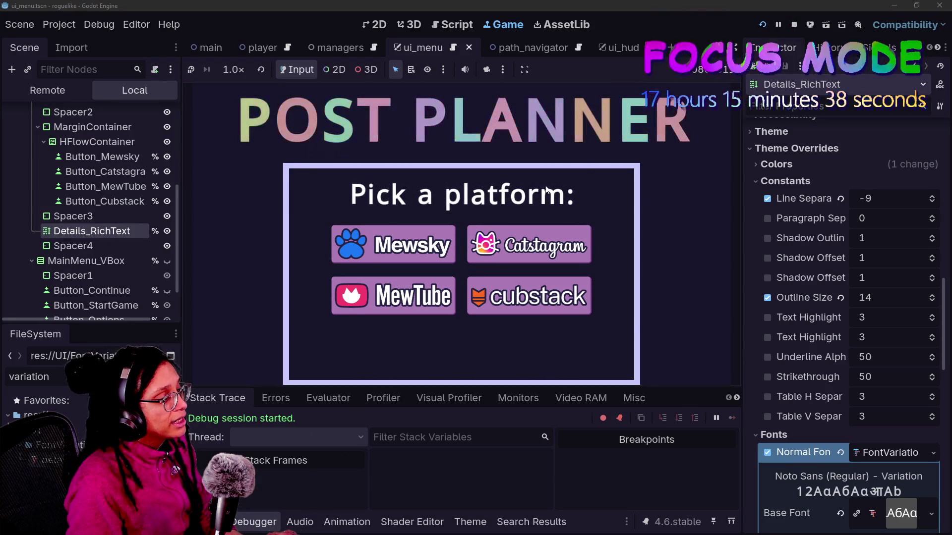
click(792, 25)
click(522, 177)
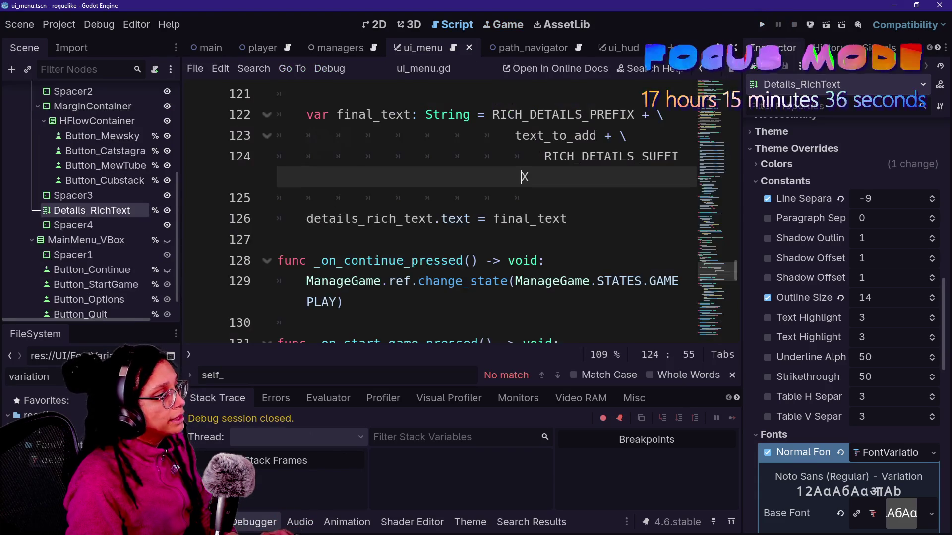
key(ctrl+s)
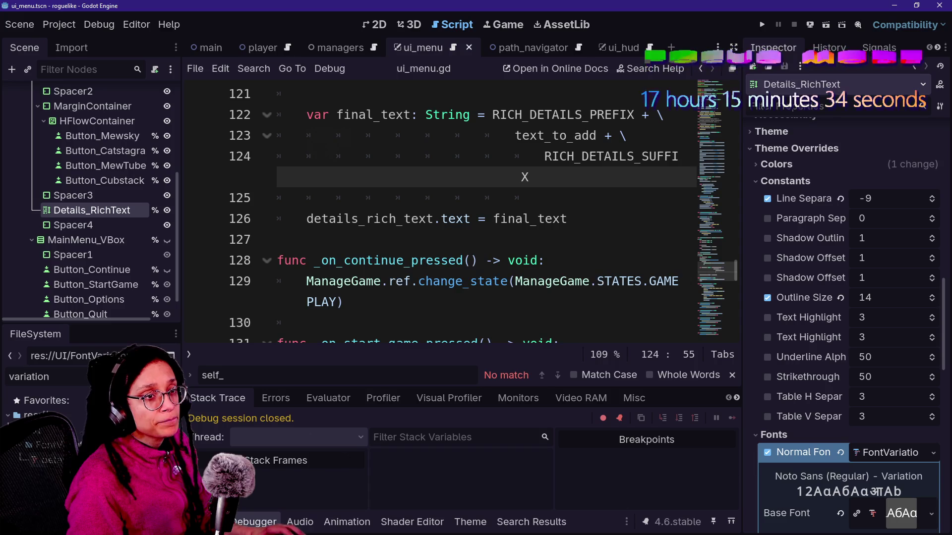
- Commit the five changes to main as 'platform details text stuff on hover of buttons' and push to origin
key(alt+Tab)
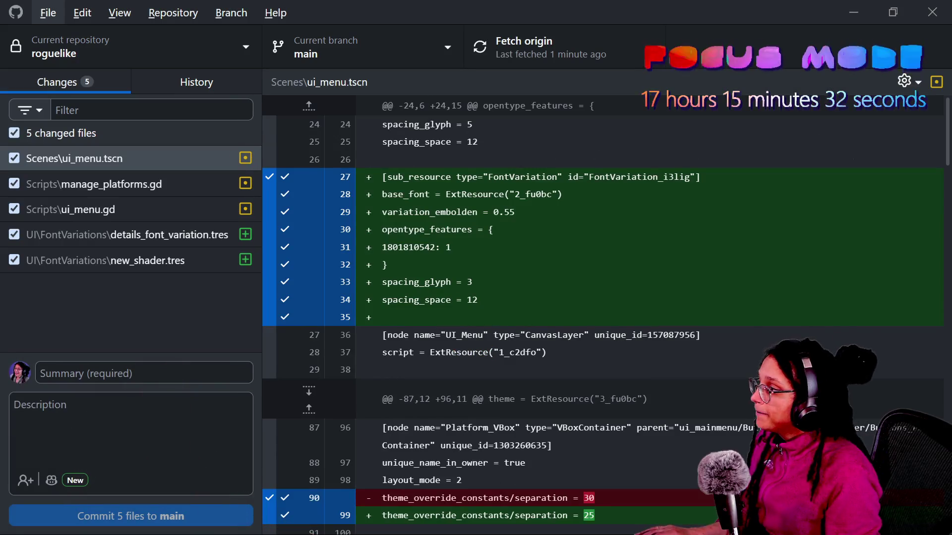
text(detai)
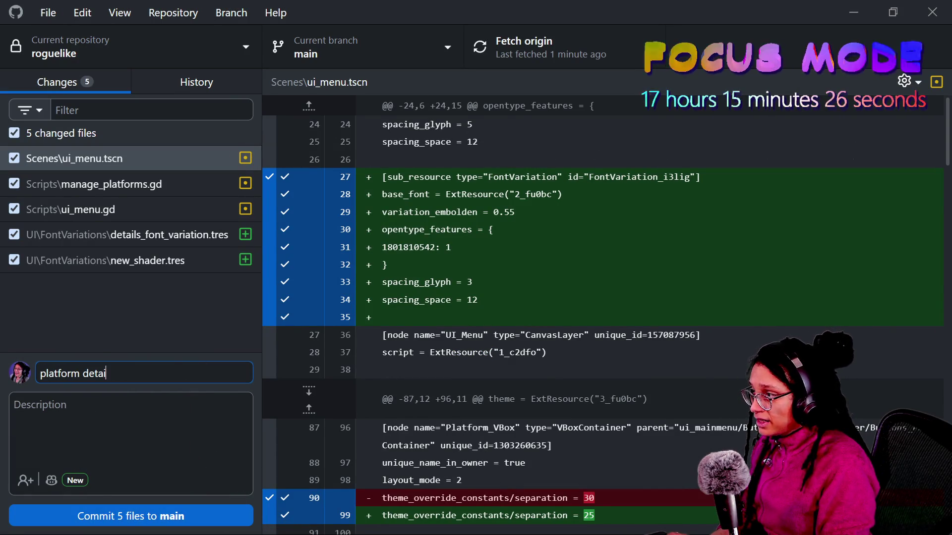
text(ls text stuff)
key(BackSpace)
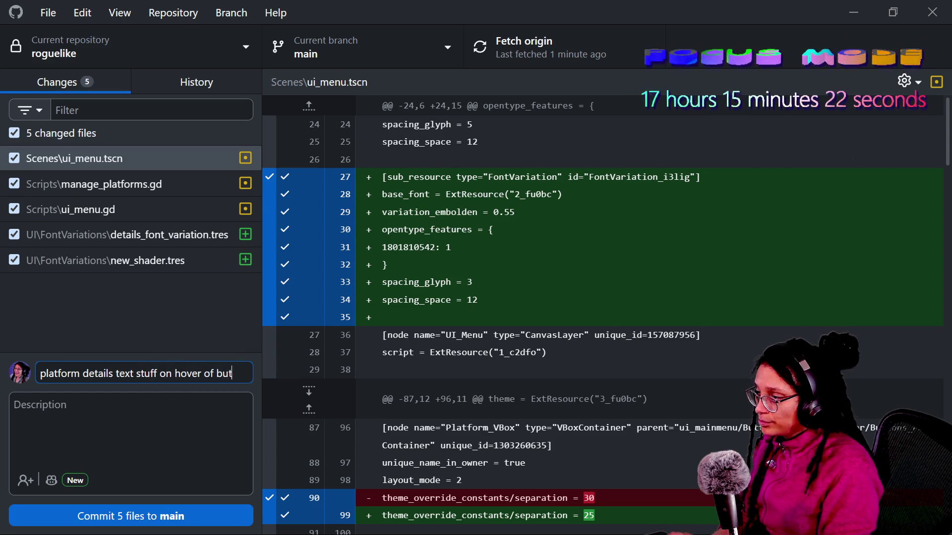
click(193, 515)
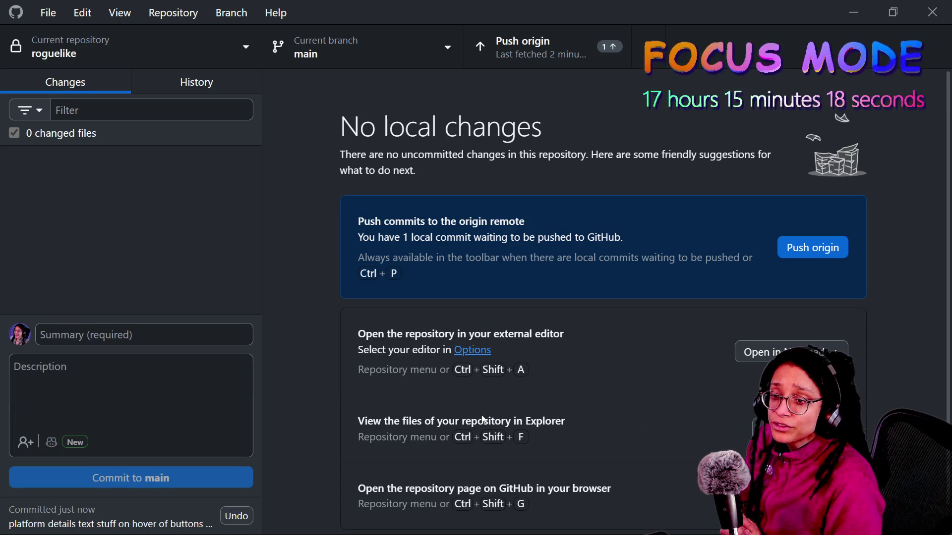
click(797, 250)
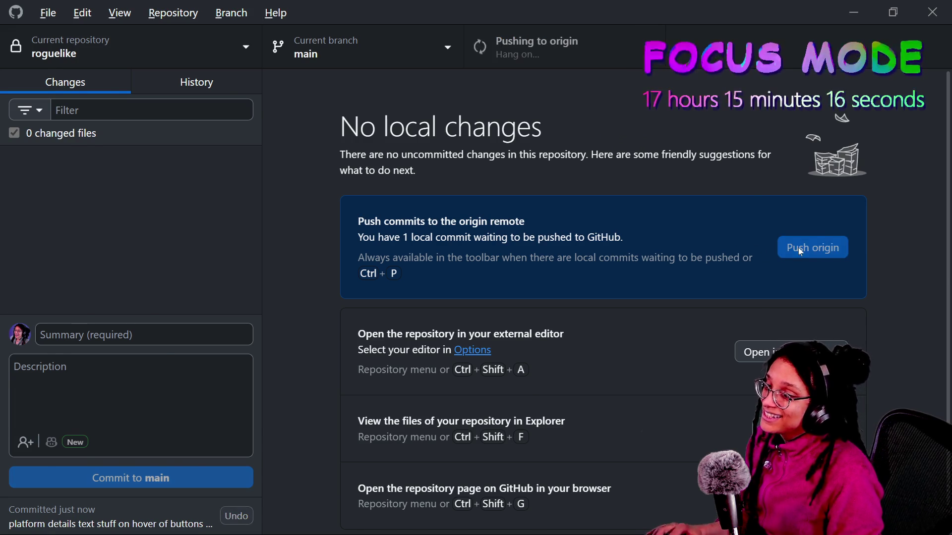
key(alt+Tab)
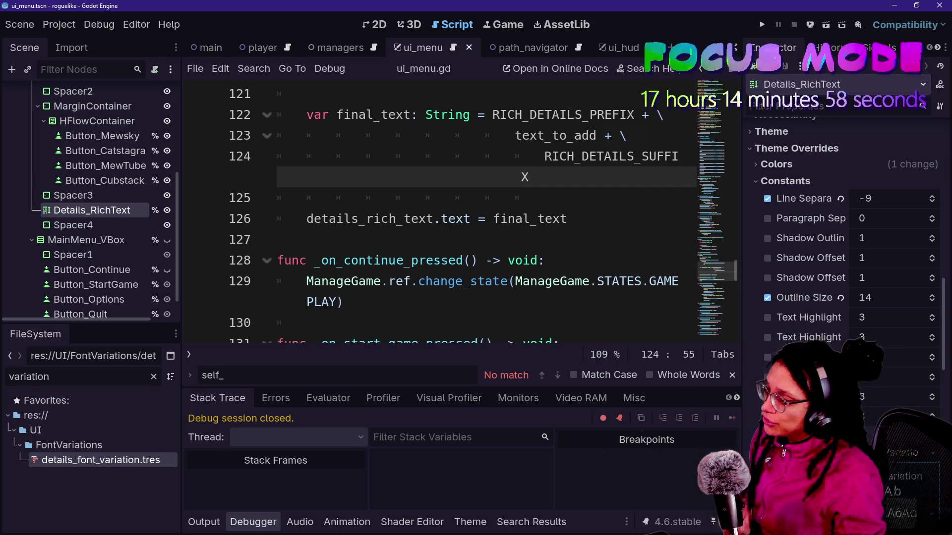
- Hide the side docks with distraction-free mode while reviewing ui_menu.gd
click(545, 260)
click(308, 323)
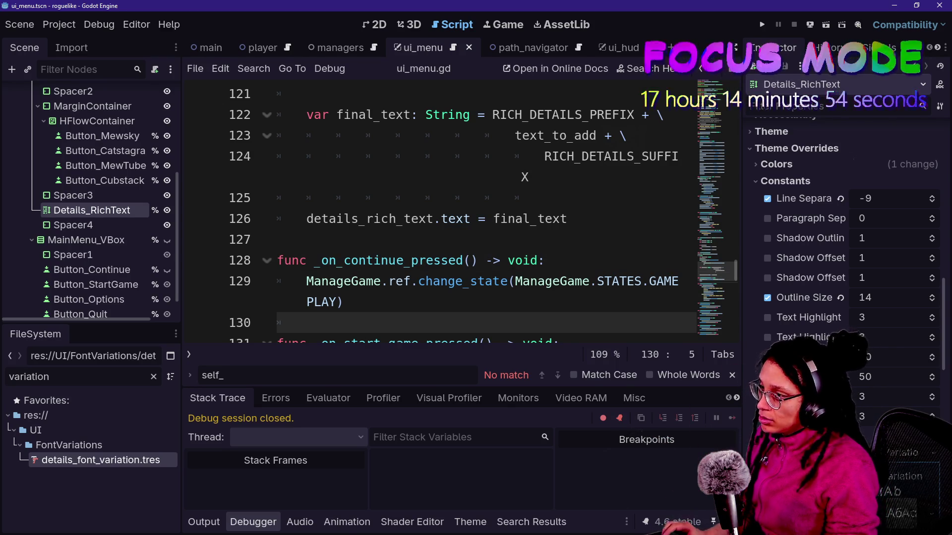
key(Up)
key(Up)
key(Up)
key(ctrl+shift+F11)
scroll(446, 209, up, 20)
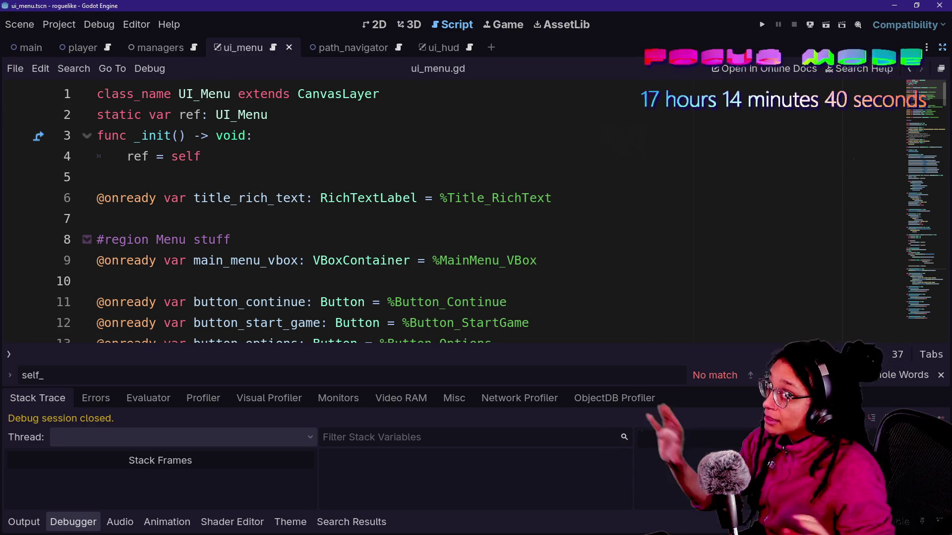
- Hide the bottom panel and run the project to show the POST PLANNER menu
click(231, 240)
key(alt+o)
key(alt+o)
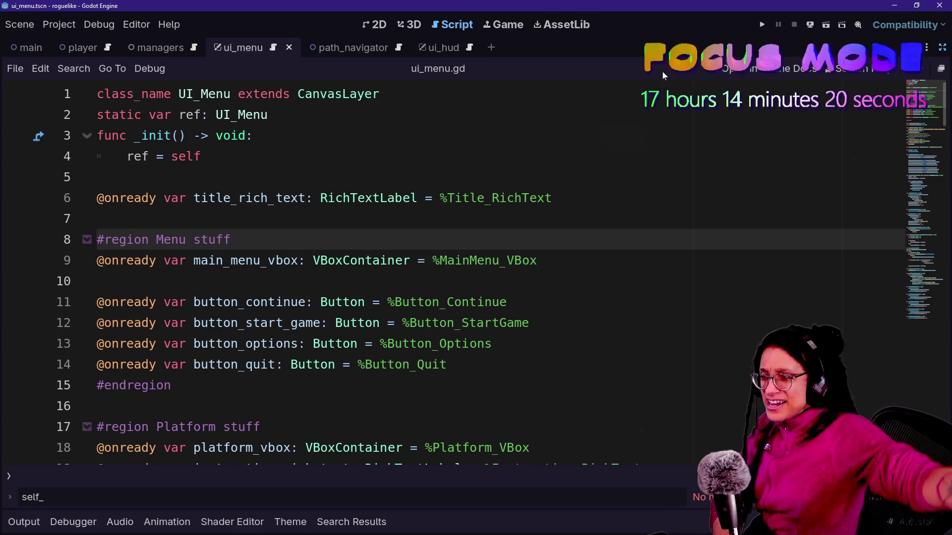
click(764, 23)
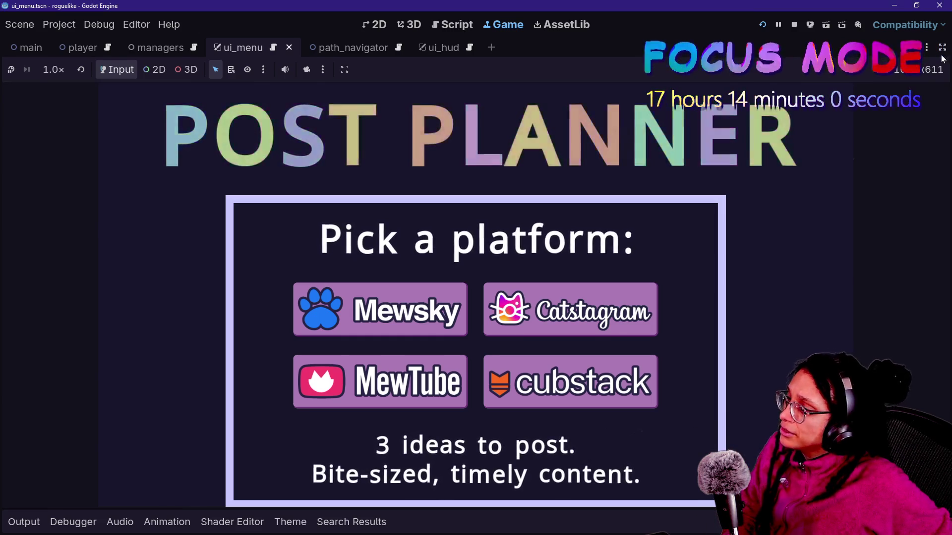
- Set Details_RichText's Visibility Modulate to ffffff00, then hide the docks and stop the game
key(ctrl+shift+F11)
scroll(805, 342, down, 7)
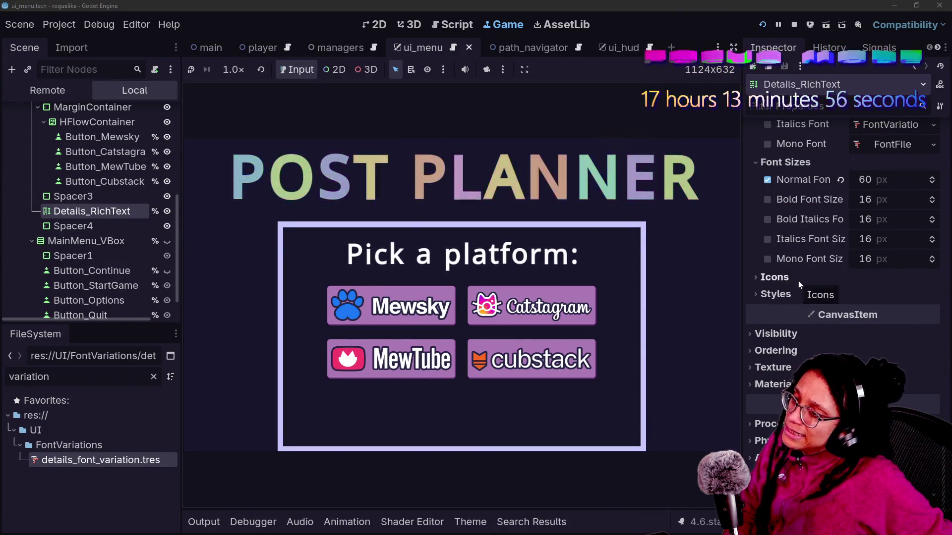
scroll(798, 298, up, 2)
scroll(798, 298, down, 2)
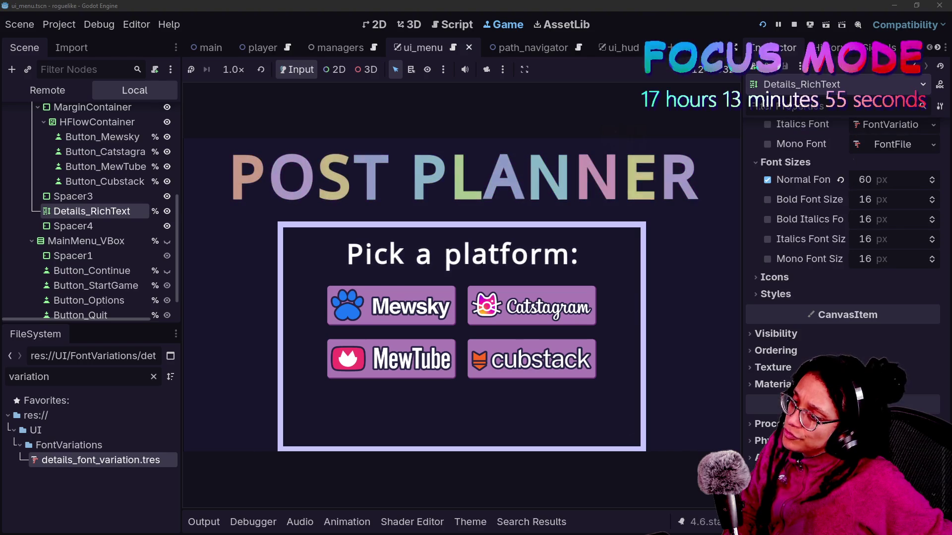
click(829, 335)
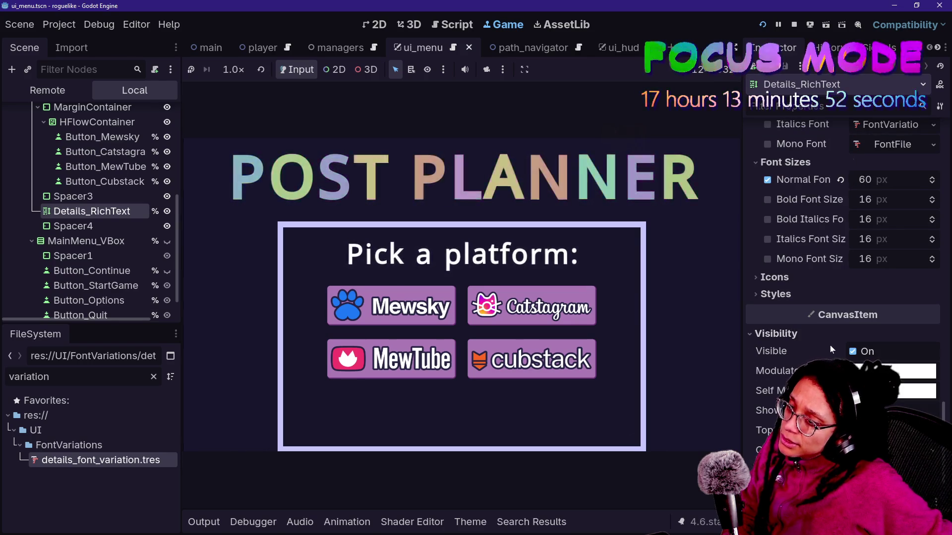
click(897, 371)
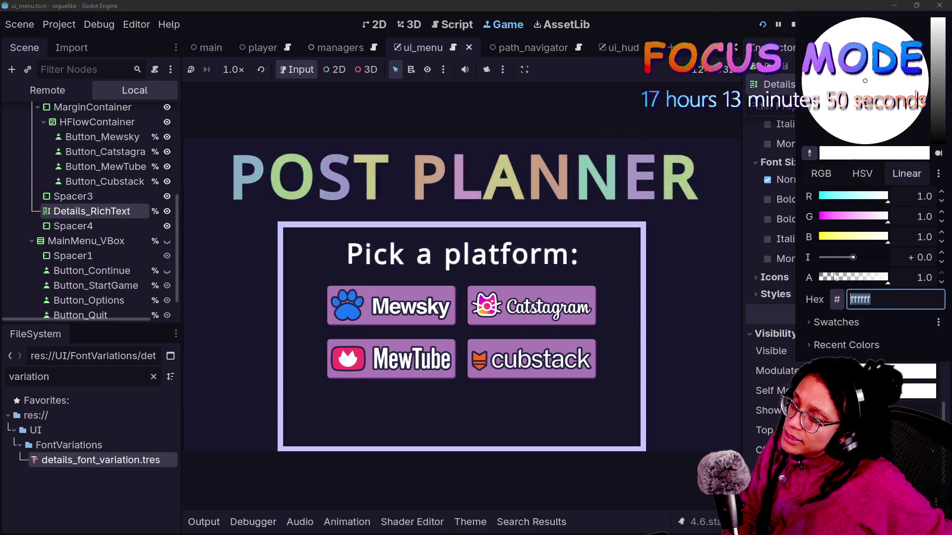
text(ffffff00)
key(Return)
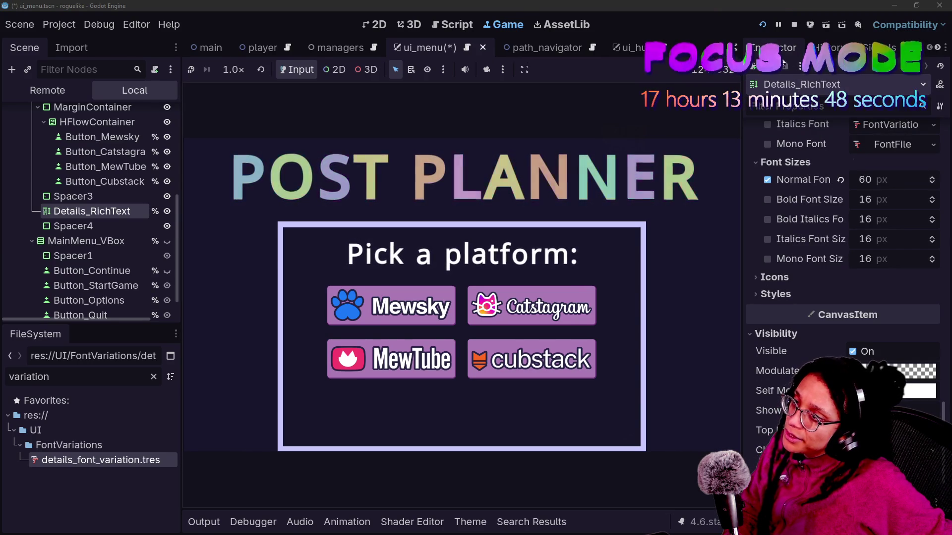
click(734, 48)
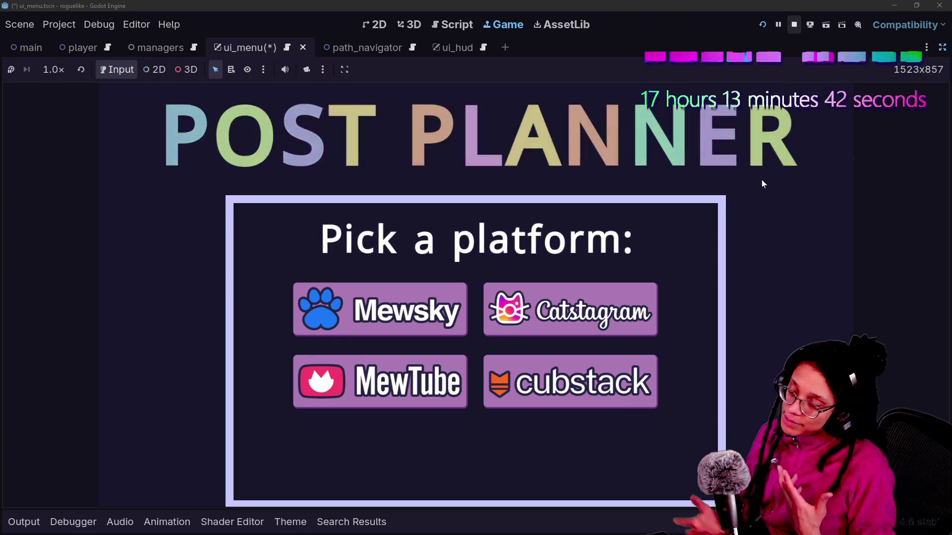
key(F8)
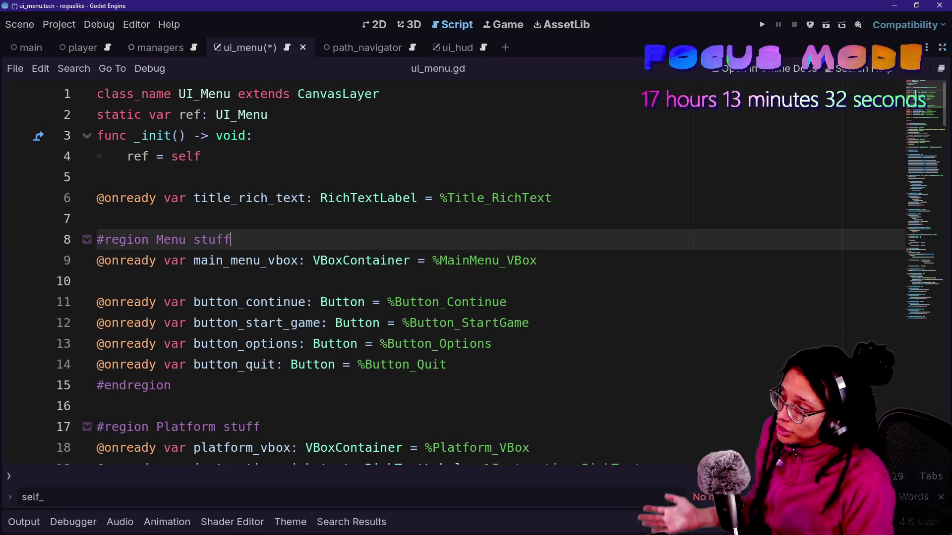
click(537, 260)
scroll(495, 278, down, 1)
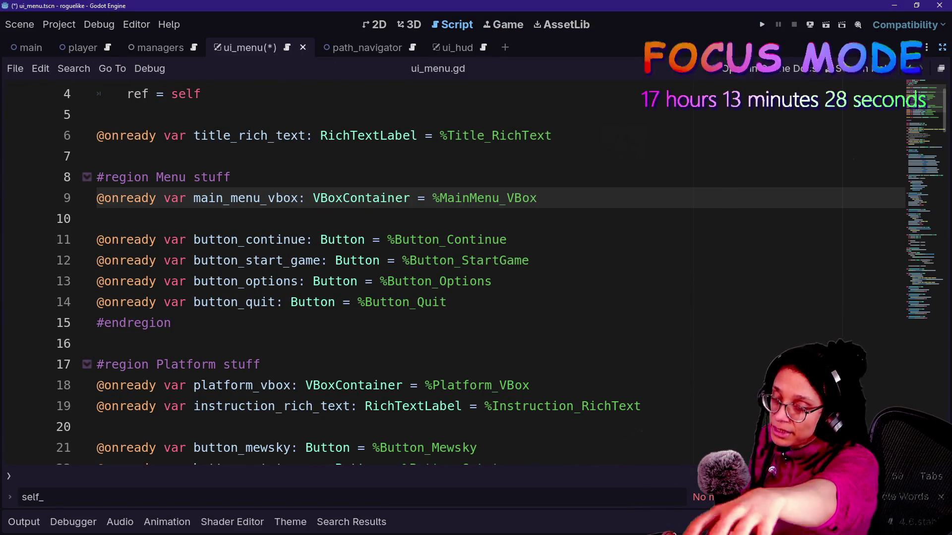
click(402, 260)
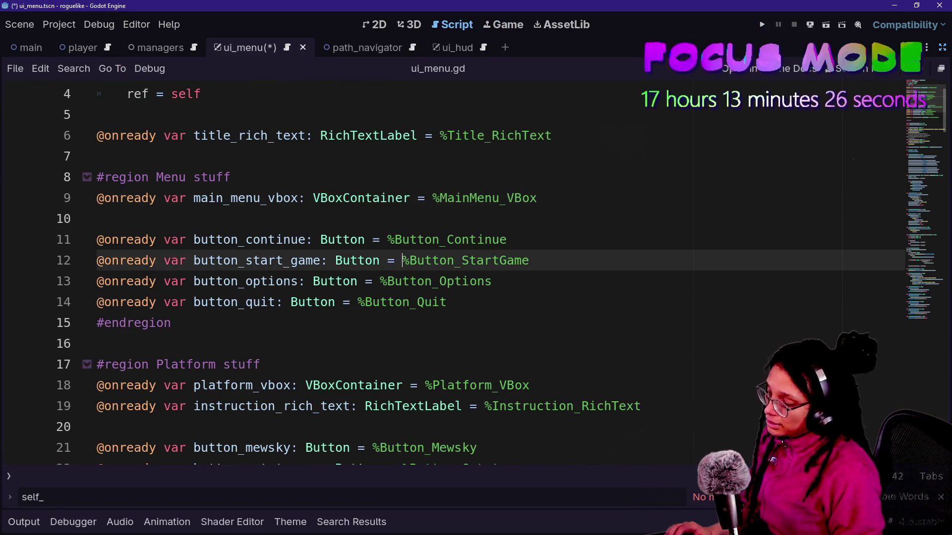
key(ctrl+alt+o)
key(Down)
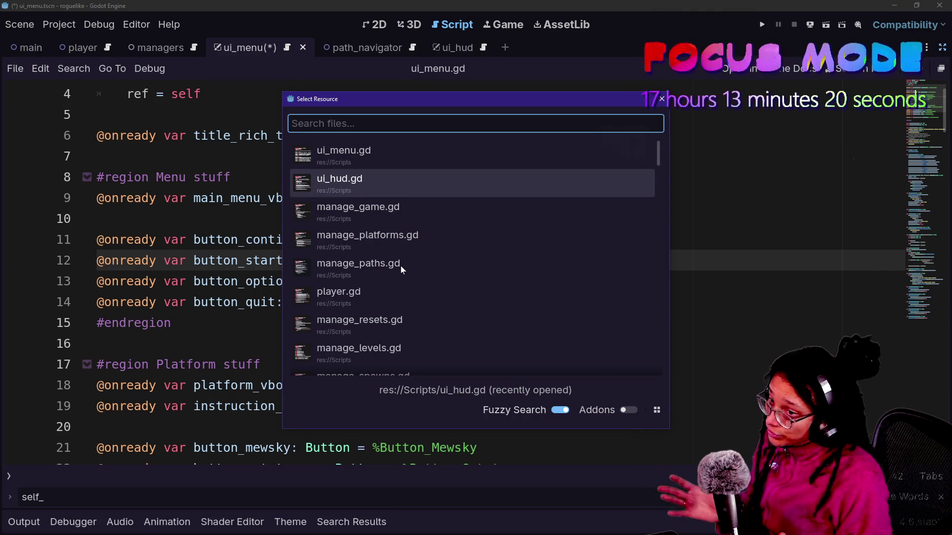
key(Down)
key(Up)
key(Up)
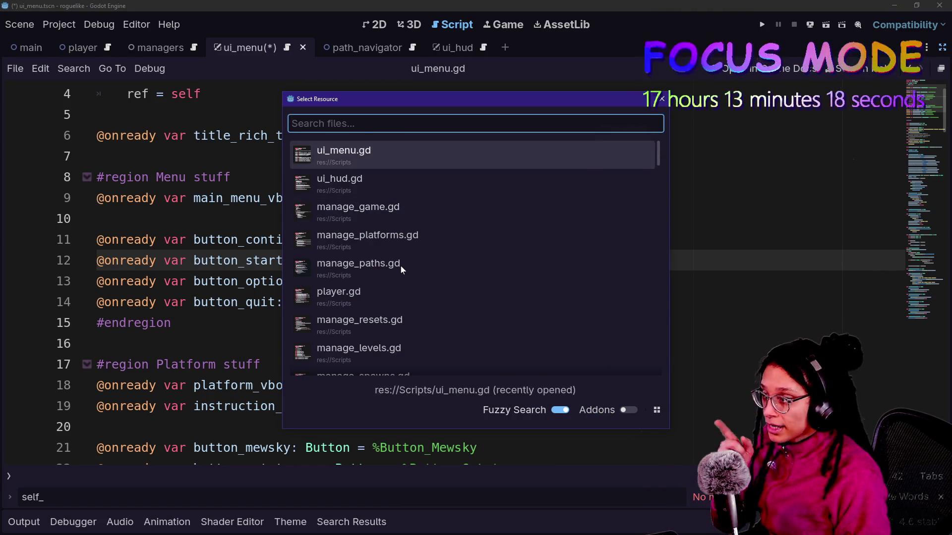
key(Return)
click(347, 385)
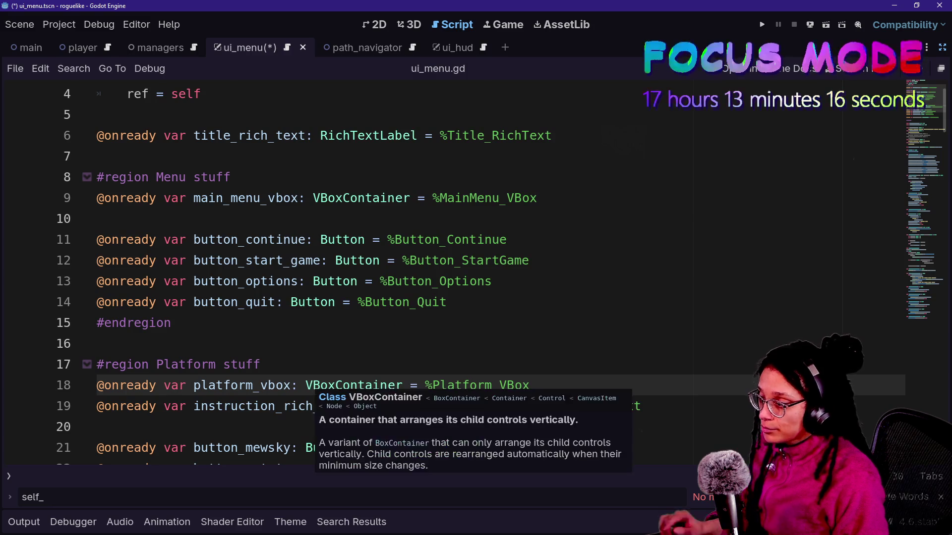
scroll(347, 385, down, 7)
scroll(347, 347, down, 9)
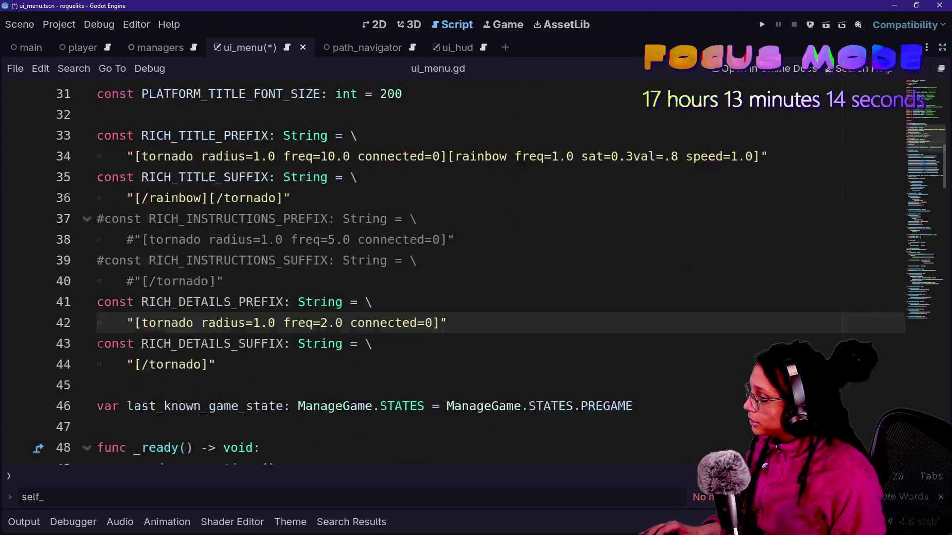
scroll(347, 347, down, 2)
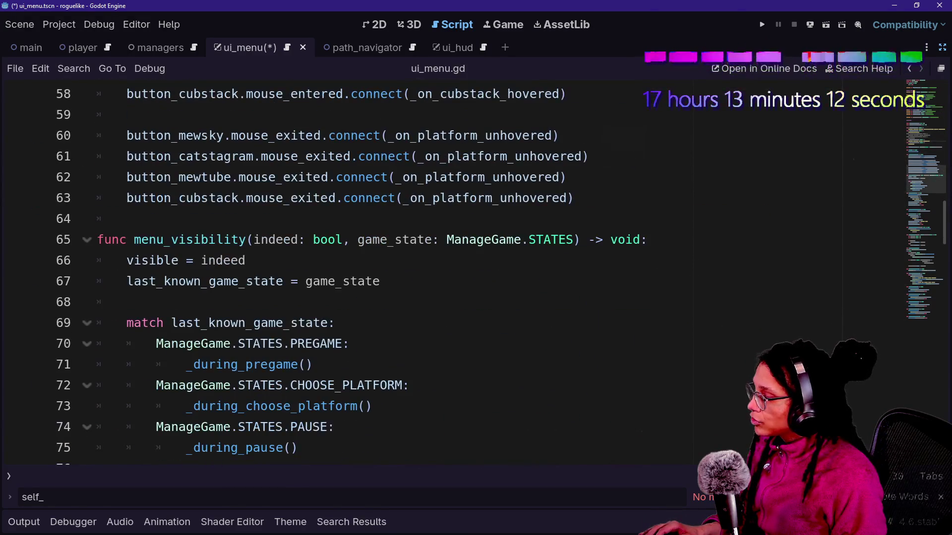
scroll(318, 377, down, 5)
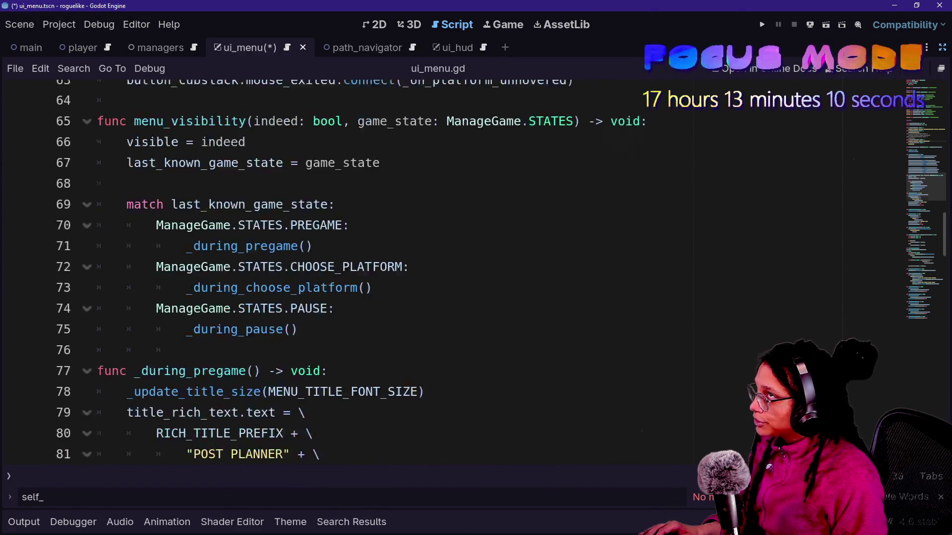
key(ctrl+alt+o)
key(Down)
key(Down)
key(Return)
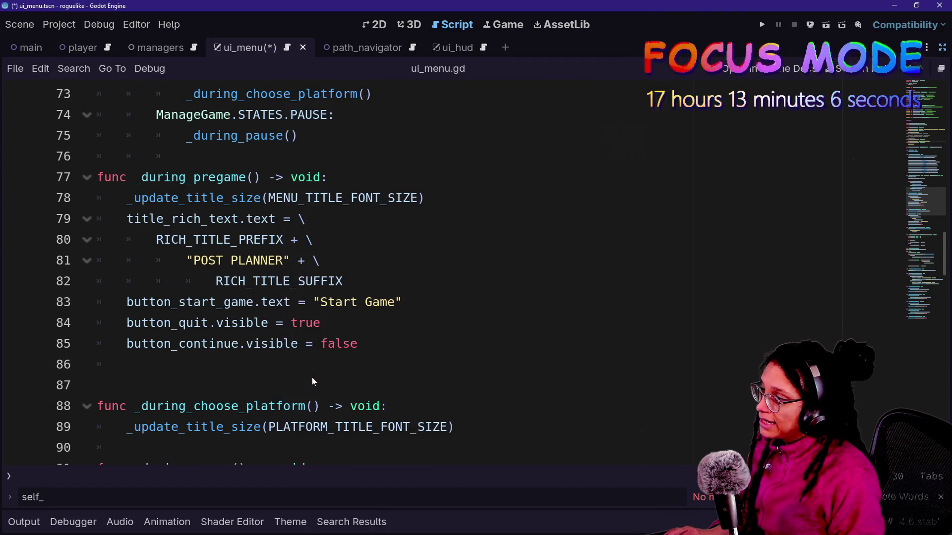
scroll(347, 273, up, 8)
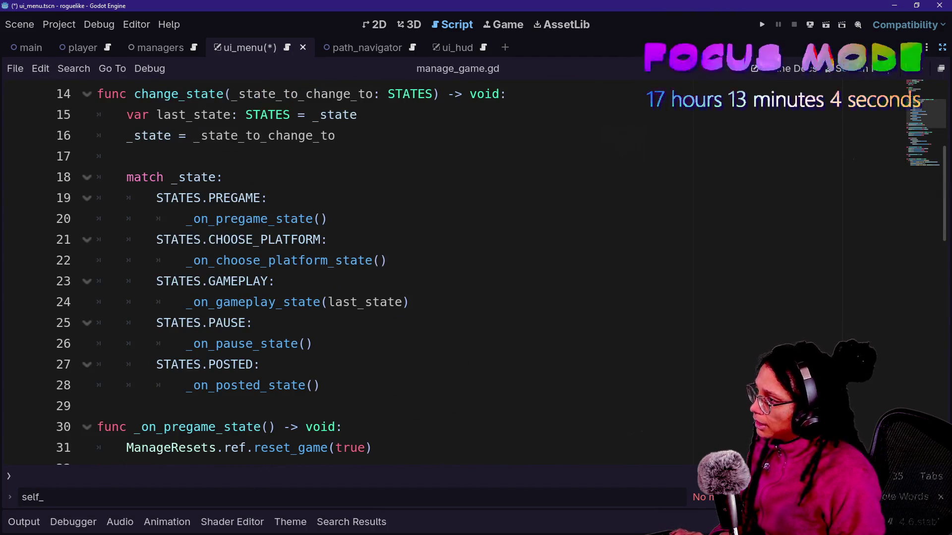
scroll(347, 273, up, 4)
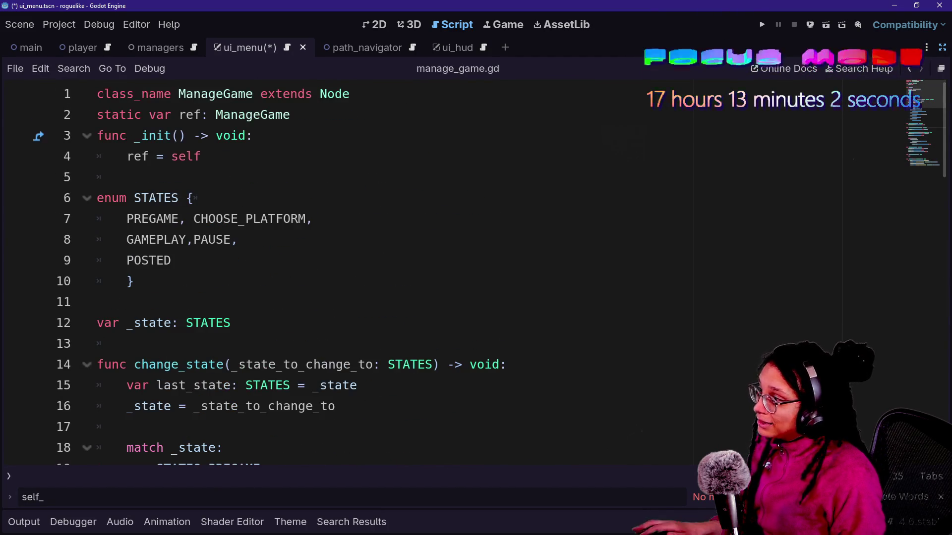
click(148, 219)
scroll(149, 219, down, 4)
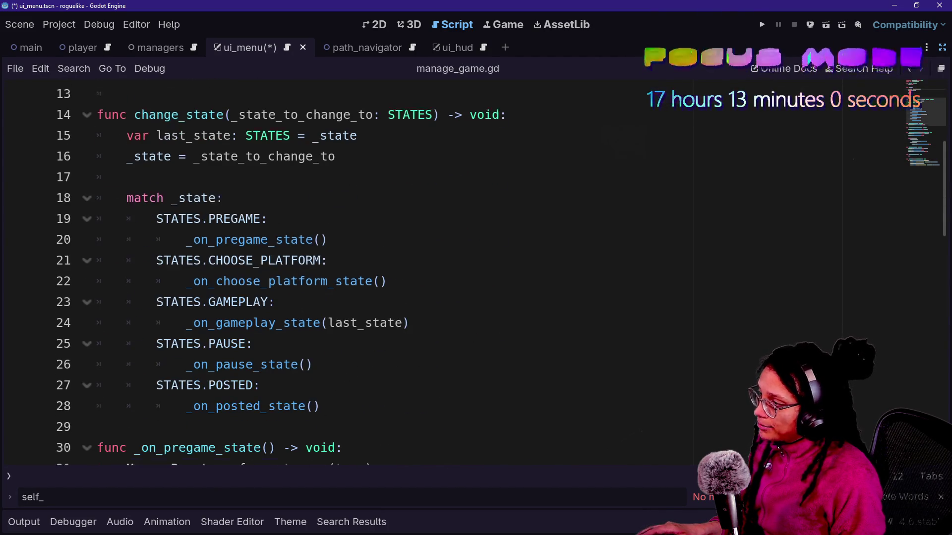
click(156, 219)
scroll(347, 273, down, 5)
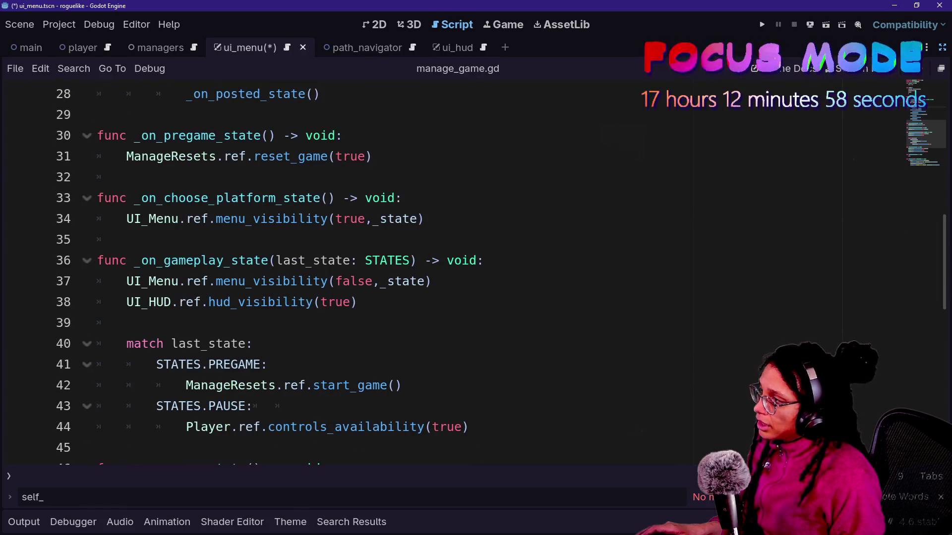
- In the 2D view, hide Platform_VBox, show MainMenu_VBox, and test-run the Post Planner menu
click(942, 47)
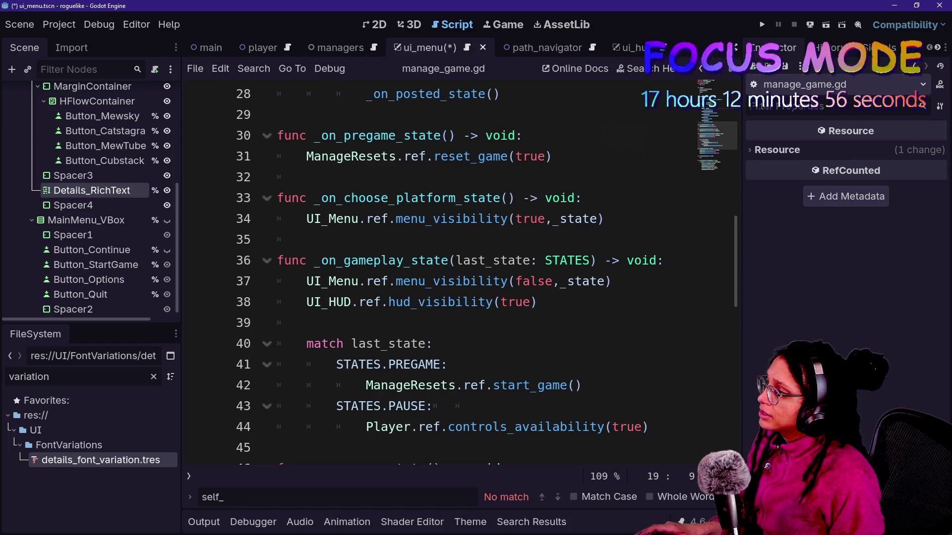
scroll(101, 202, up, 5)
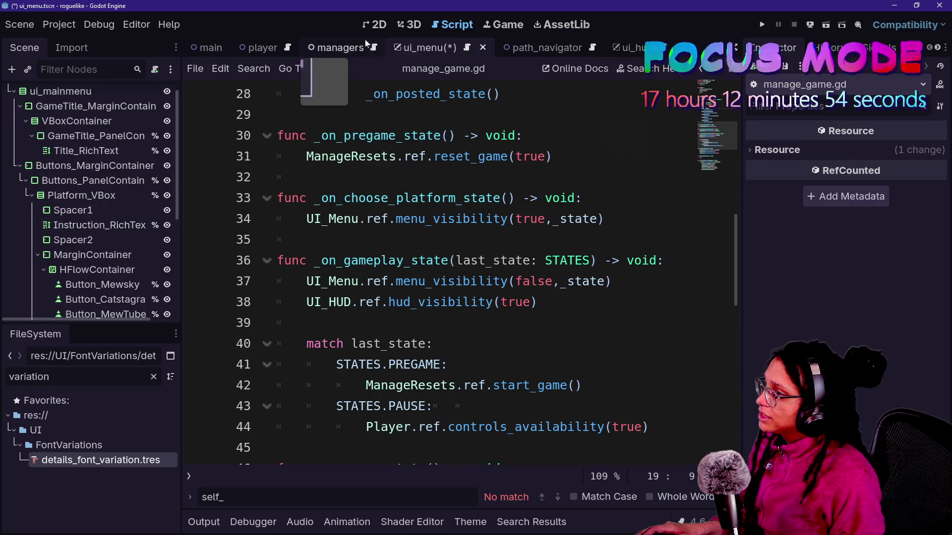
click(375, 25)
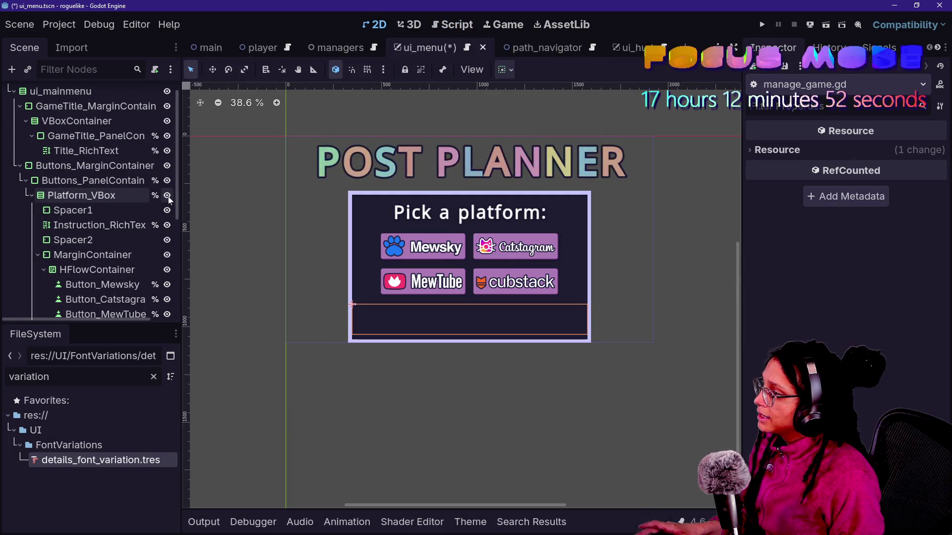
click(167, 195)
scroll(79, 276, down, 3)
scroll(80, 275, down, 4)
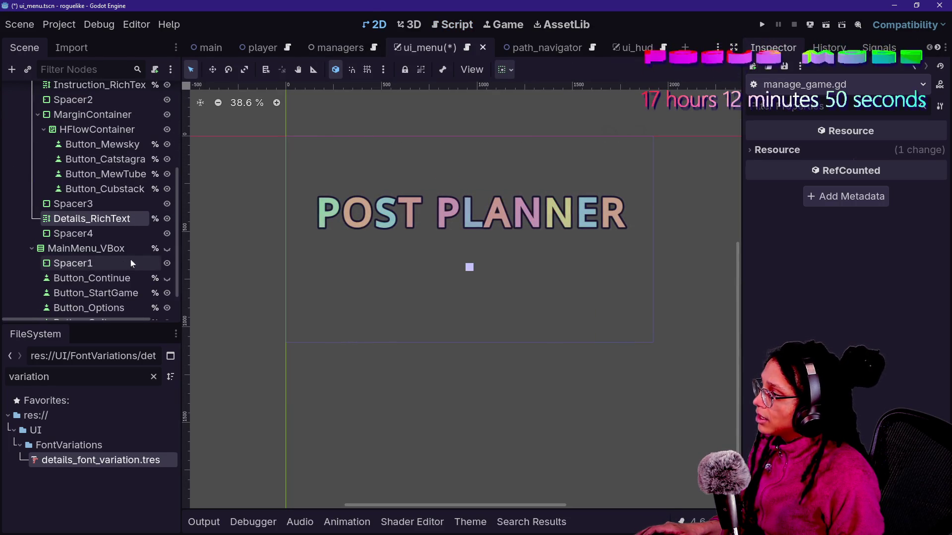
click(167, 249)
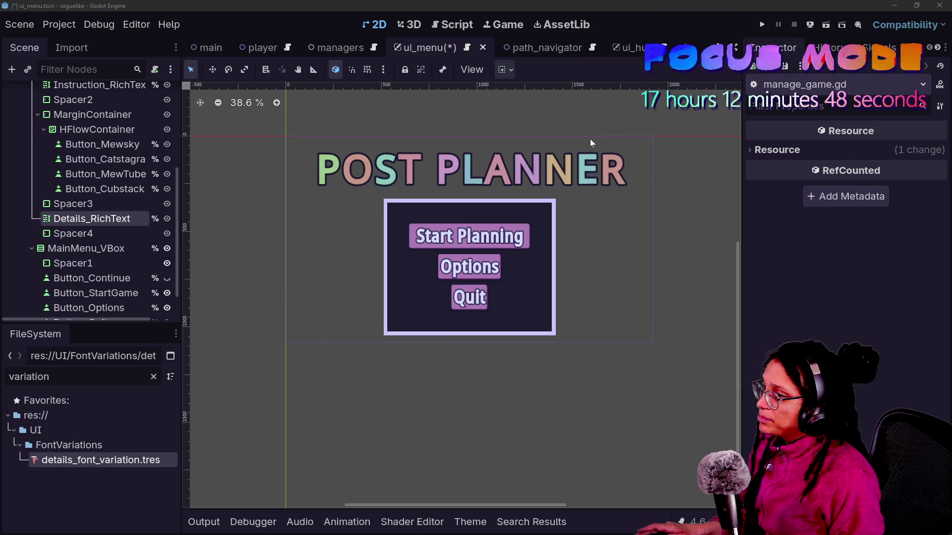
click(763, 27)
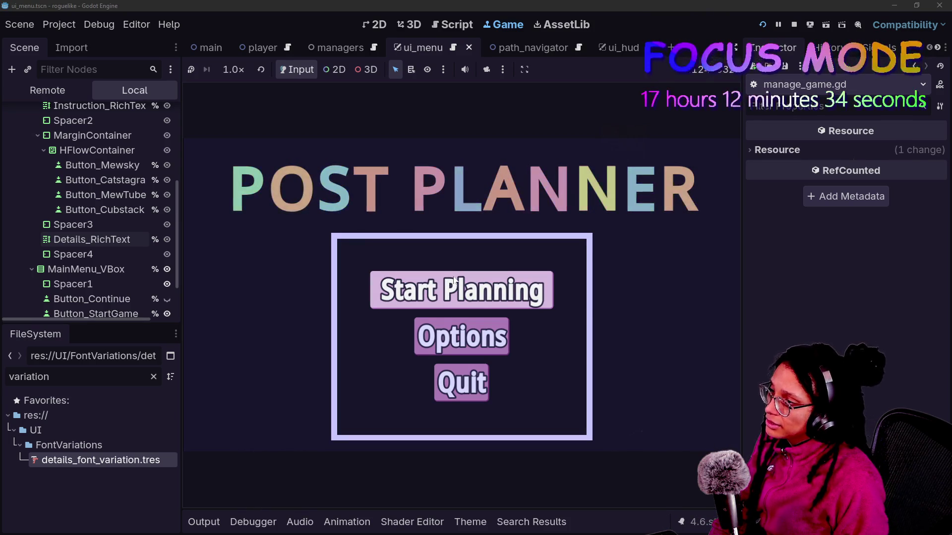
click(471, 26)
- Look over the _on_pregame_state function and its reset_game call on line 31
click(449, 260)
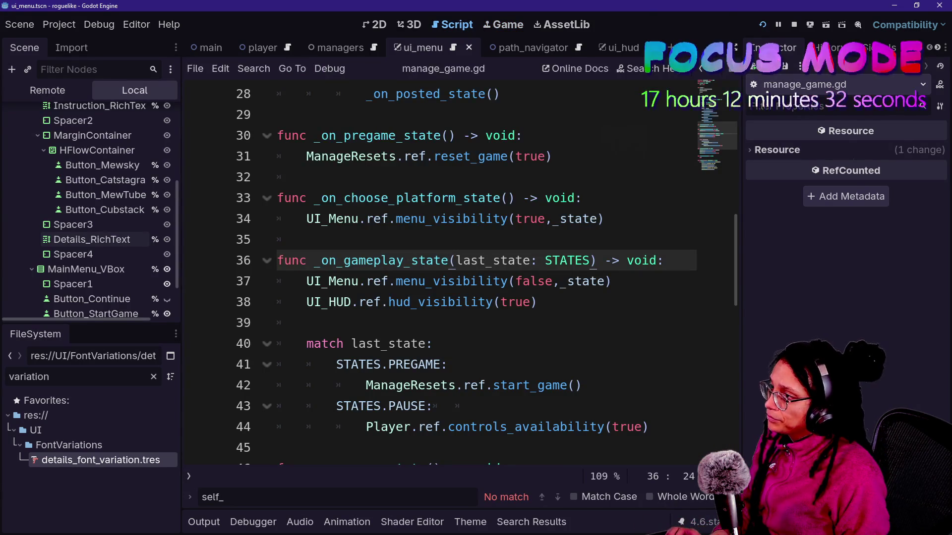
scroll(447, 272, up, 5)
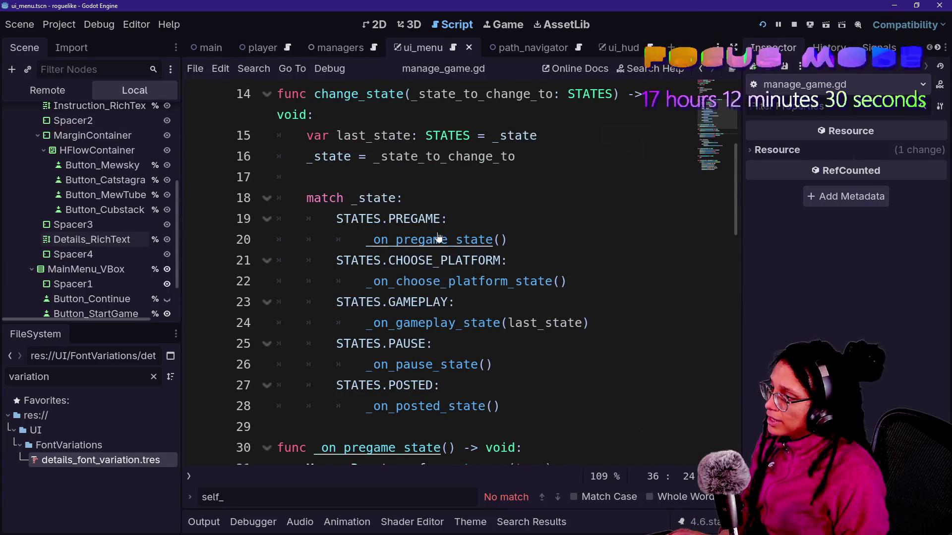
ctrl+click(439, 238)
click(435, 302)
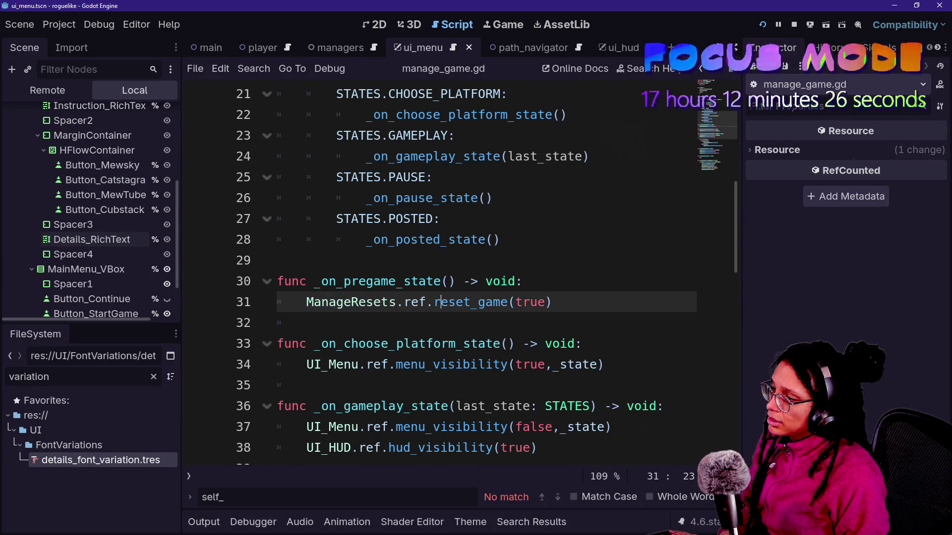
scroll(447, 273, down, 1)
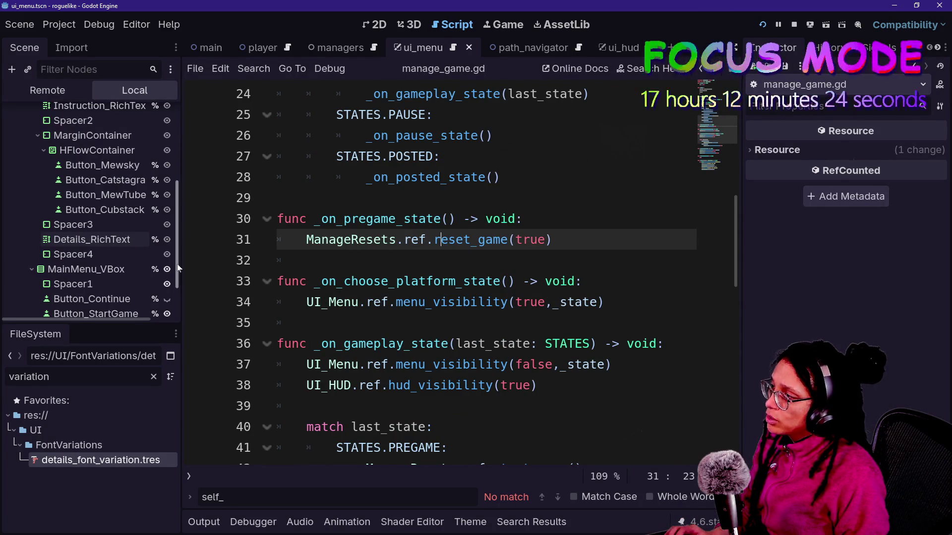
- Quick-open ui_menu.gd and widen the code view with distraction-free mode
key(ctrl+alt+o)
text(me)
key(Return)
key(ctrl+shift+F11)
scroll(397, 273, down, 15)
- Search for 'start' and inspect the change_state call in _on_start_game_pressed on line 135
key(ctrl+f)
text(start)
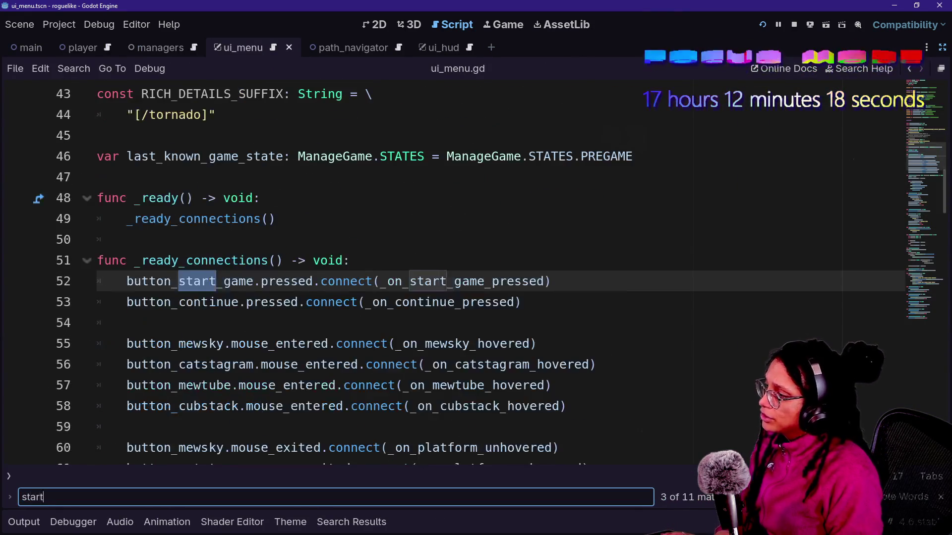
ctrl+click(446, 281)
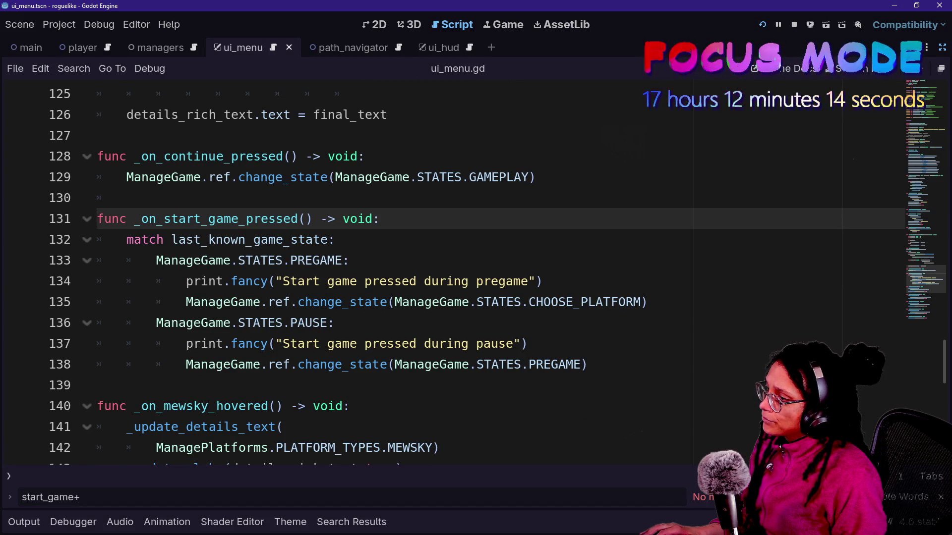
mouse_move(186, 302)
mouse_down()
mouse_move(503, 302)
mouse_move(544, 281)
mouse_move(647, 302)
mouse_up()
click(647, 302)
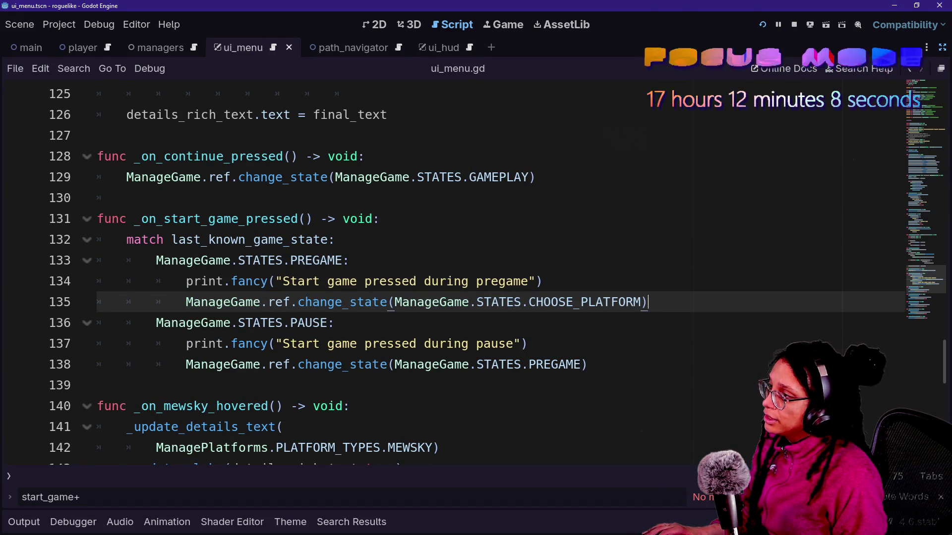
scroll(446, 273, up, 5)
- Search for 'during_' and go to the _during_choose_platform function
key(ctrl+f)
text(during_)
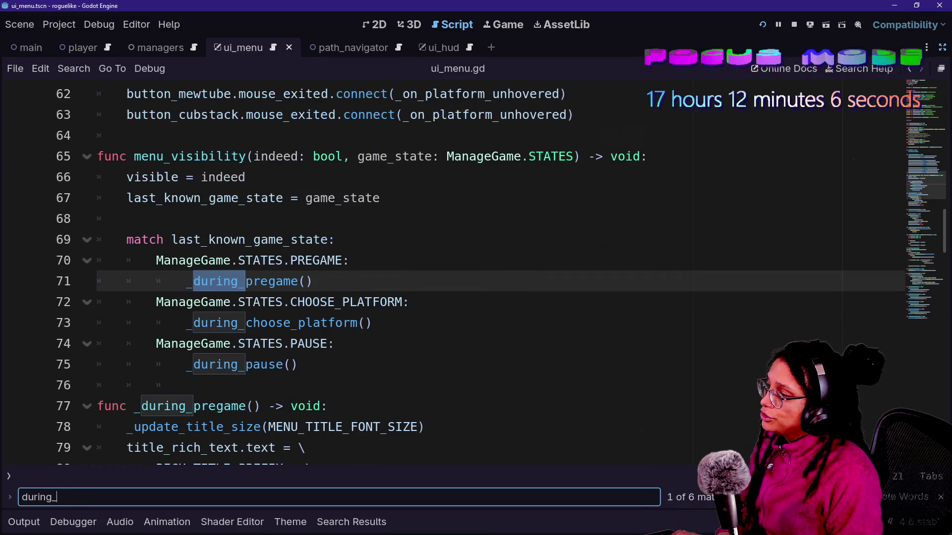
click(97, 281)
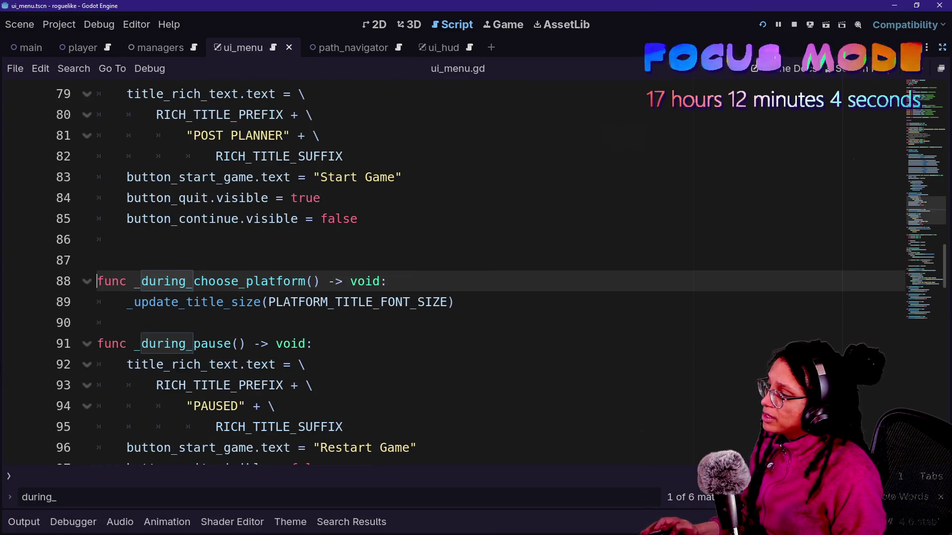
- Add a print.fancy("It's happening") line under the _during_choose_platform header
key(Down)
key(End)
key(shift+Home)
key(End)
key(Down)
key(shift+Up)
key(End)
key(shift+Up)
key(End)
key(Return)
text(print)
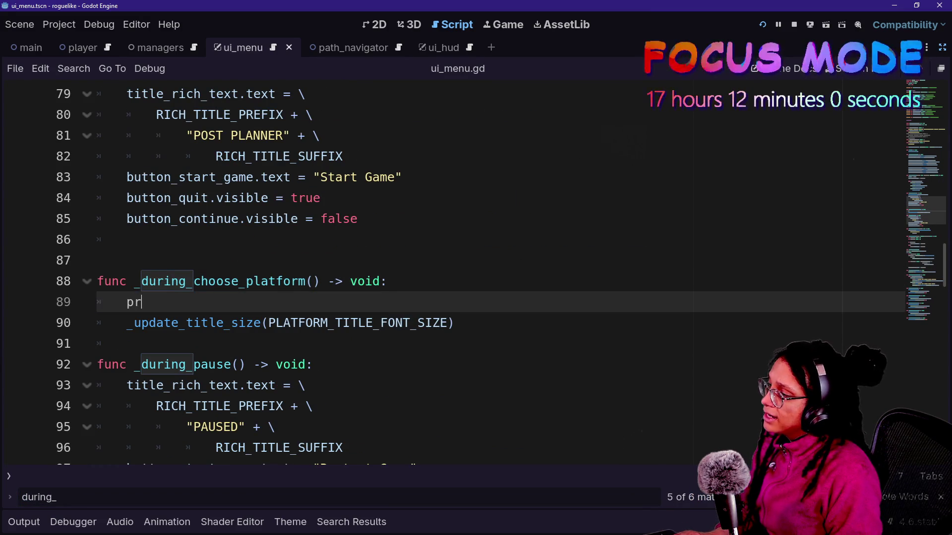
key(BackSpace)
text(fanc)
key(Return)
text("UIt)
key(BackSpace)
key(BackSpace)
key(BackSpace)
text(I)
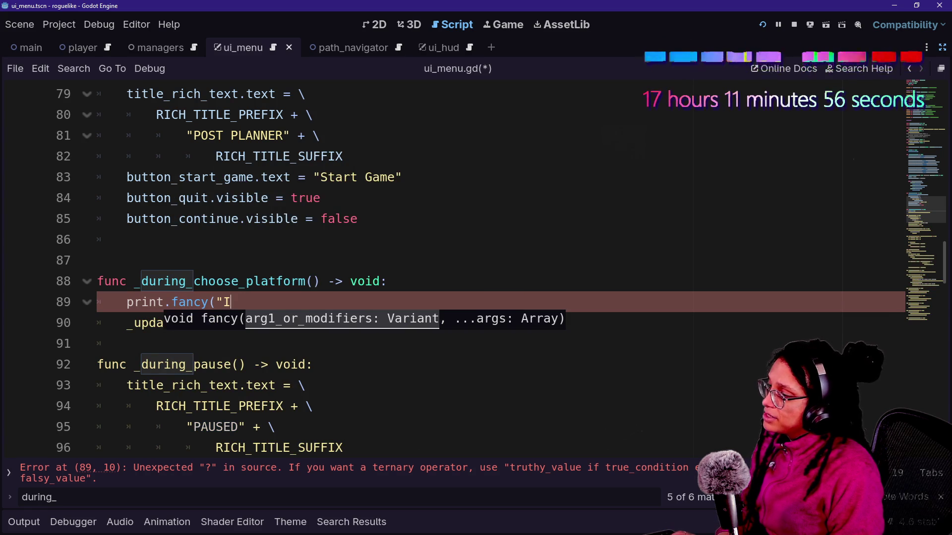
text())
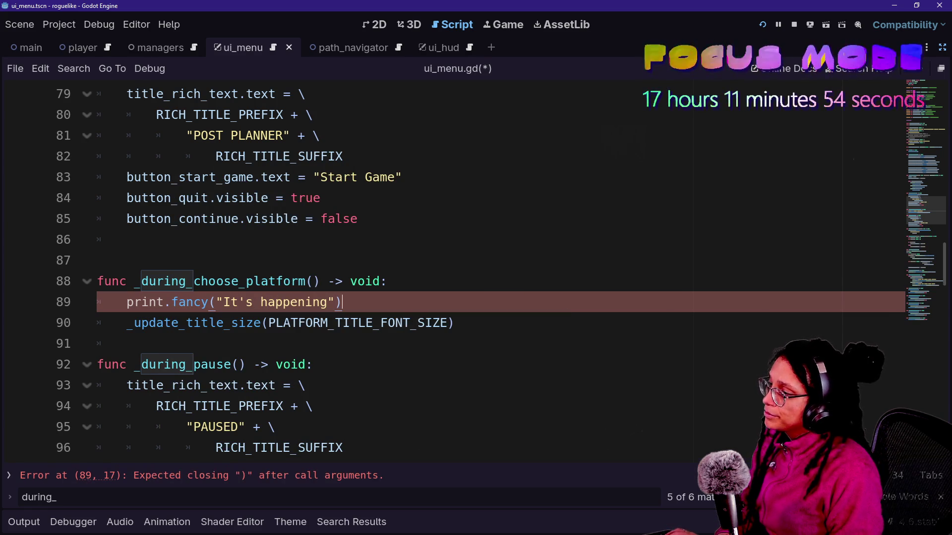
- Run the game, open Output, and press Start Planning to confirm the message logs
key(F5)
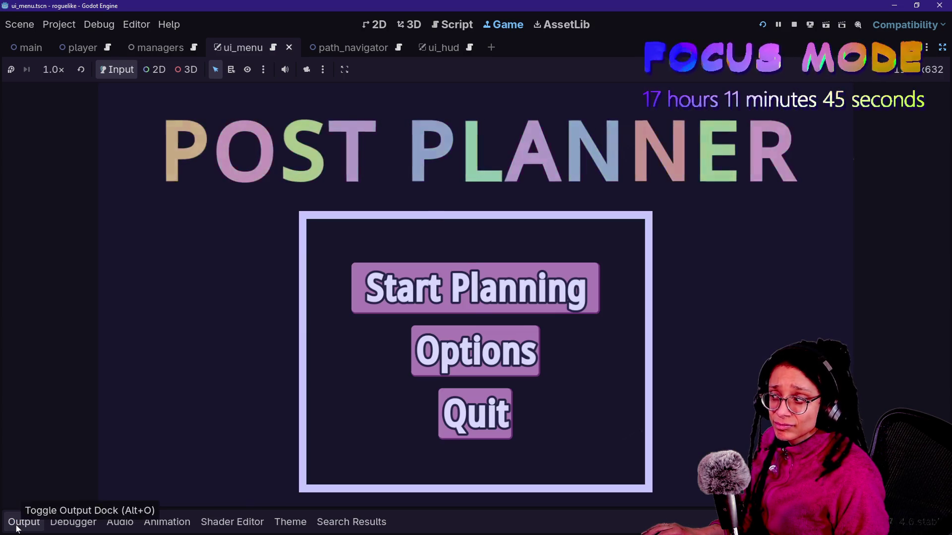
click(16, 523)
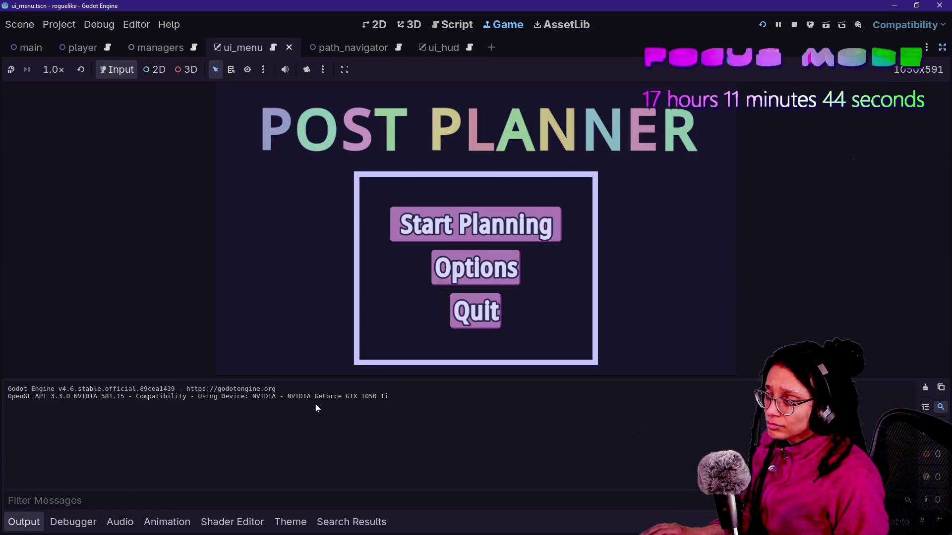
click(439, 239)
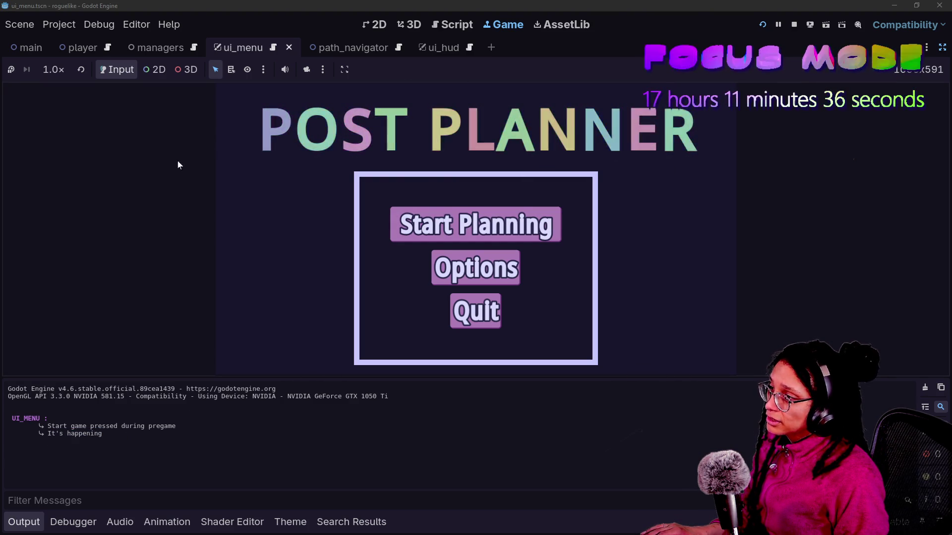
click(452, 24)
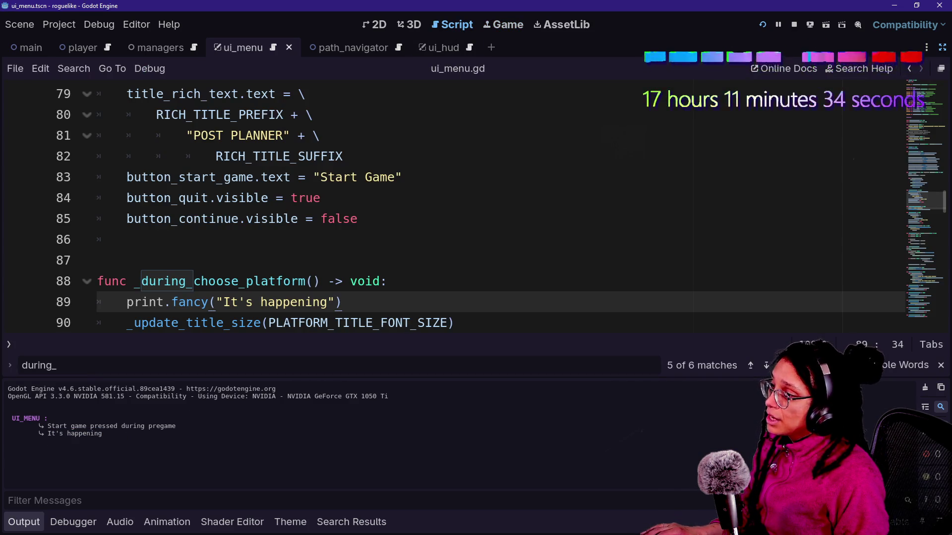
- Jump to _update_title_size, review its normal_font_size theme override, and restore the side panels
scroll(475, 208, down, 2)
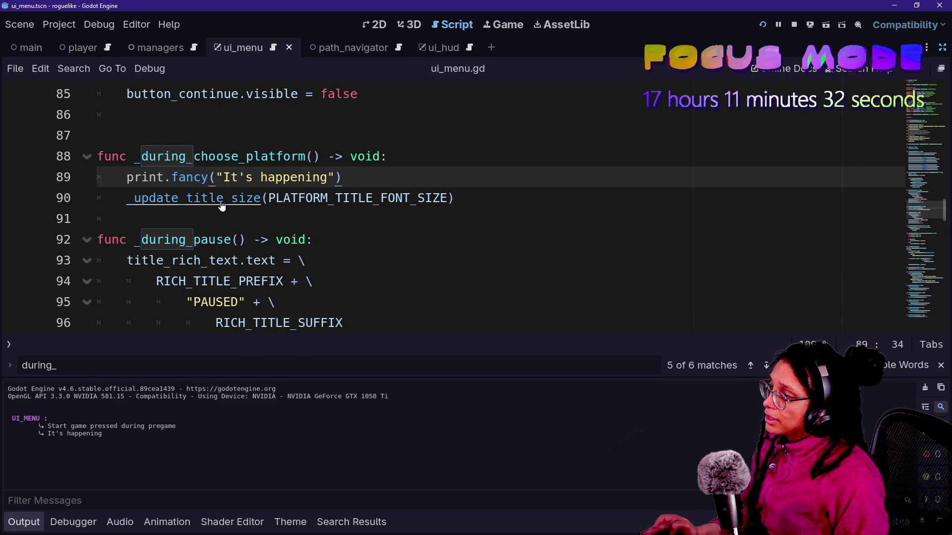
ctrl+click(222, 201)
double_click(294, 219)
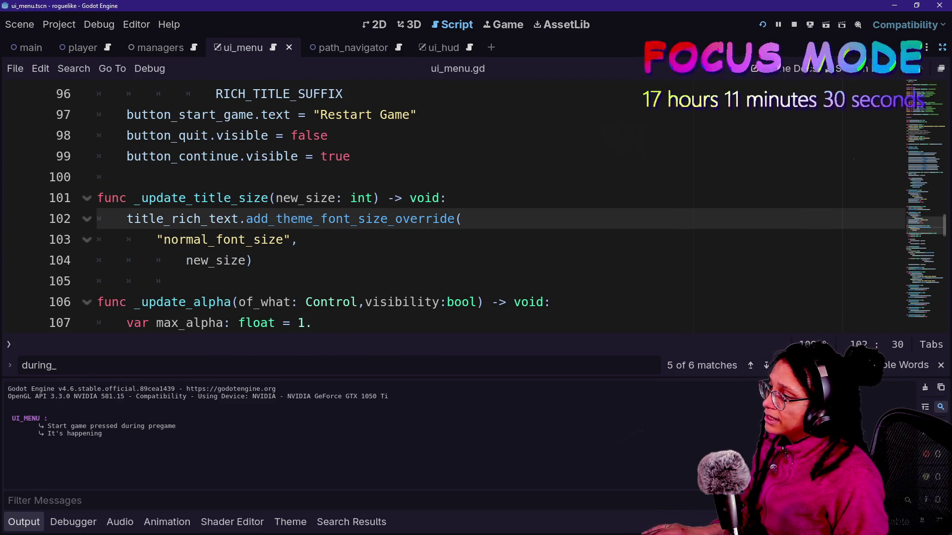
click(298, 218)
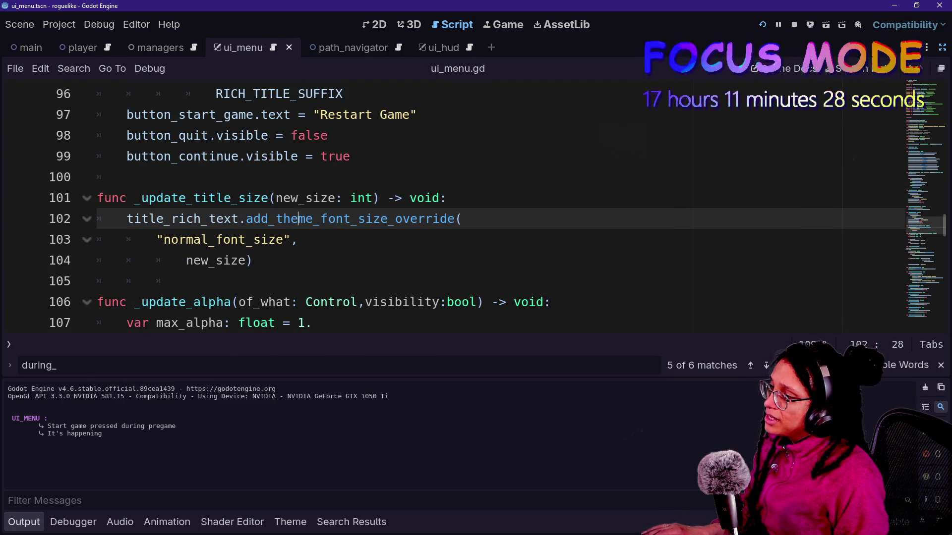
click(253, 260)
key(shift+Home)
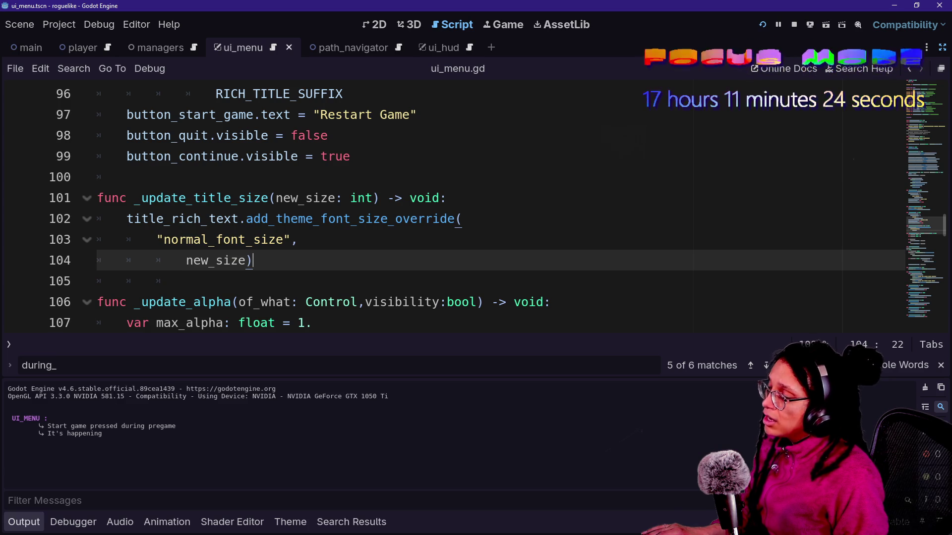
click(941, 47)
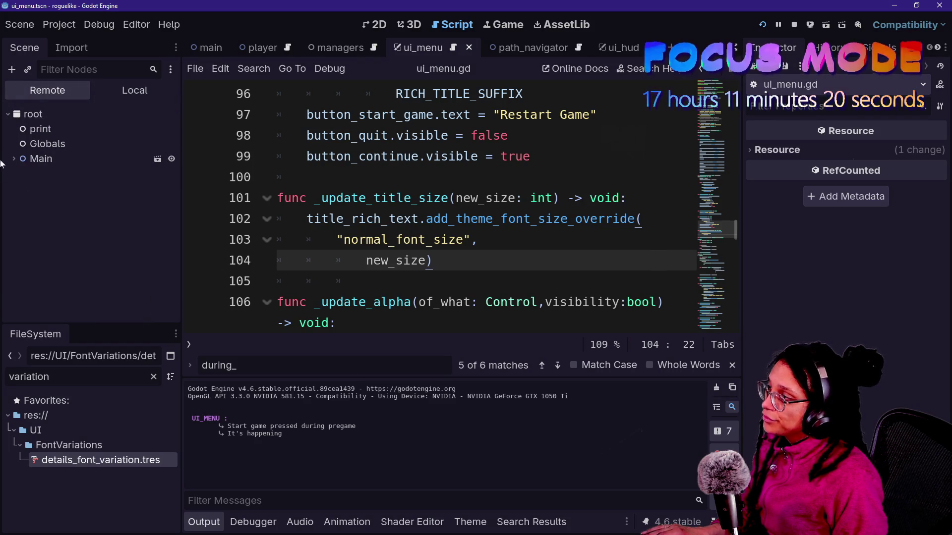
- Expand the remote tree through Main, Managers, ManageUI and UI_Menu to the buttons containers
click(13, 158)
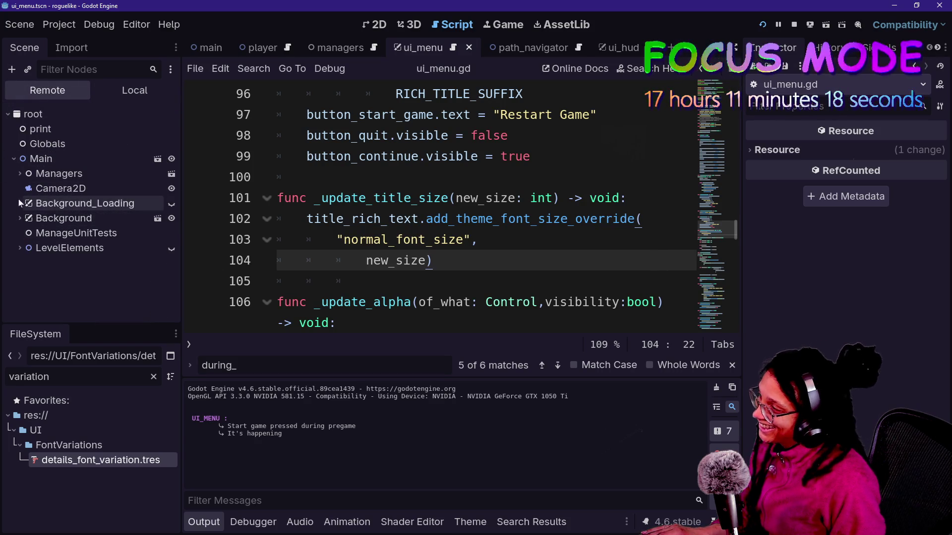
click(20, 174)
scroll(68, 278, down, 2)
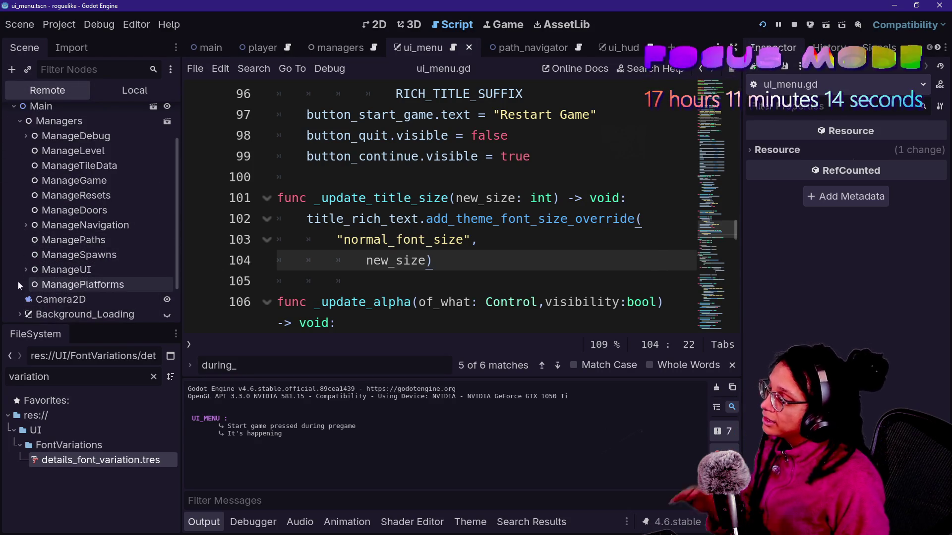
click(59, 181)
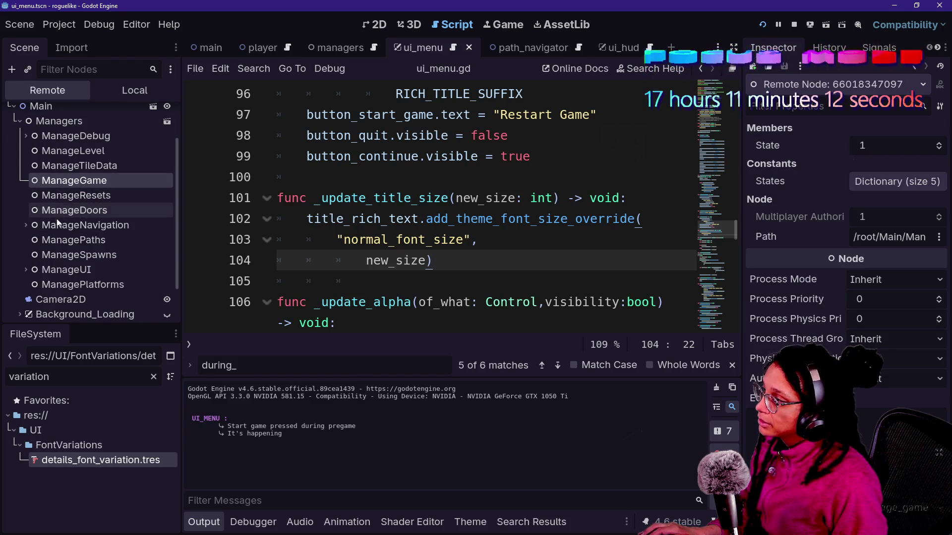
click(24, 271)
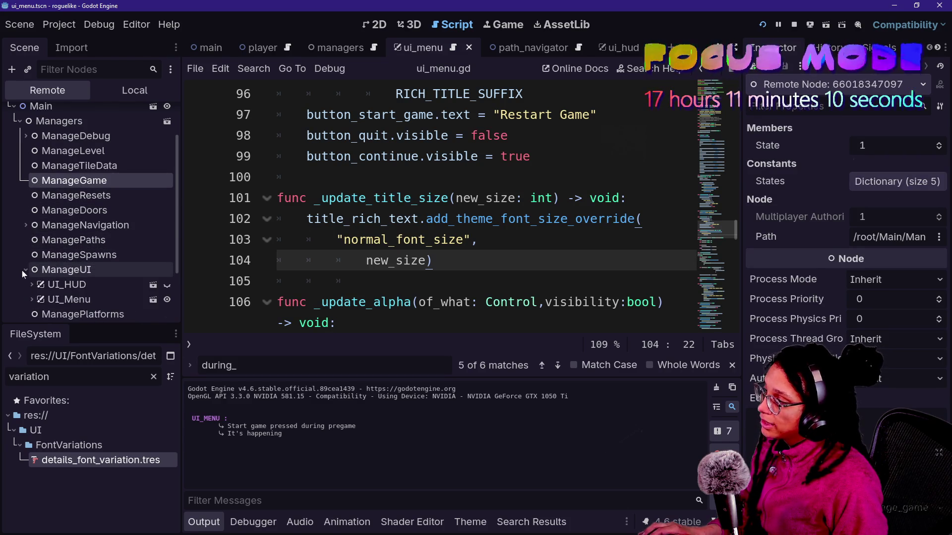
scroll(22, 270, down, 2)
click(82, 266)
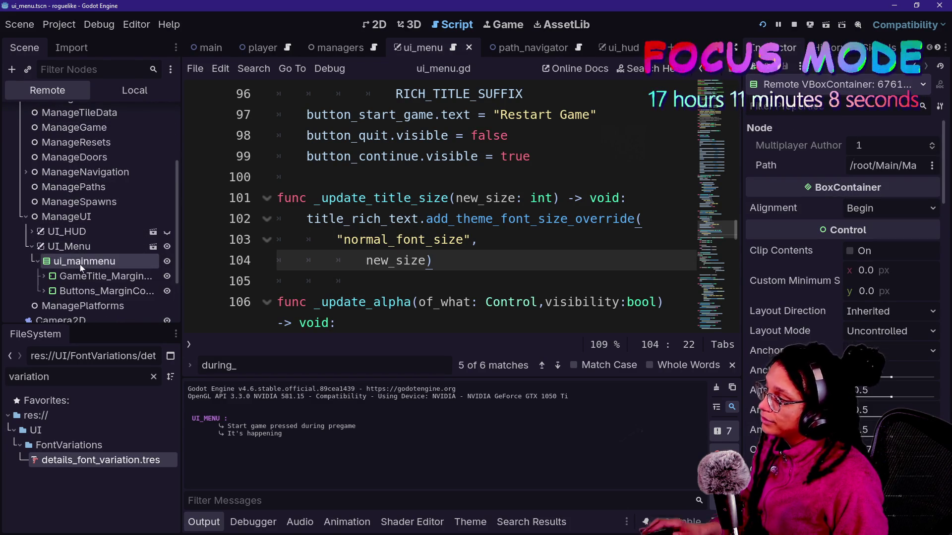
click(65, 306)
click(77, 292)
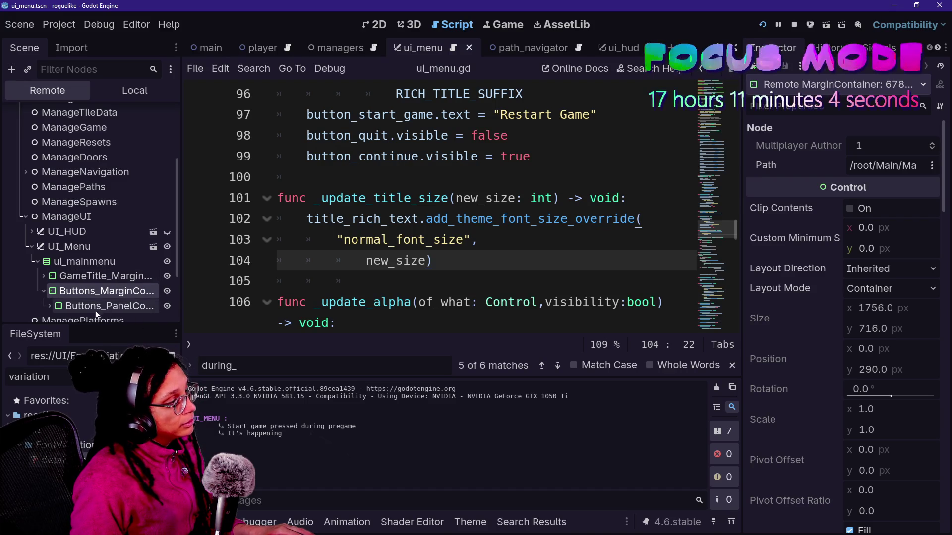
click(97, 307)
scroll(162, 282, down, 2)
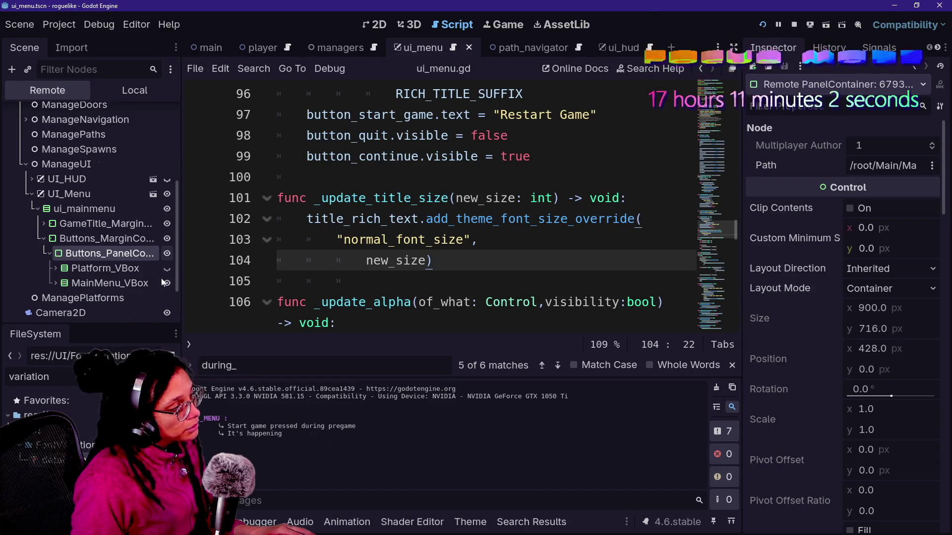
- Expand Platform_VBox, collapse it again, and expand MainMenu_VBox to see the menu buttons
click(55, 269)
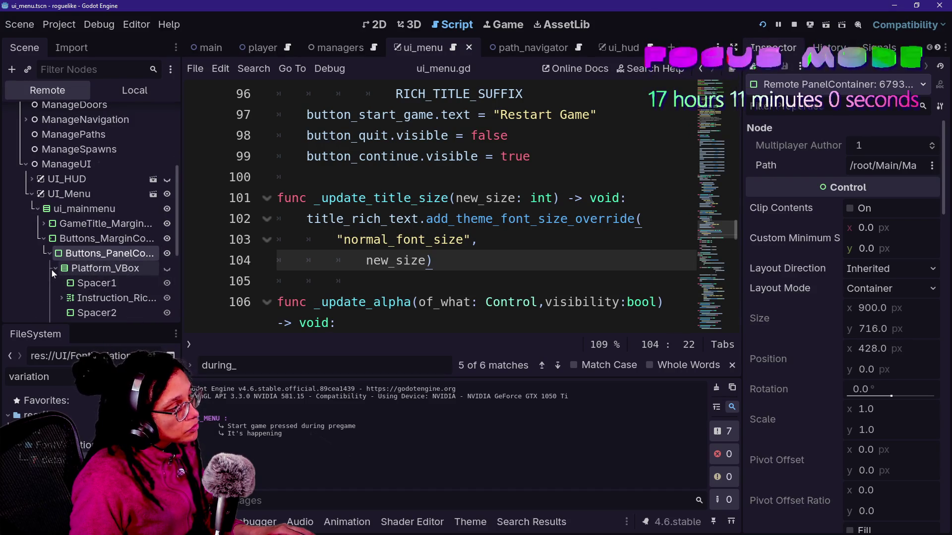
scroll(53, 271, down, 2)
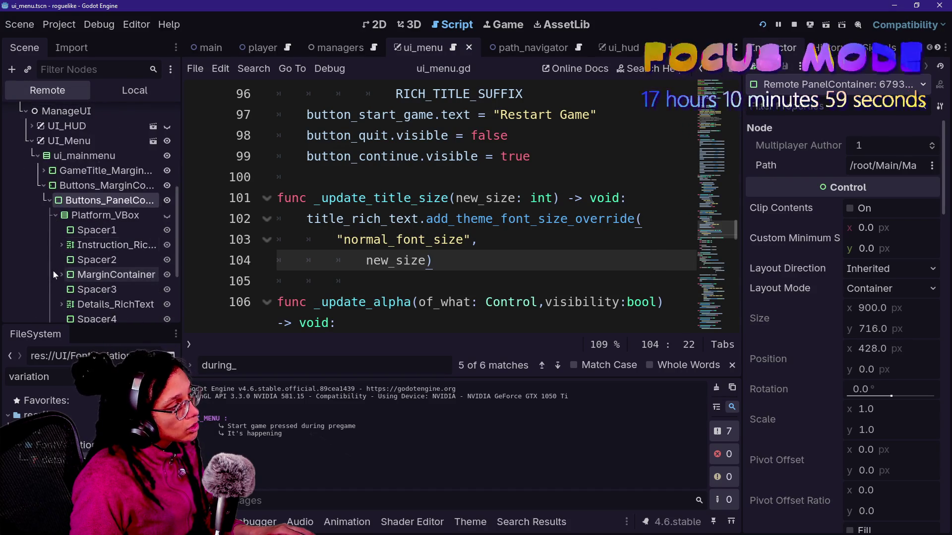
click(55, 217)
click(57, 231)
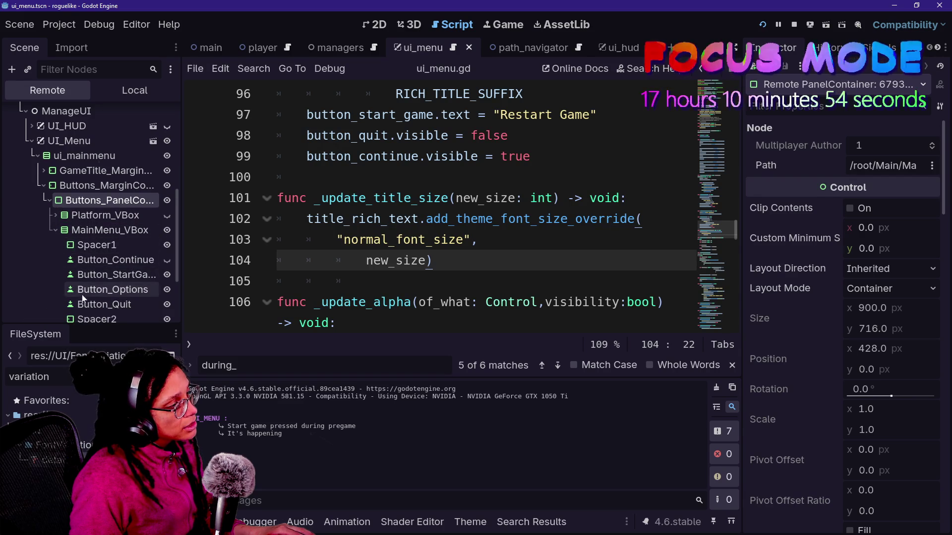
scroll(72, 253, up, 8)
scroll(61, 281, down, 8)
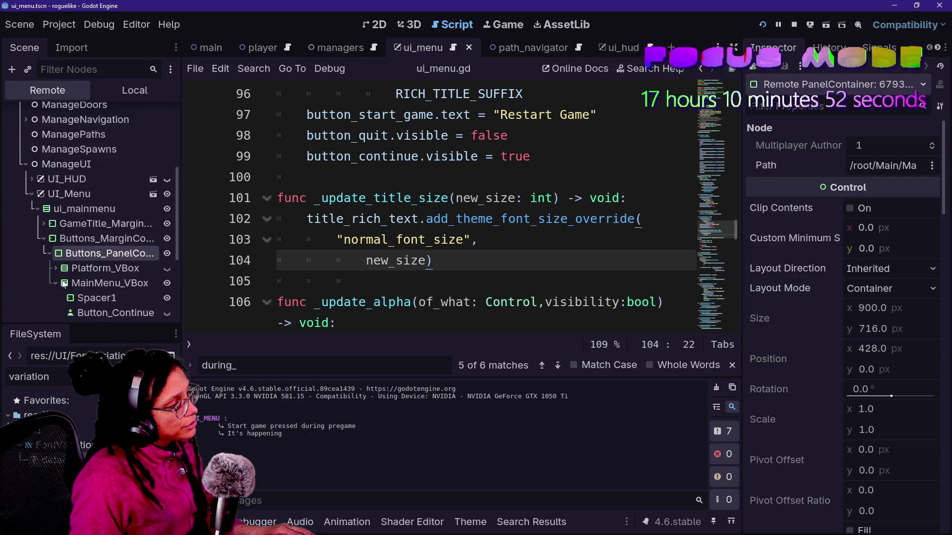
- Drill through GameTitle_Margin to Title_RichText and check its 200 px normal font size override
click(43, 171)
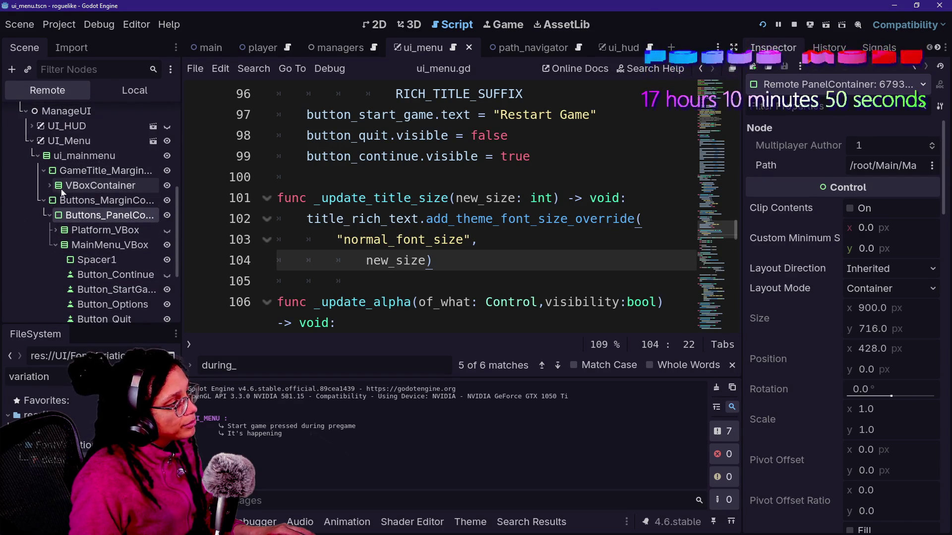
click(50, 185)
click(56, 201)
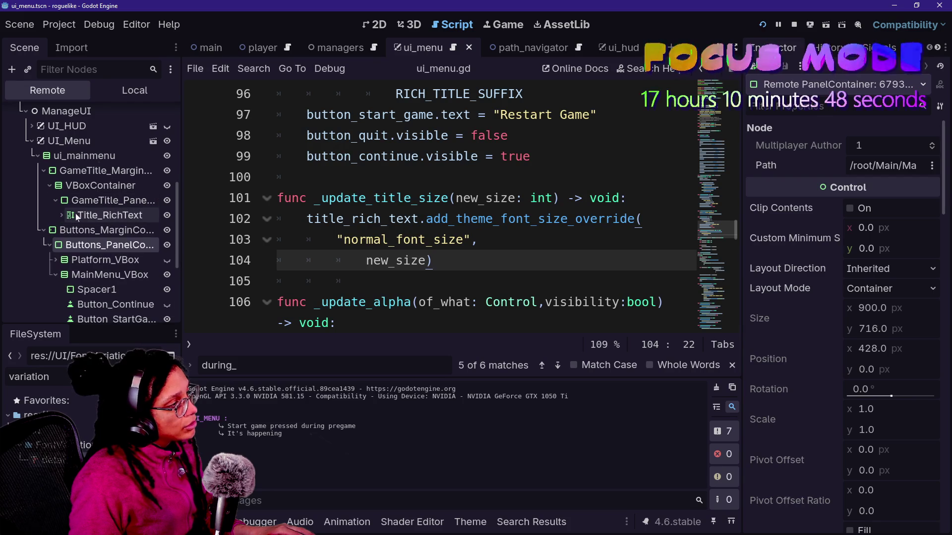
click(75, 214)
scroll(842, 307, down, 15)
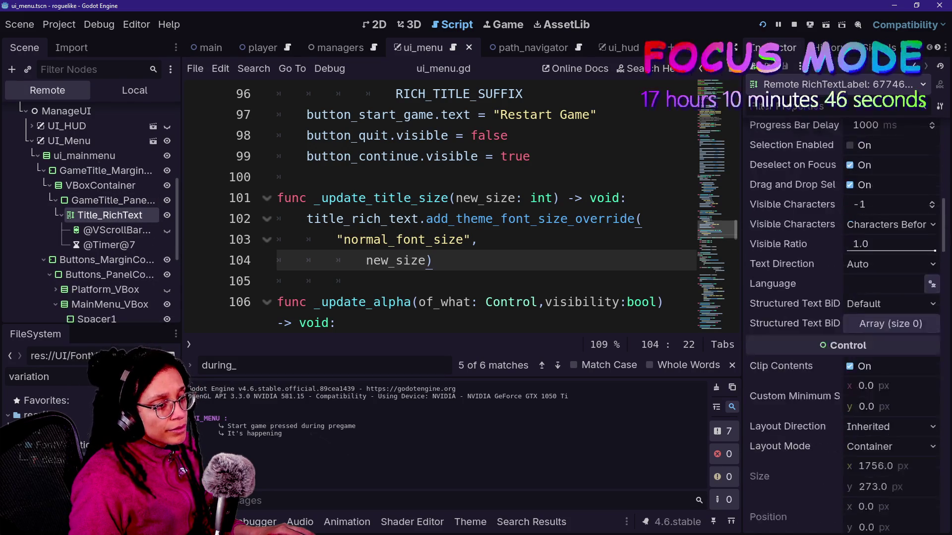
scroll(842, 308, down, 15)
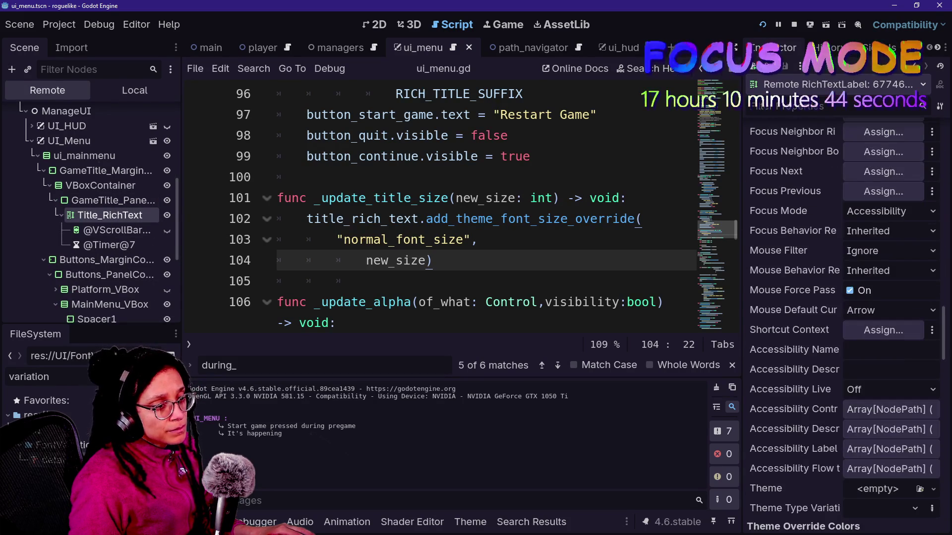
scroll(793, 279, down, 10)
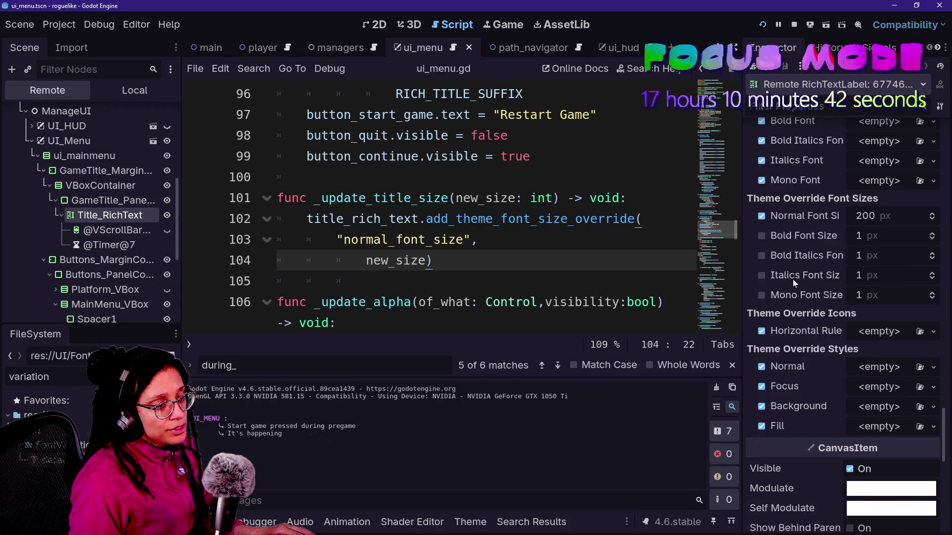
scroll(802, 151, up, 5)
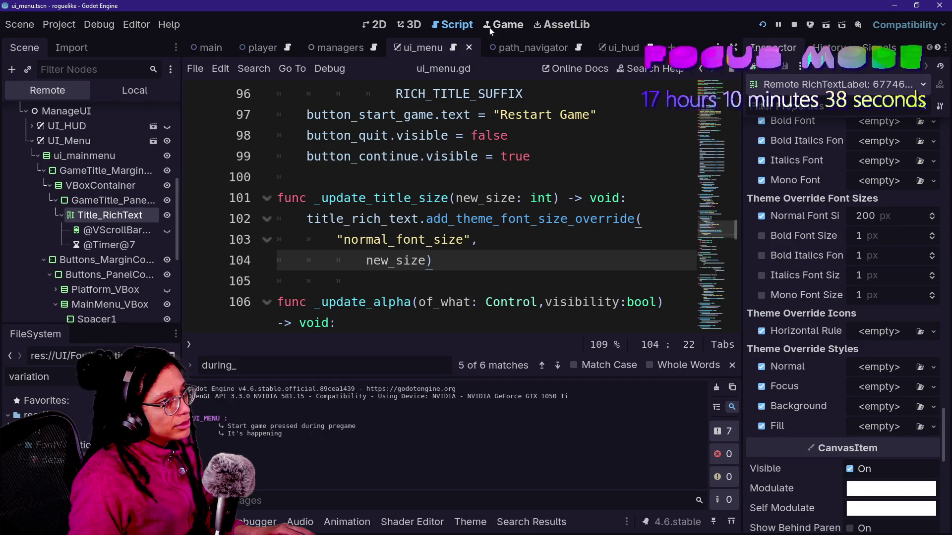
click(504, 25)
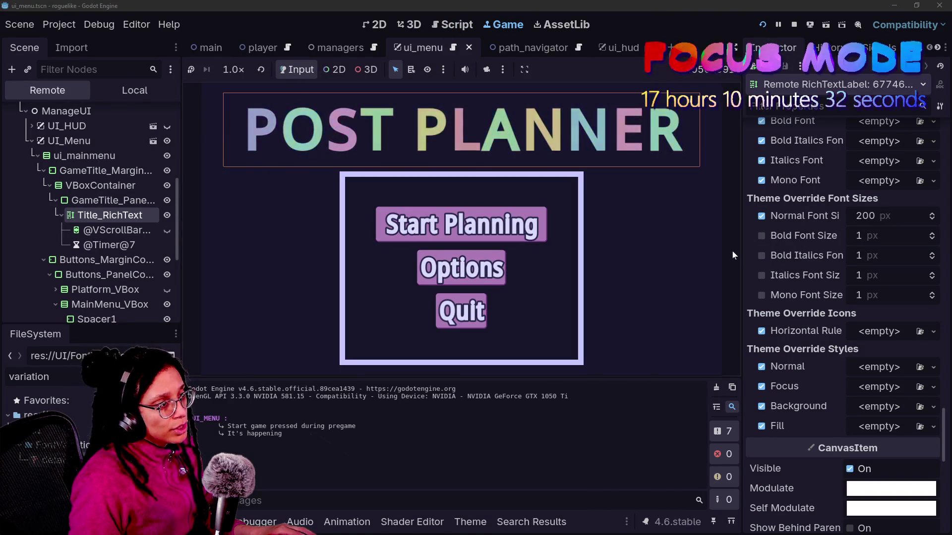
scroll(841, 255, up, 10)
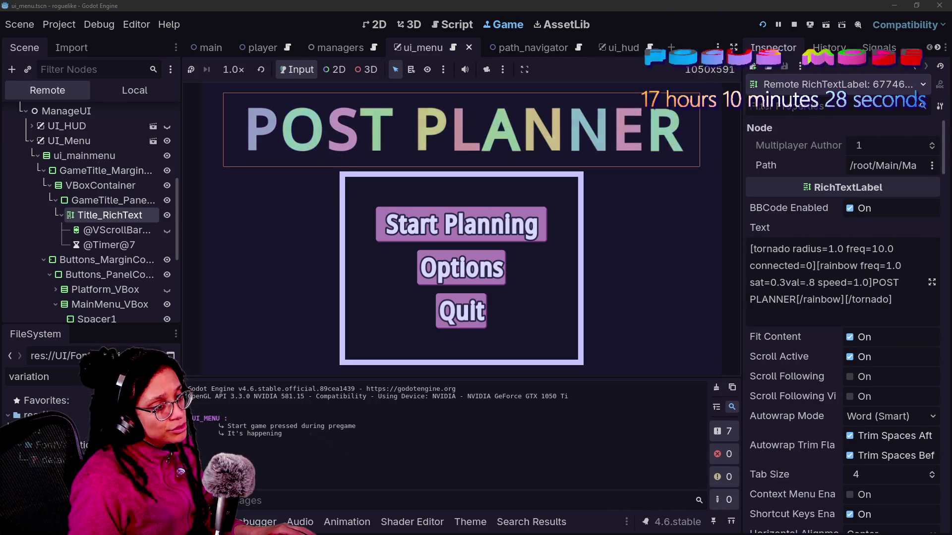
click(871, 283)
text([font_)
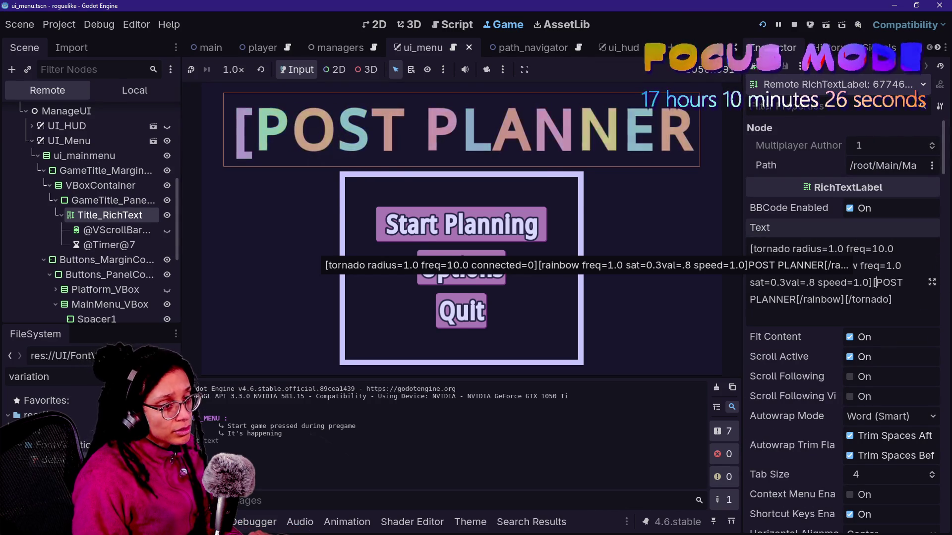
text(size)
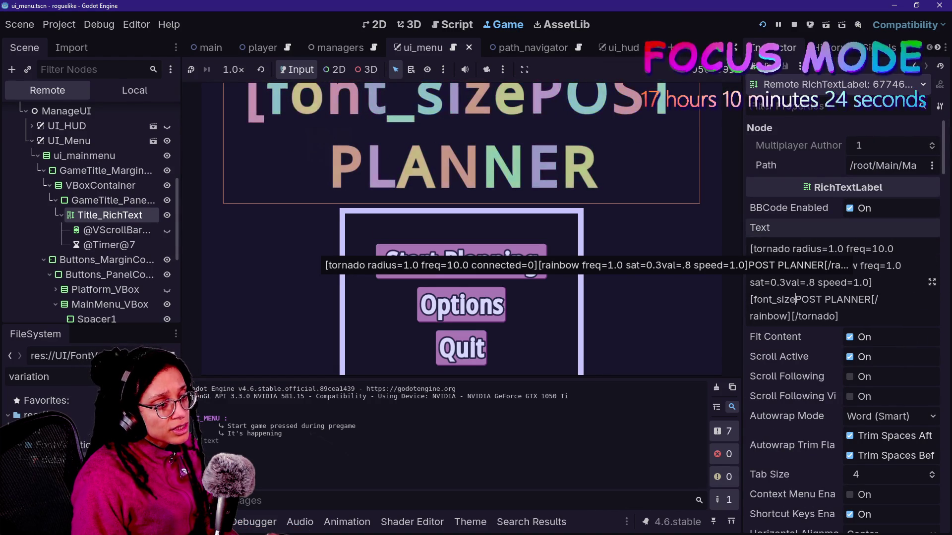
text( = 100])
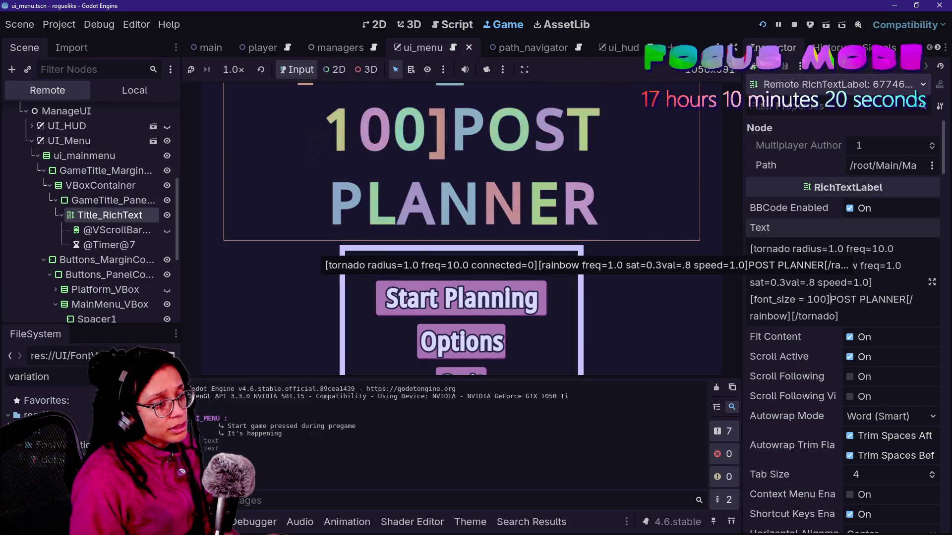
click(797, 300)
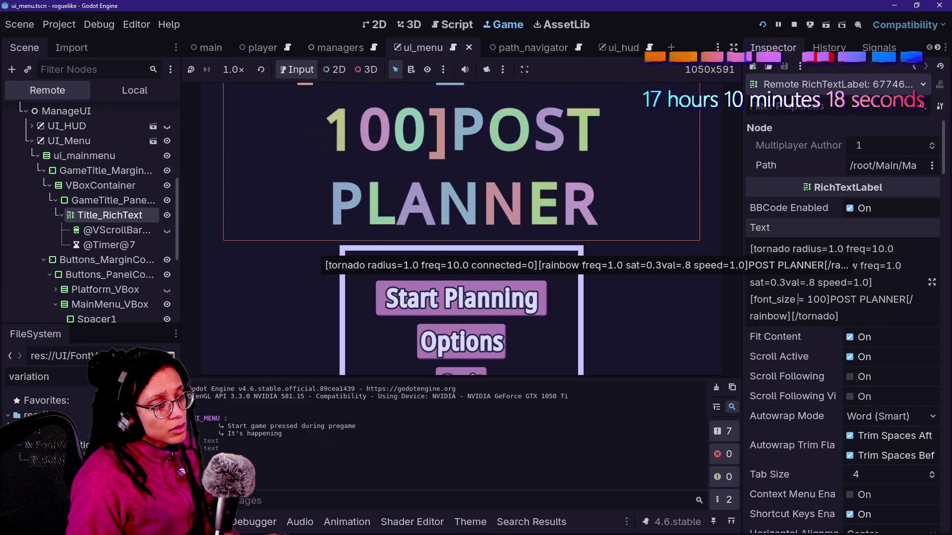
key(Delete)
text(=)
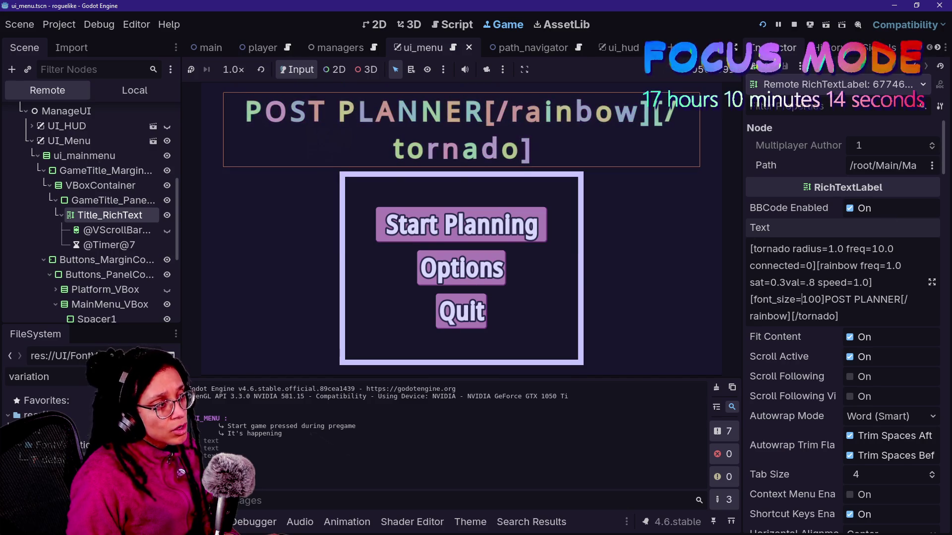
key(BackSpace)
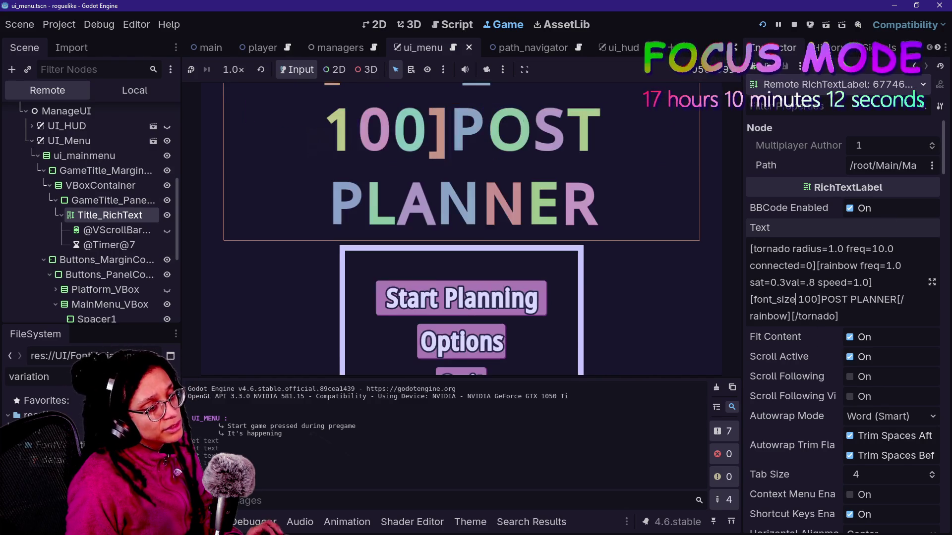
key(Delete)
key(Delete)
key(Delete)
key(BackSpace)
key(BackSpace)
key(BackSpace)
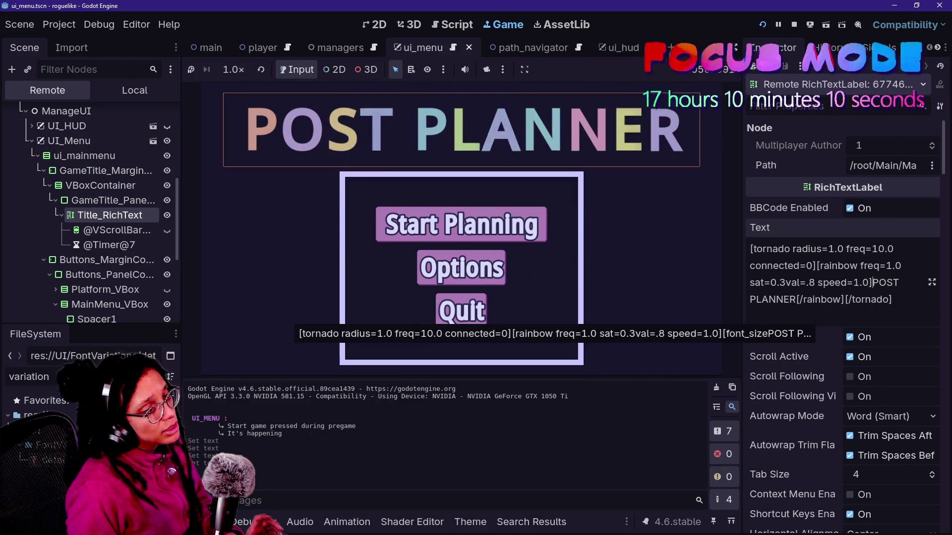
click(436, 26)
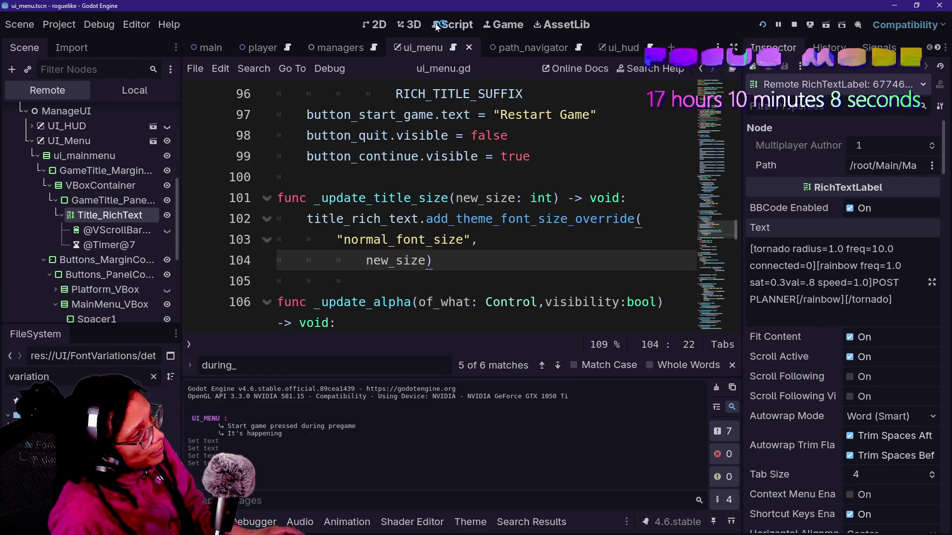
- Replace the font size override with title_rich_text.push_font_size(new_size) and run the project
click(366, 281)
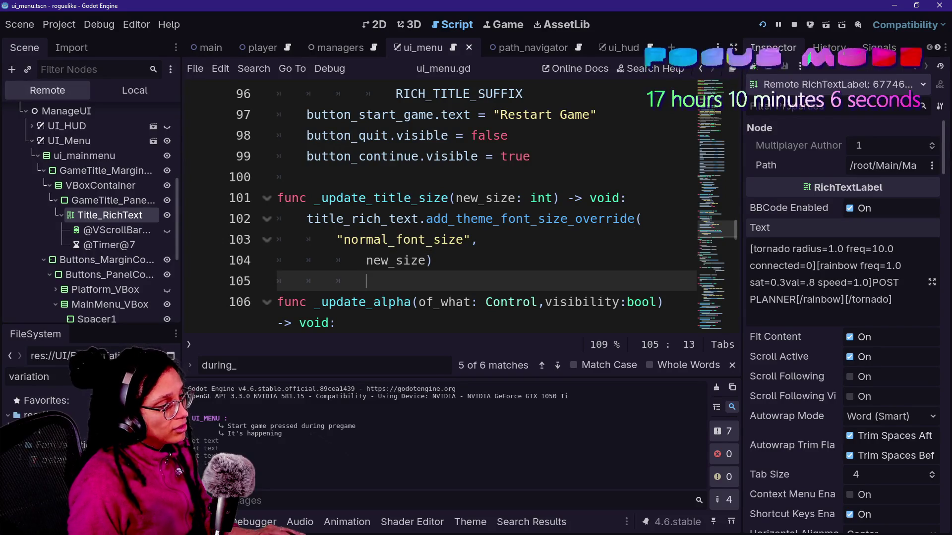
mouse_move(366, 281)
mouse_down()
mouse_move(277, 240)
mouse_move(426, 218)
mouse_up()
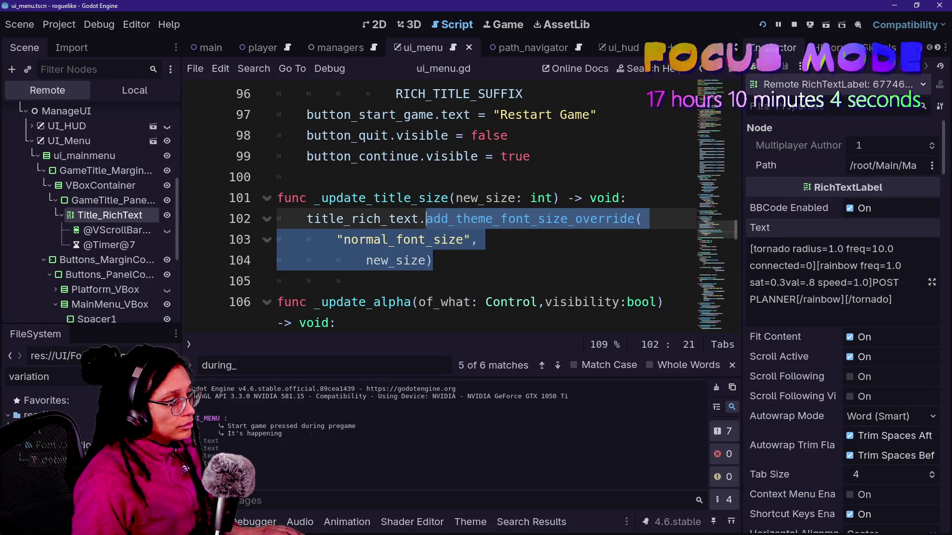
key(BackSpace)
text(push)
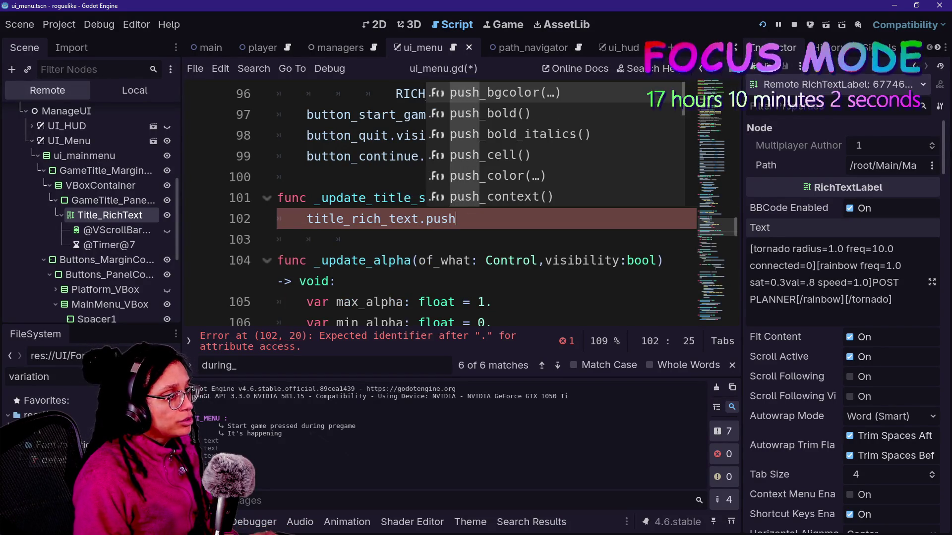
text(_siz)
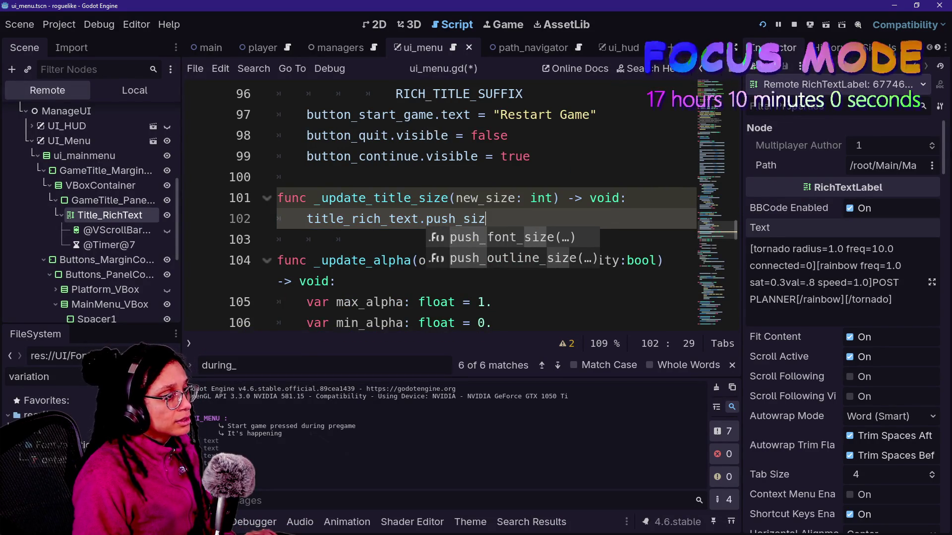
key(Return)
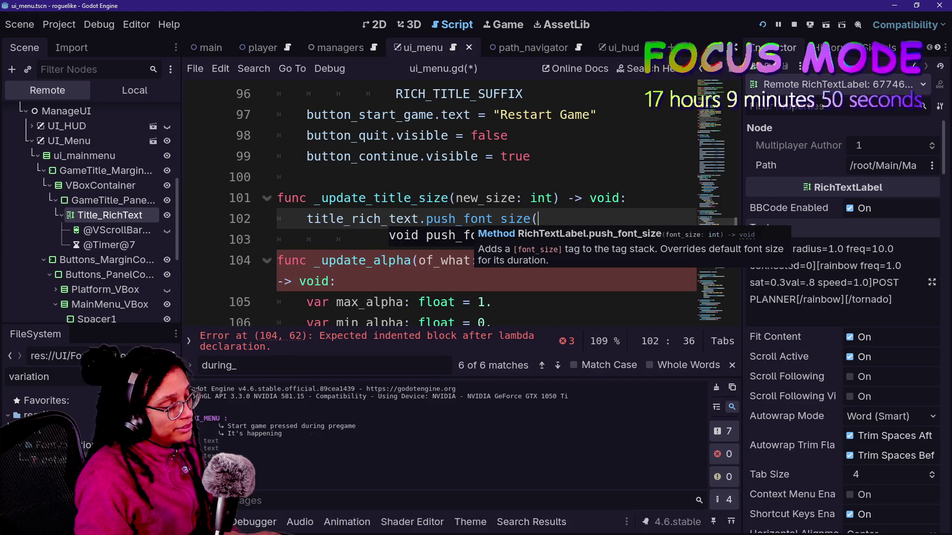
text(new_)
key(Return)
text())
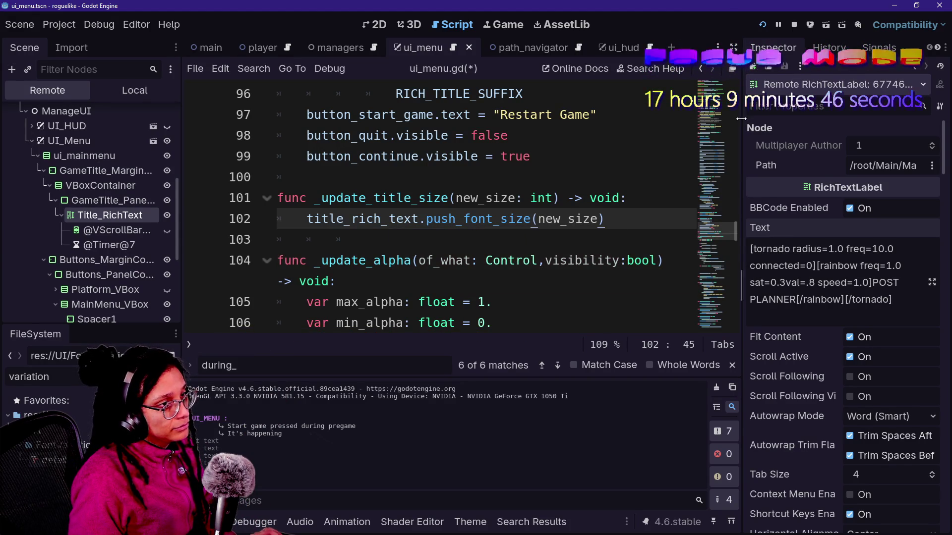
click(766, 29)
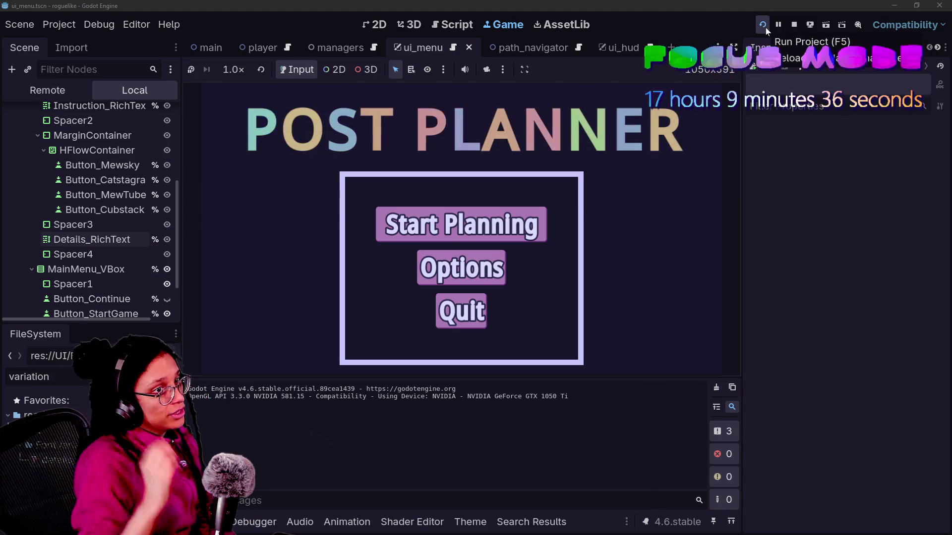
- Trigger Start Planning in the running game, then return to title_rich_text on line 102 of ui_menu.gd
click(486, 235)
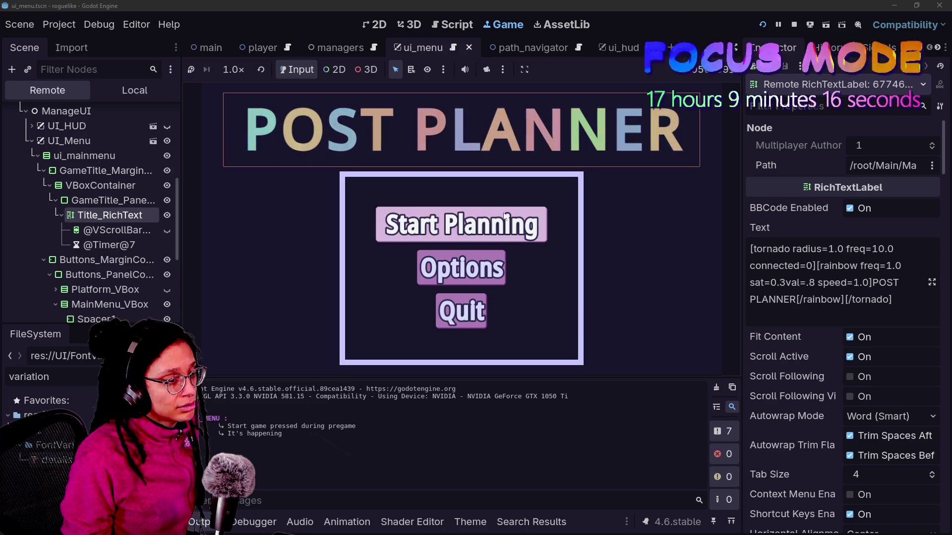
click(442, 24)
double_click(362, 218)
- Inspect line 102's push_font_size call, then switch to the itch.io jam page
click(428, 219)
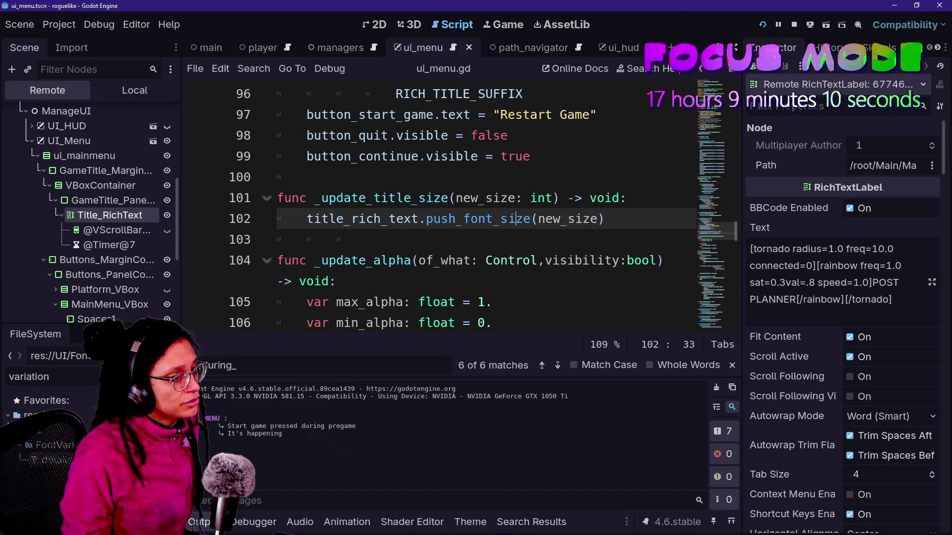
mouse_move(476, 219)
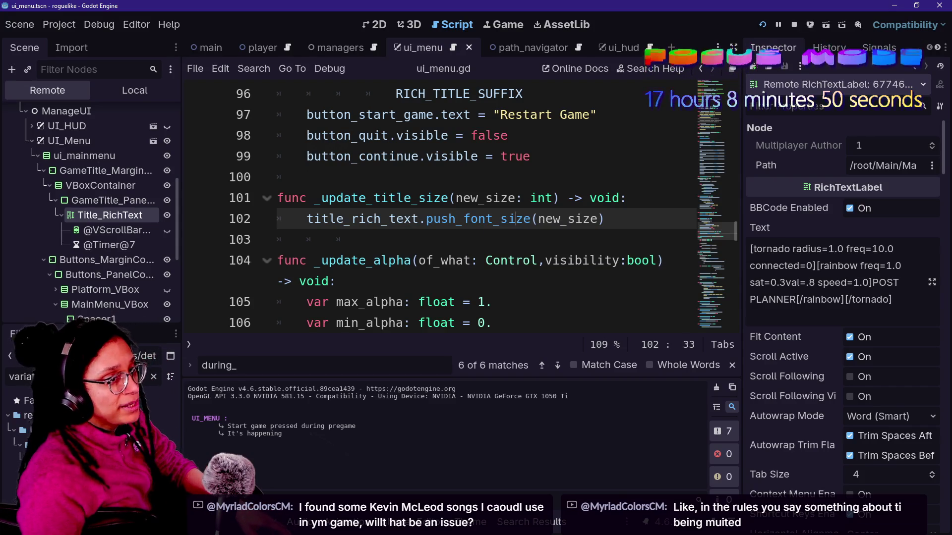
key(alt+Tab)
scroll(231, 172, down, 15)
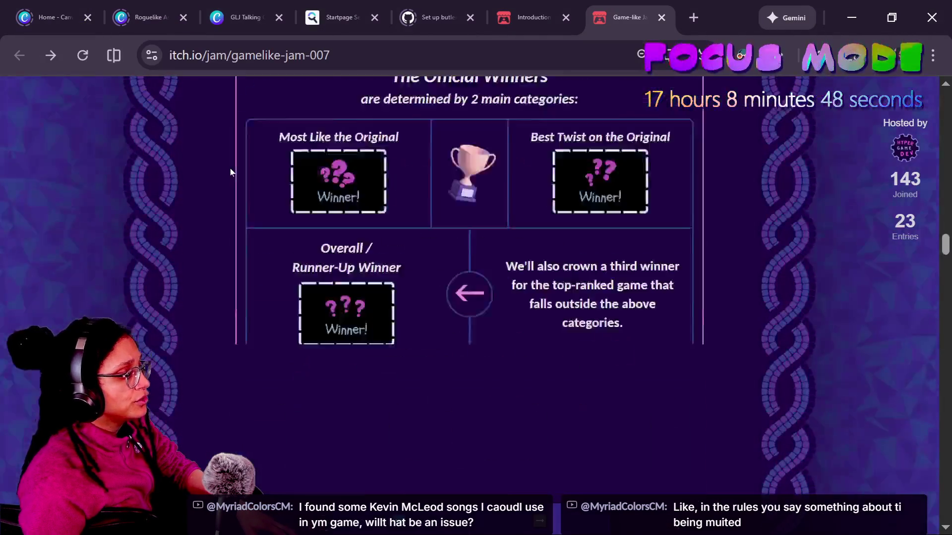
- Zoom in on the jam page's Rules section to read the originality and music-muting rules
scroll(230, 172, up, 10)
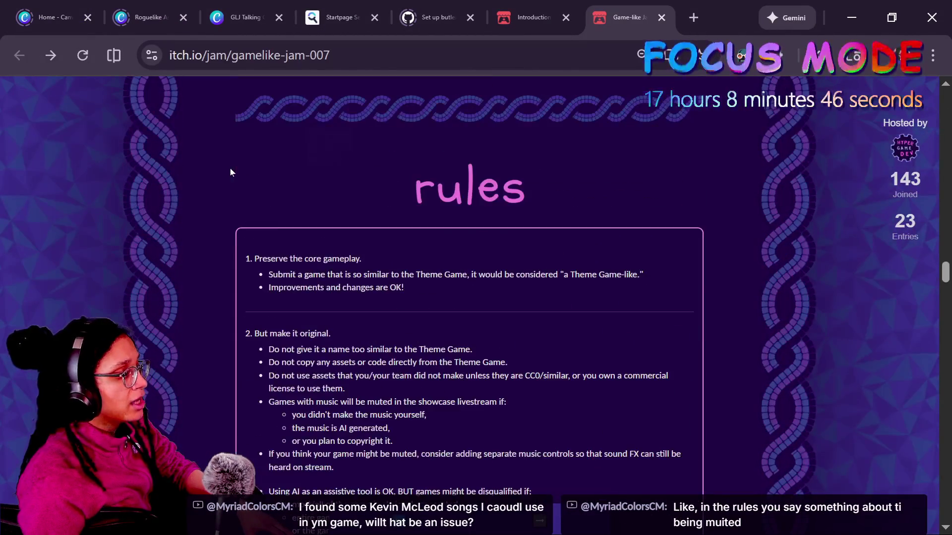
key(ctrl+plus)
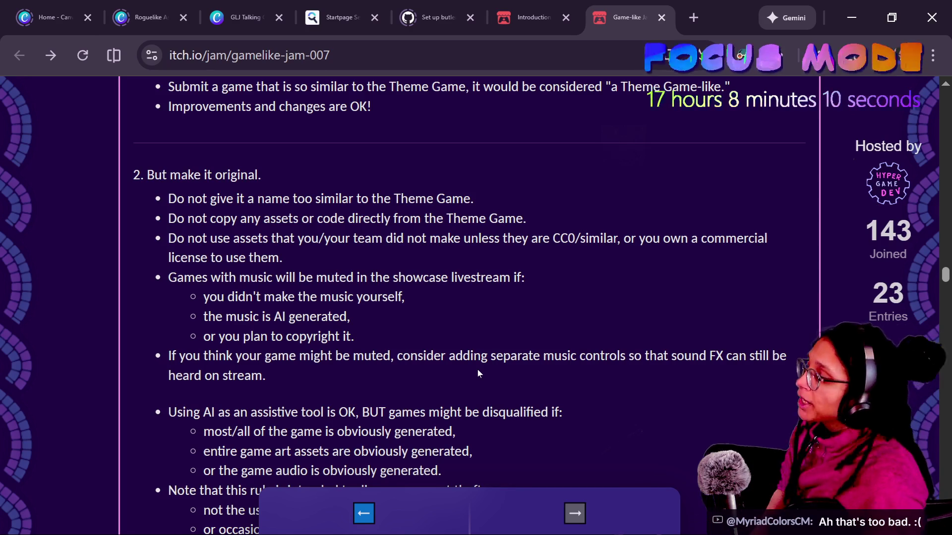
- Return to the top of the Gamelike Jam 007 page and open 'Submit your project'
scroll(477, 370, down, 1)
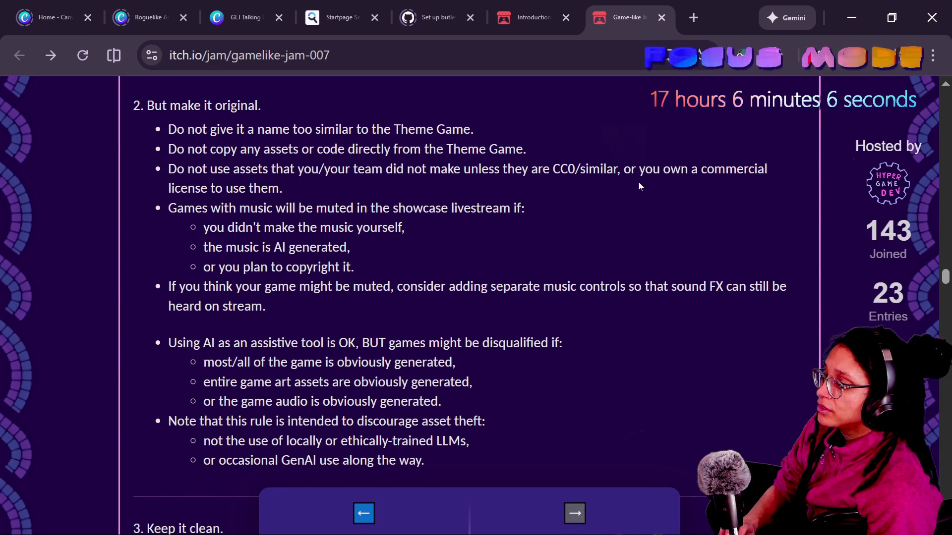
scroll(639, 182, up, 2)
scroll(639, 186, up, 20)
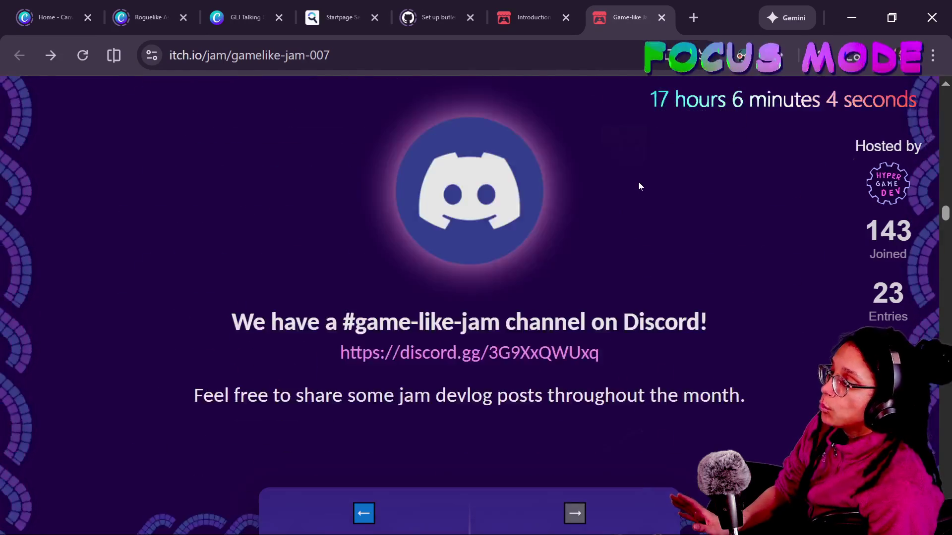
scroll(638, 185, down, 7)
click(467, 277)
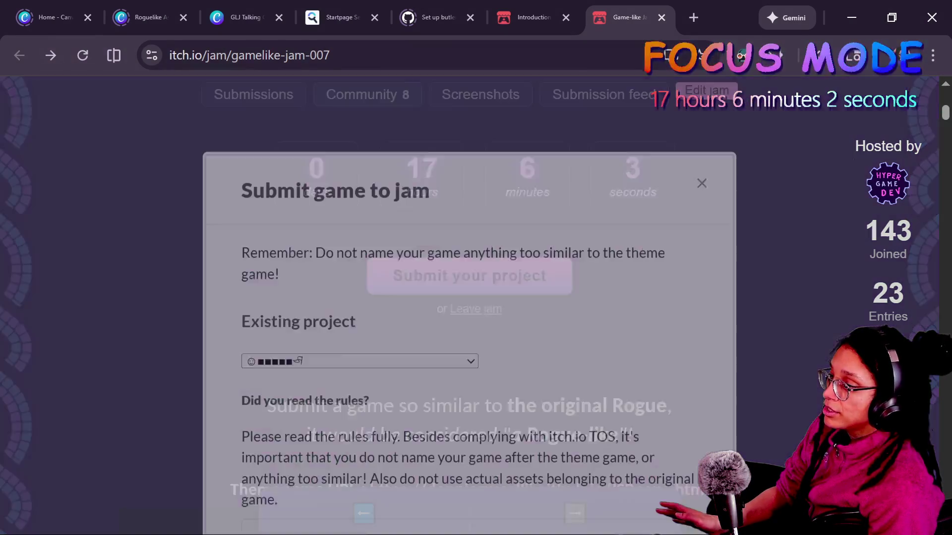
- Scroll the submission form to the music question and highlight its paragraph
scroll(353, 384, down, 9)
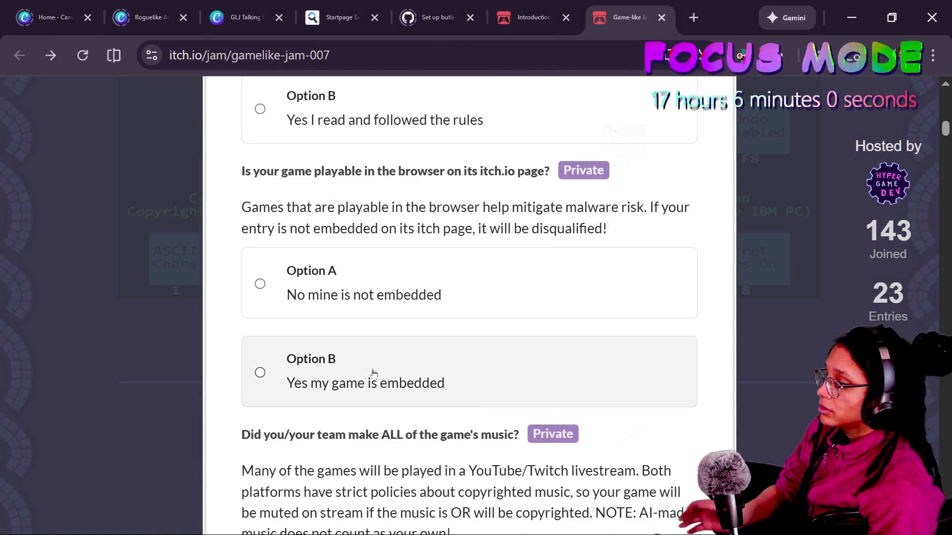
scroll(374, 374, down, 3)
scroll(374, 375, down, 3)
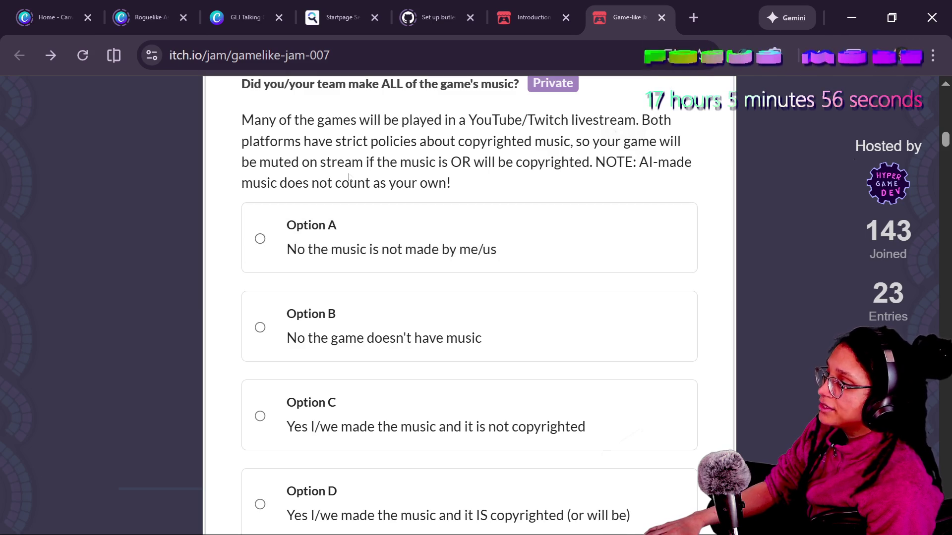
scroll(469, 298, up, 2)
drag(284, 172, 519, 171)
click(521, 172)
mouse_move(421, 208)
mouse_down()
mouse_move(252, 207)
mouse_move(247, 171)
mouse_up()
click(246, 171)
scroll(469, 273, down, 4)
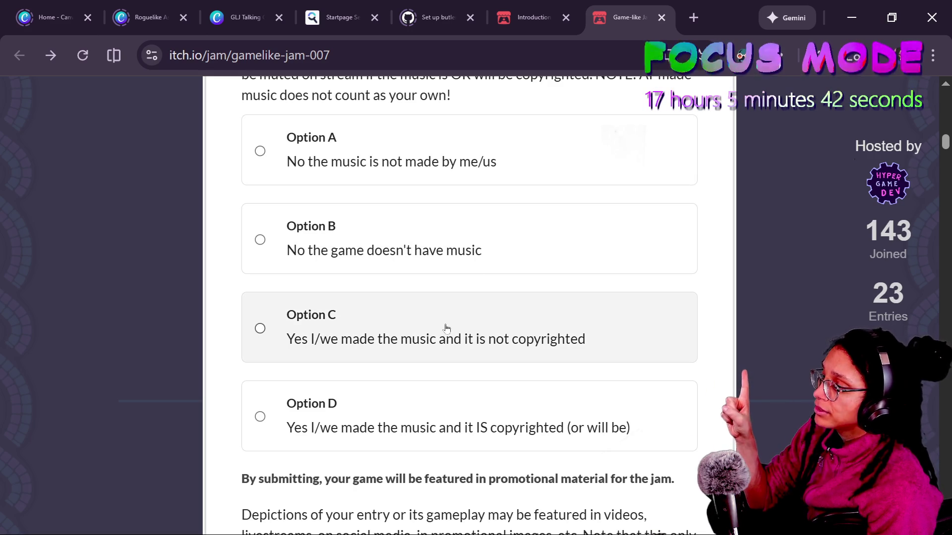
- Try Options C, B, A and D for the music question, settle on B, then close the form
click(307, 319)
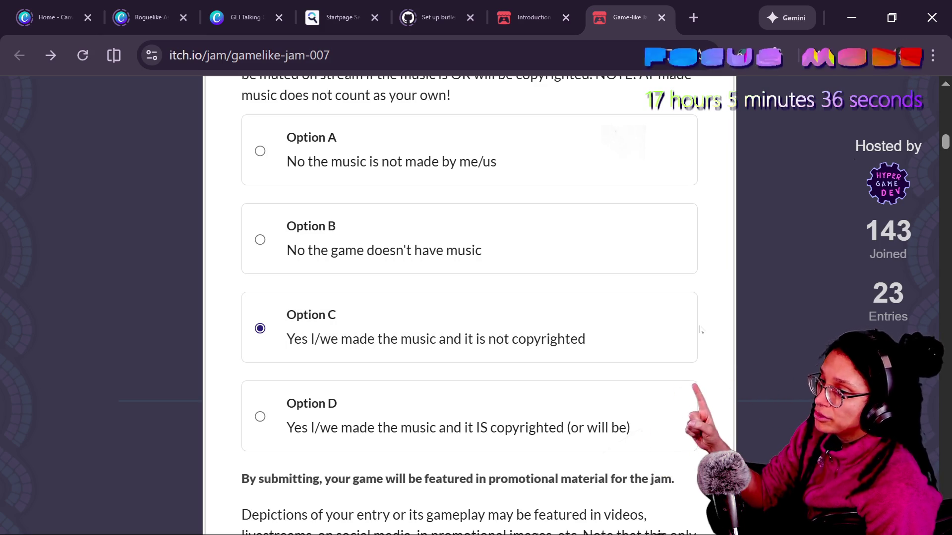
click(565, 207)
click(563, 172)
click(575, 396)
click(525, 211)
click(520, 181)
click(538, 238)
click(540, 178)
click(550, 233)
click(565, 395)
click(540, 173)
click(541, 256)
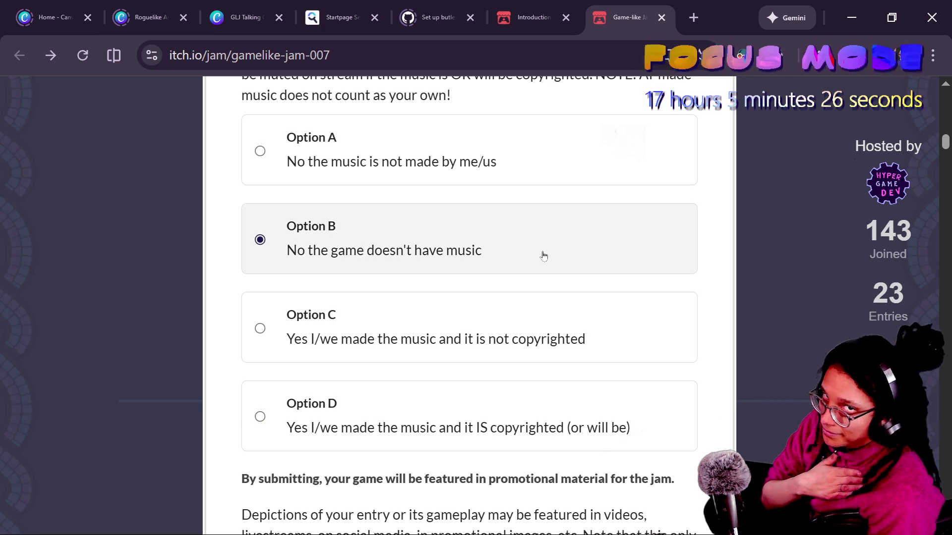
click(519, 178)
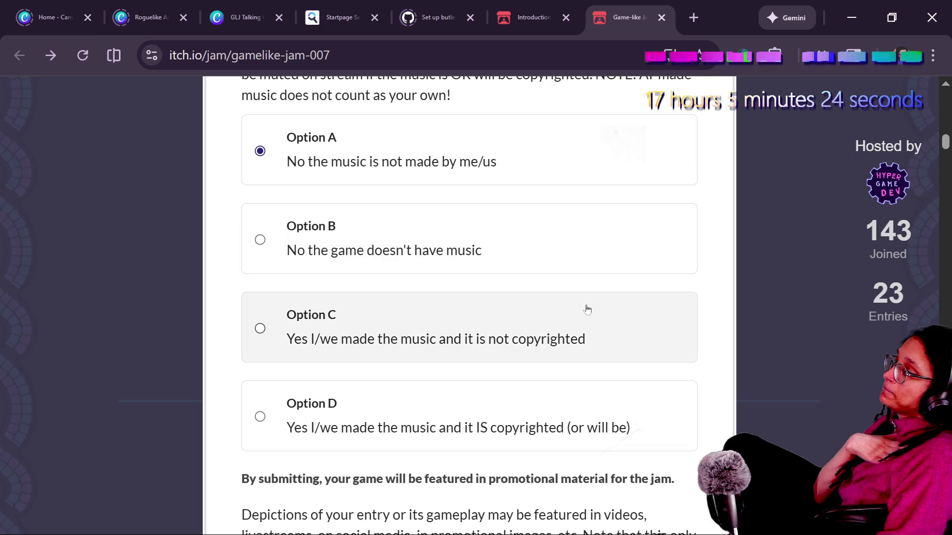
drag(491, 164, 498, 192)
click(543, 254)
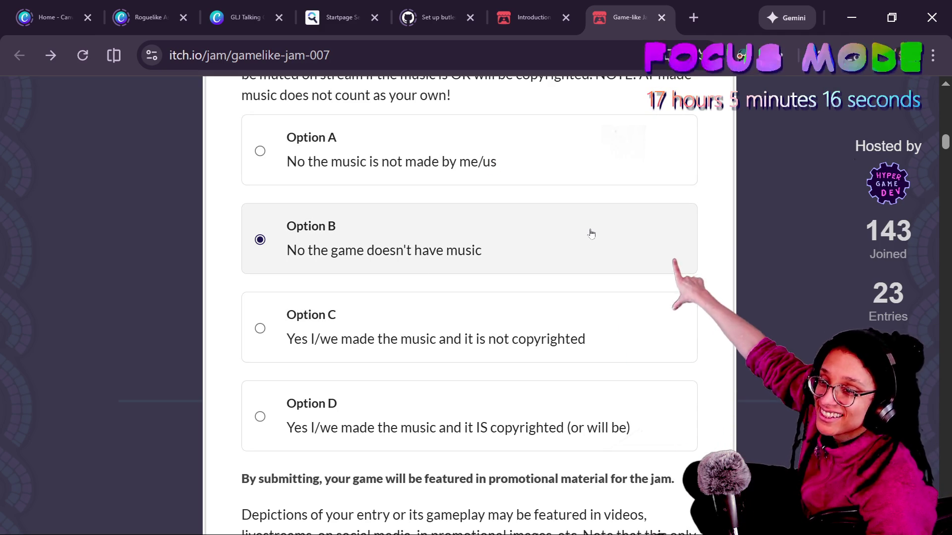
key(alt+Left)
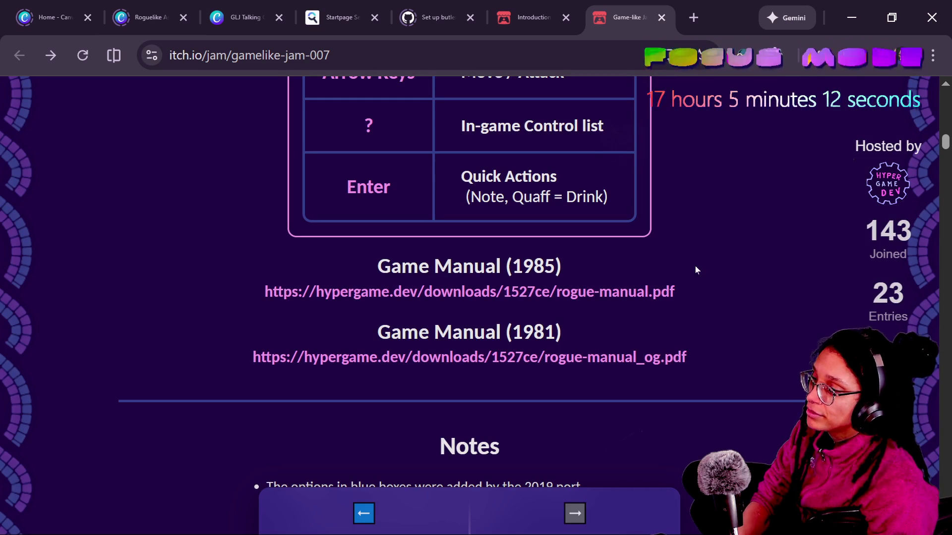
- Jump to the top of the jam page and step through ui_menu.gd lines 108–110
key(Home)
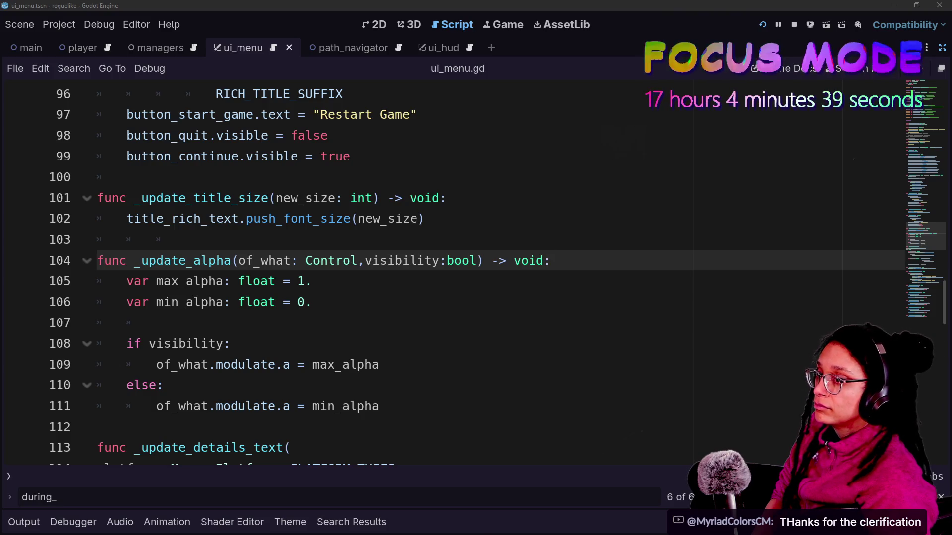
key(Down)
key(Down)
key(Down)
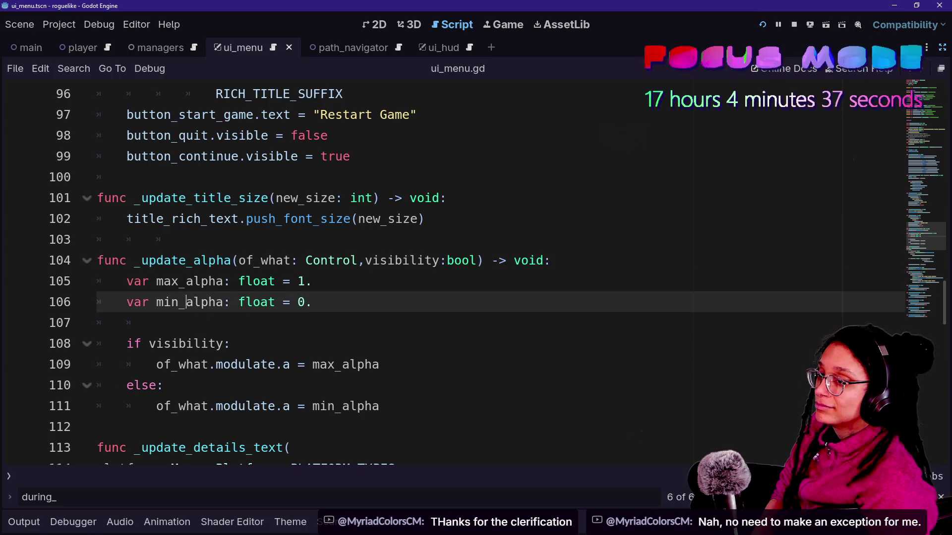
key(Down)
key(Up)
key(Up)
key(Down)
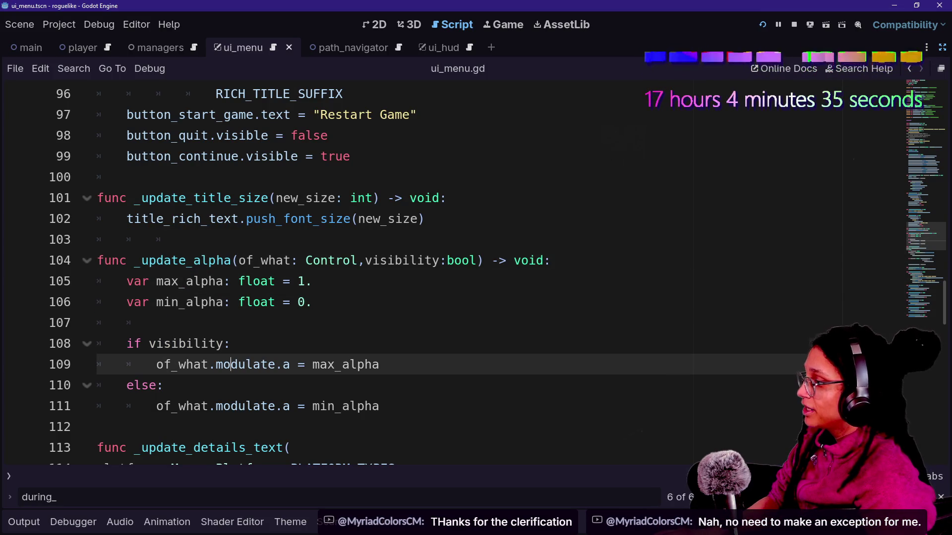
- Review ui_menu.gd lines 126–129, then expand the live chat's Rogue jam difficulty poll
scroll(446, 273, down, 7)
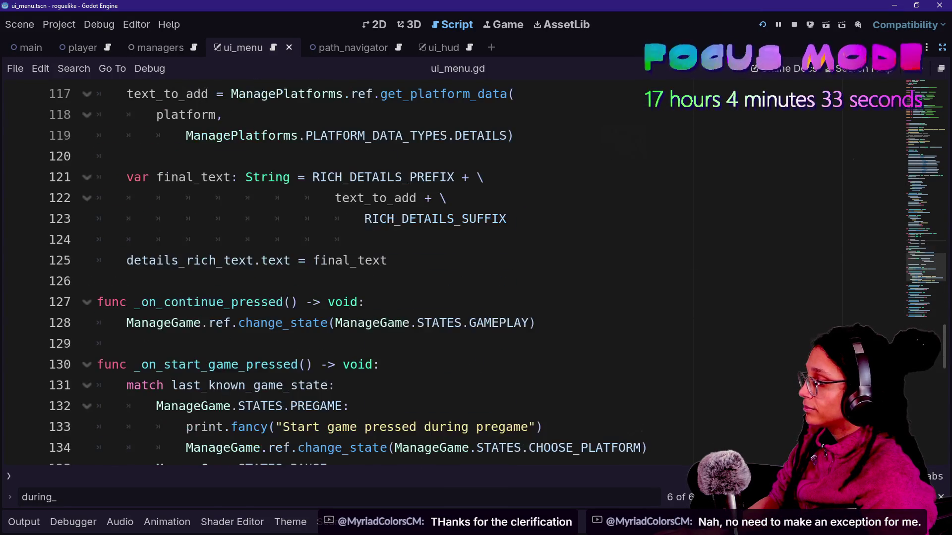
drag(126, 344, 366, 302)
key(shift+Up)
key(Left)
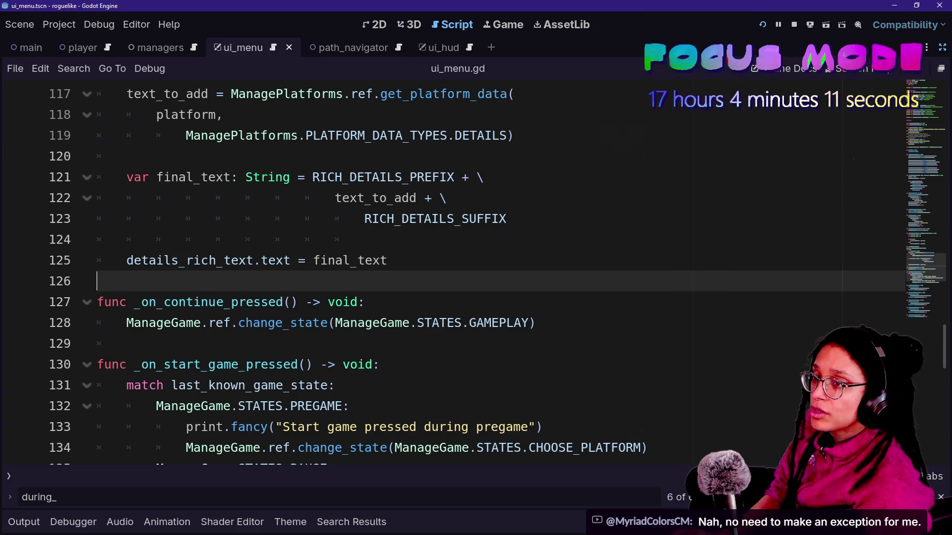
key(alt+Tab)
click(620, 193)
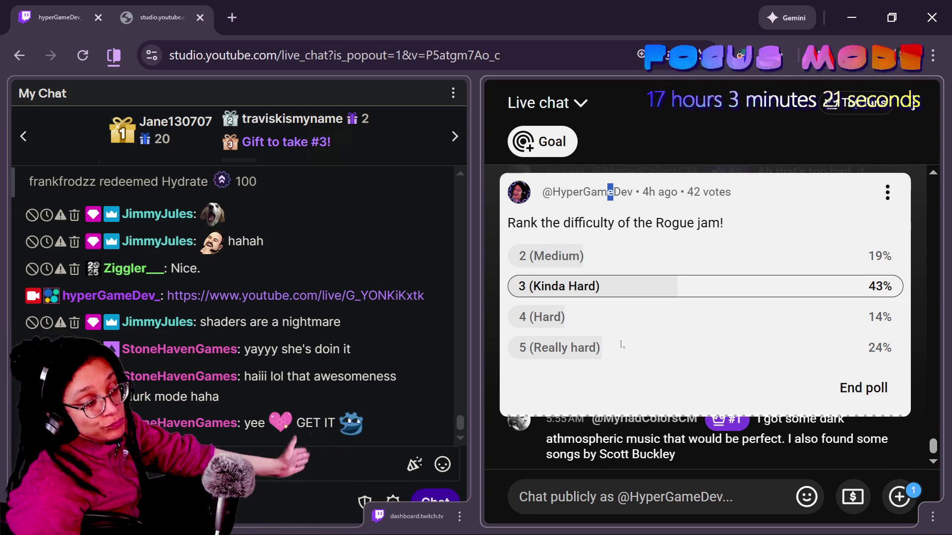
- Collapse the Rogue jam difficulty poll to a banner and switch to the itch.io jam page
click(681, 193)
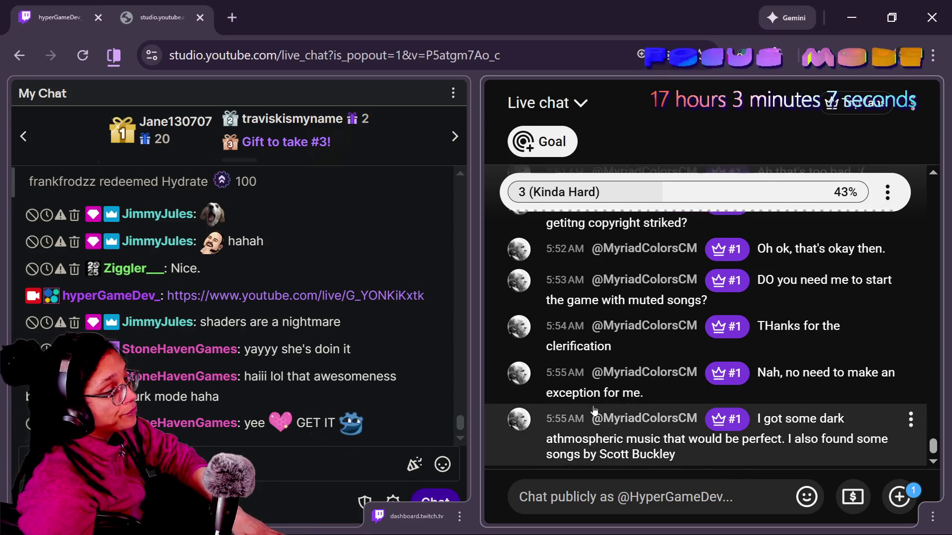
mouse_move(662, 424)
key(alt+Tab)
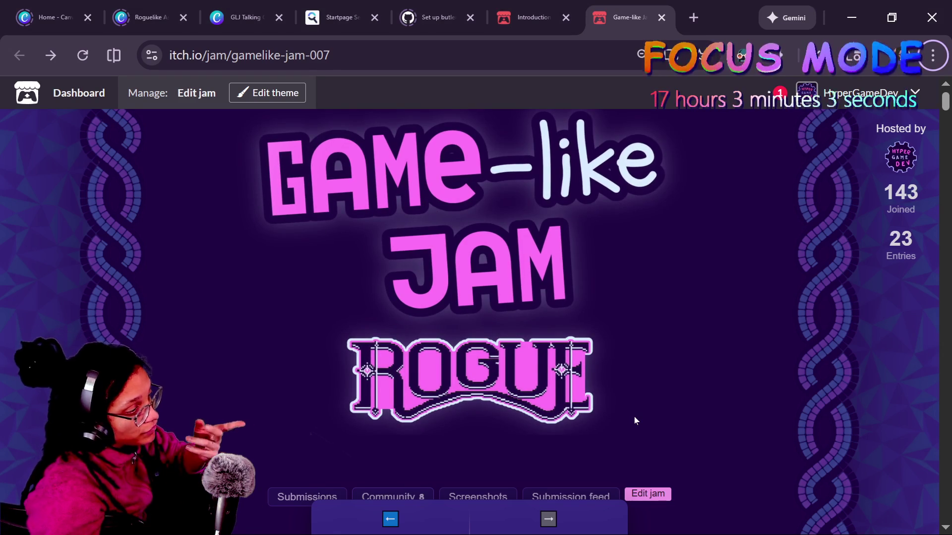
- Scroll to the jam countdown, then switch through the chat window back to ui_menu.gd in Godot
scroll(635, 421, down, 7)
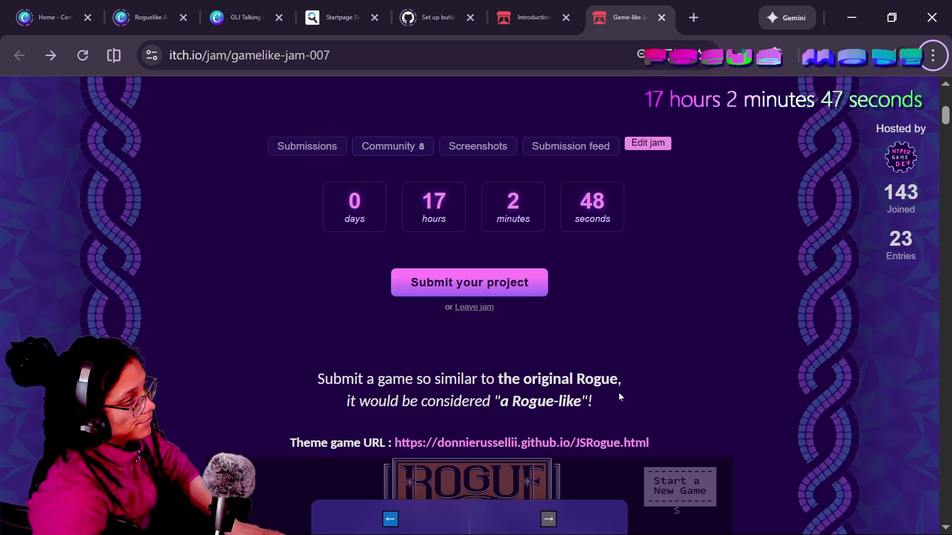
key(alt+Tab)
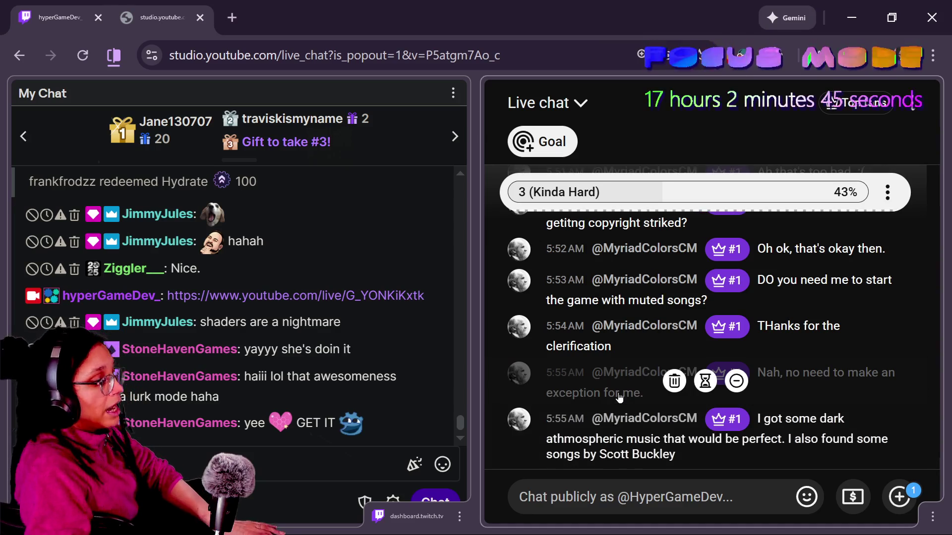
key(alt+Tab)
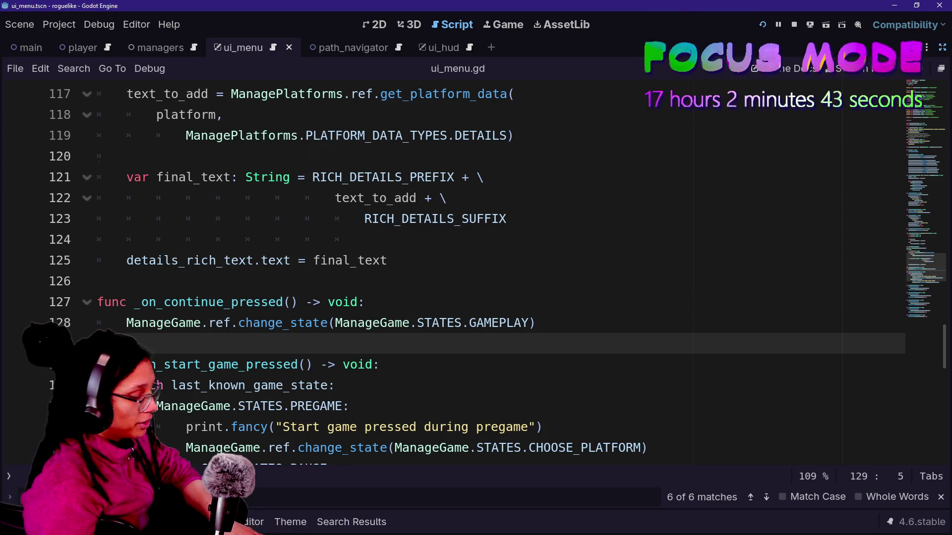
- Remove the stray indentation from blank line 129 of ui_menu.gd
click(97, 282)
click(97, 301)
key(Down)
key(Down)
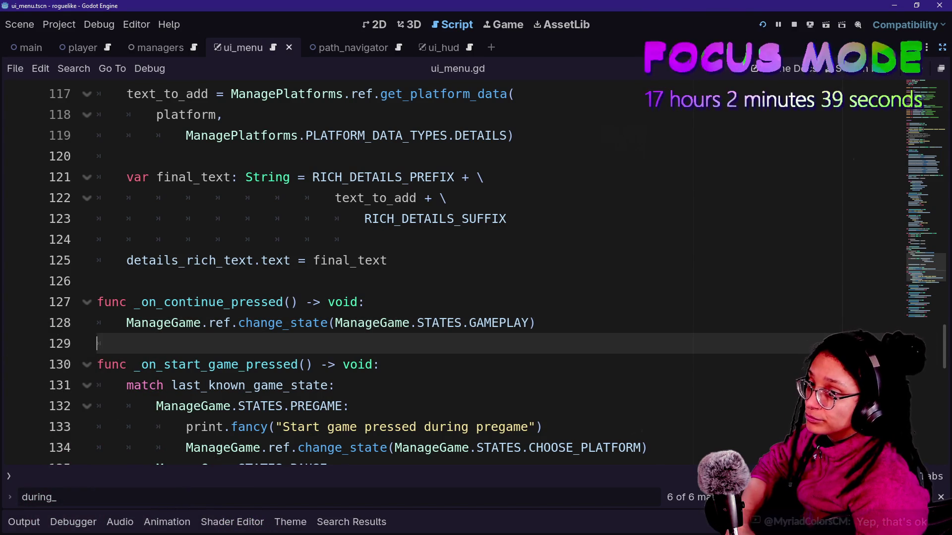
key(Delete)
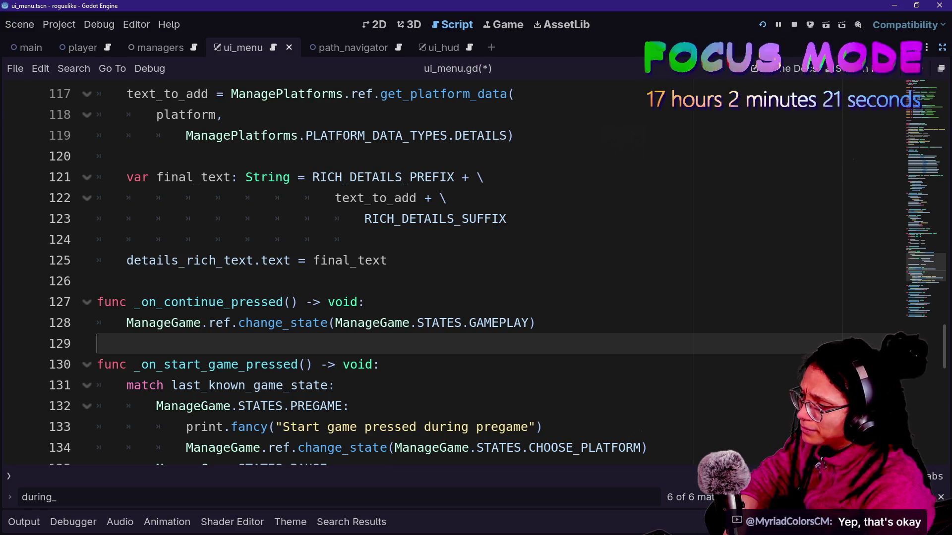
- Move through lines 124–137, then scroll back to the top of ui_menu.gd
key(Up)
key(Up)
key(Up)
key(Down)
key(Down)
key(Down)
key(Up)
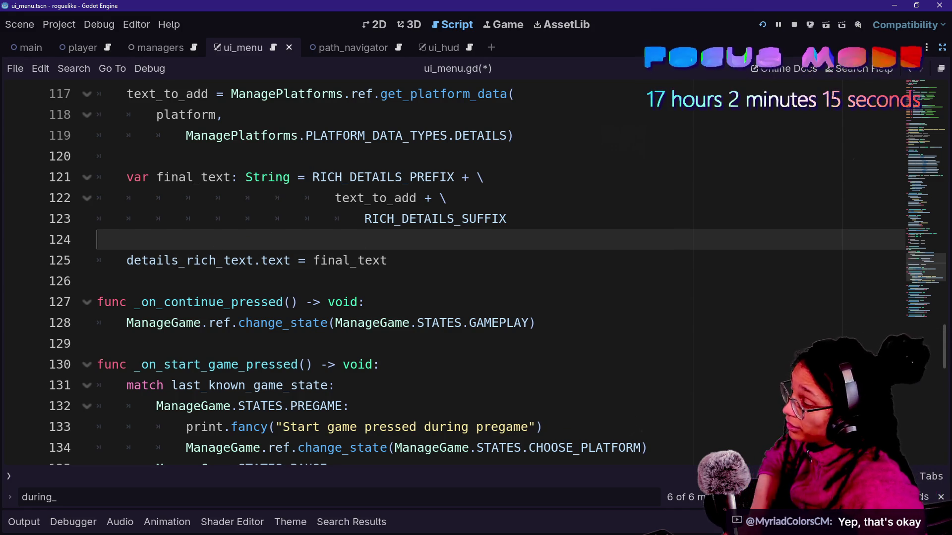
click(97, 281)
key(Down)
key(Down)
key(Down)
key(Down)
key(Down)
key(Down)
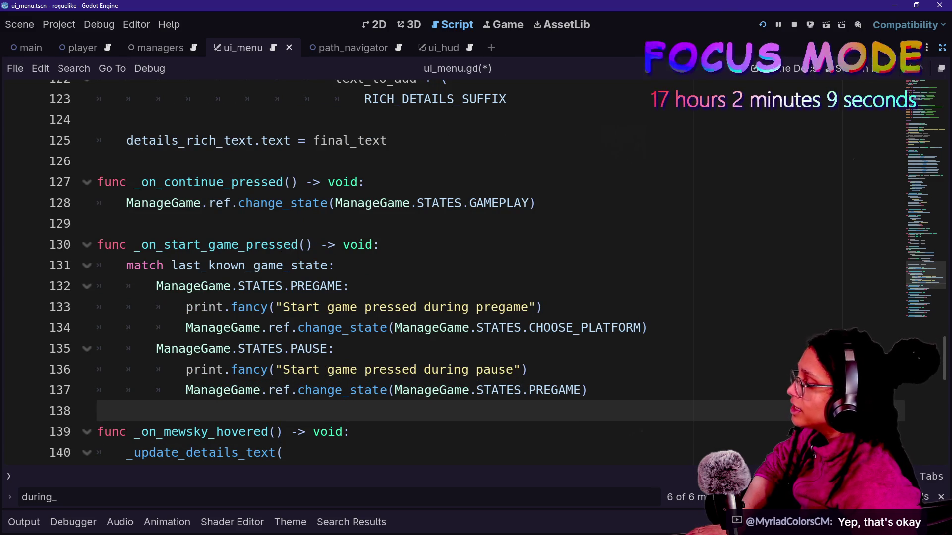
key(Up)
key(Up)
key(Up)
key(Down)
key(Down)
scroll(446, 273, down, 3)
scroll(446, 272, down, 4)
scroll(447, 273, up, 10)
scroll(446, 273, up, 20)
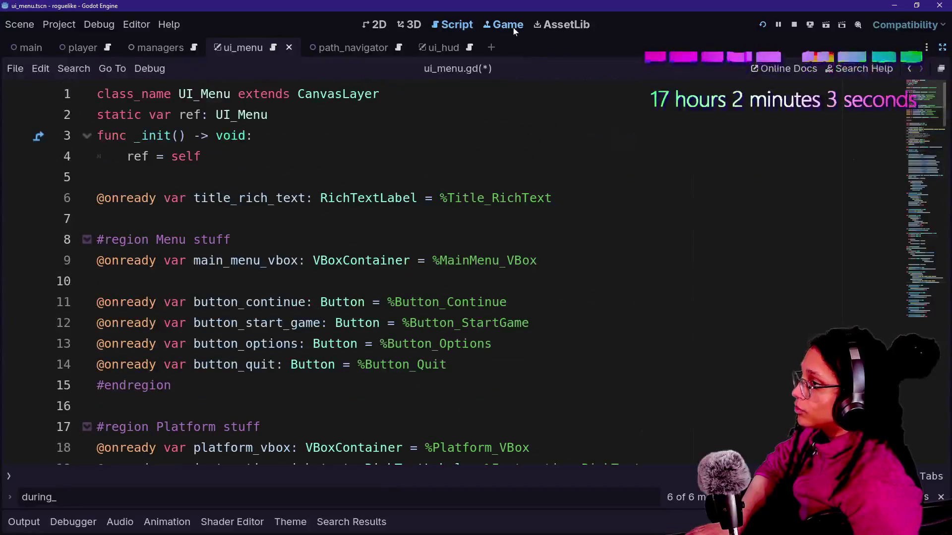
- View the running Post Planner menu in the Game tab with docks restored, then switch to the browser
click(514, 30)
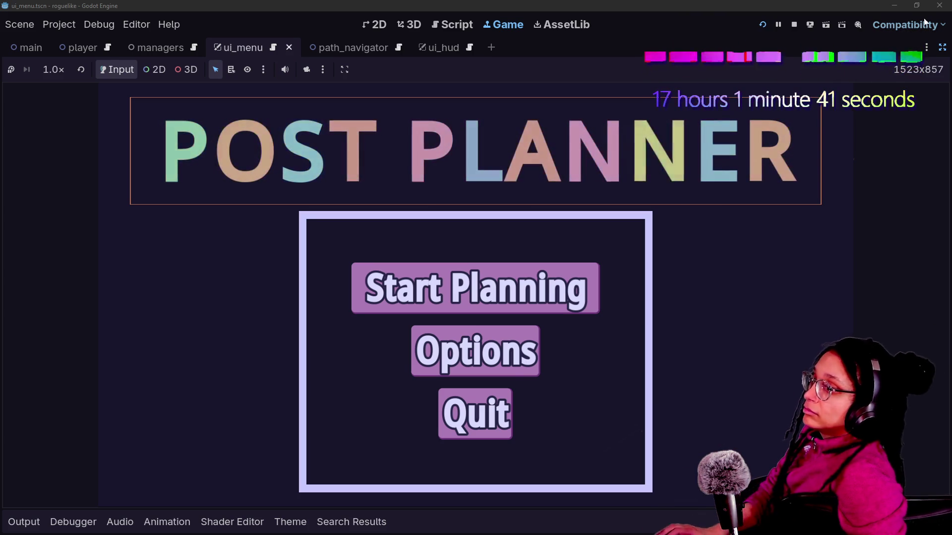
key(ctrl+shift+F11)
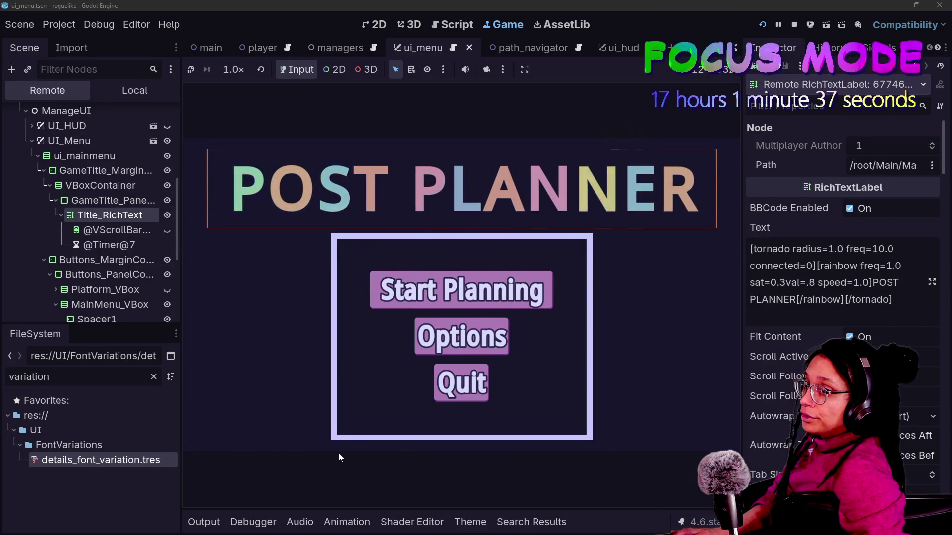
key(alt+Tab)
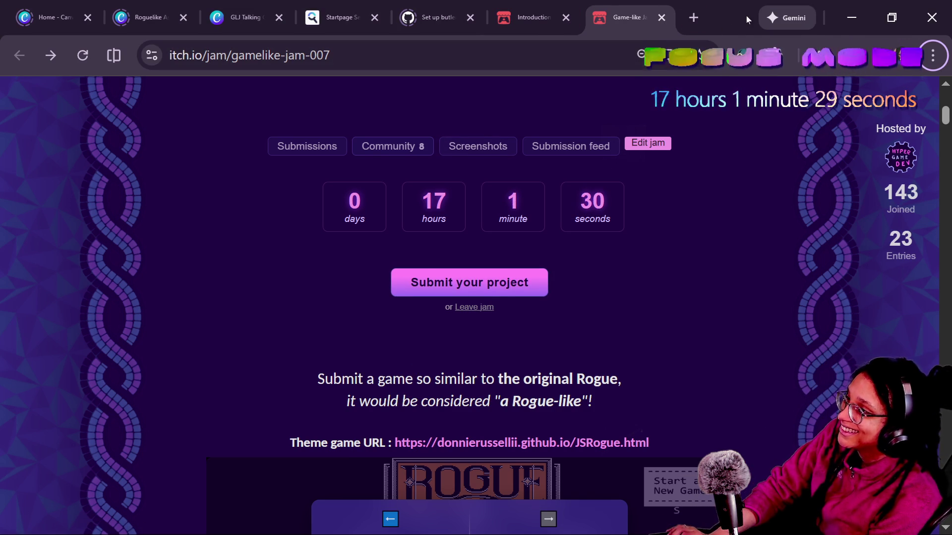
- Load godotshaders.com in a new browser tab
click(701, 17)
text(godot)
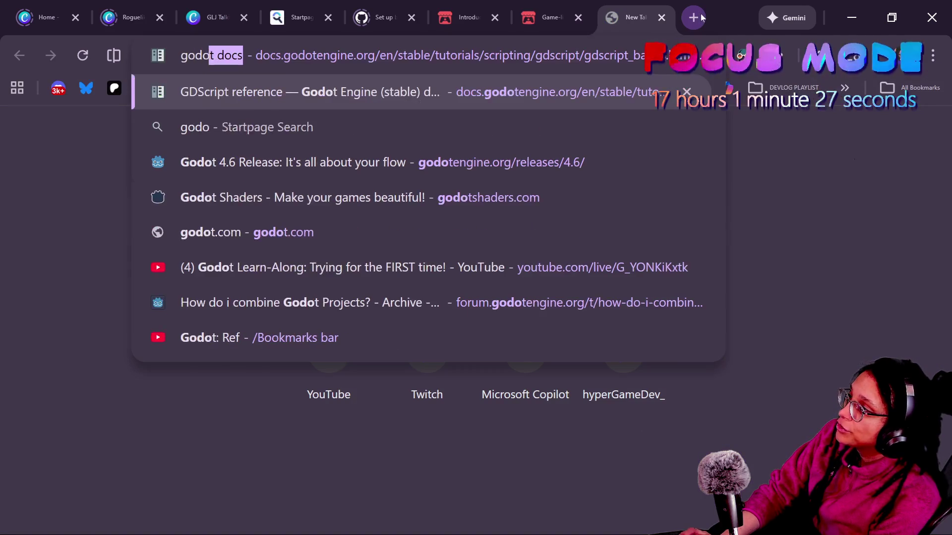
text(shad)
key(Return)
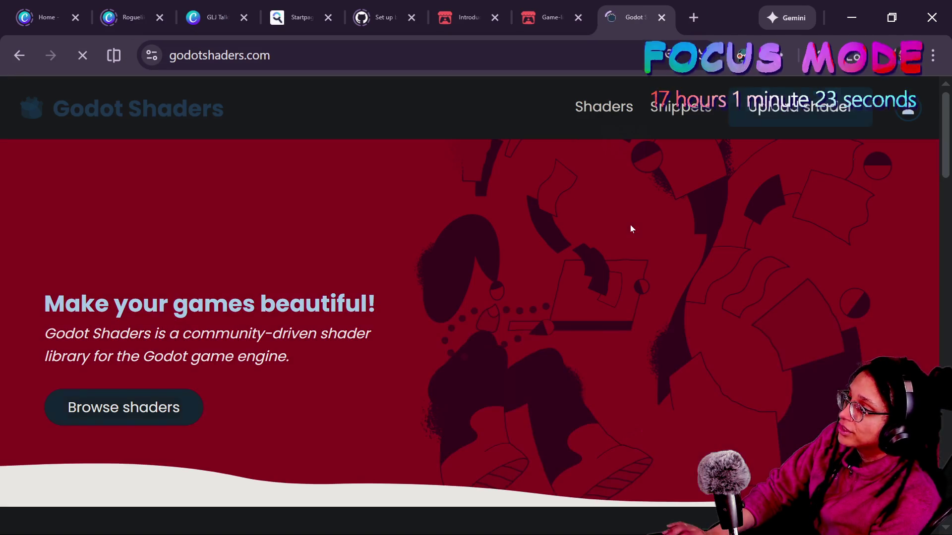
scroll(459, 170, down, 7)
scroll(282, 205, up, 7)
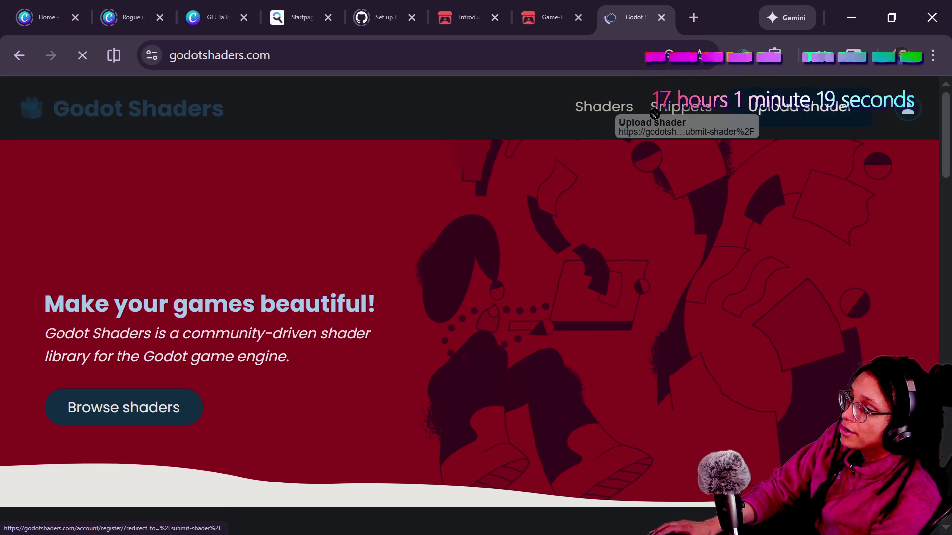
scroll(602, 195, down, 5)
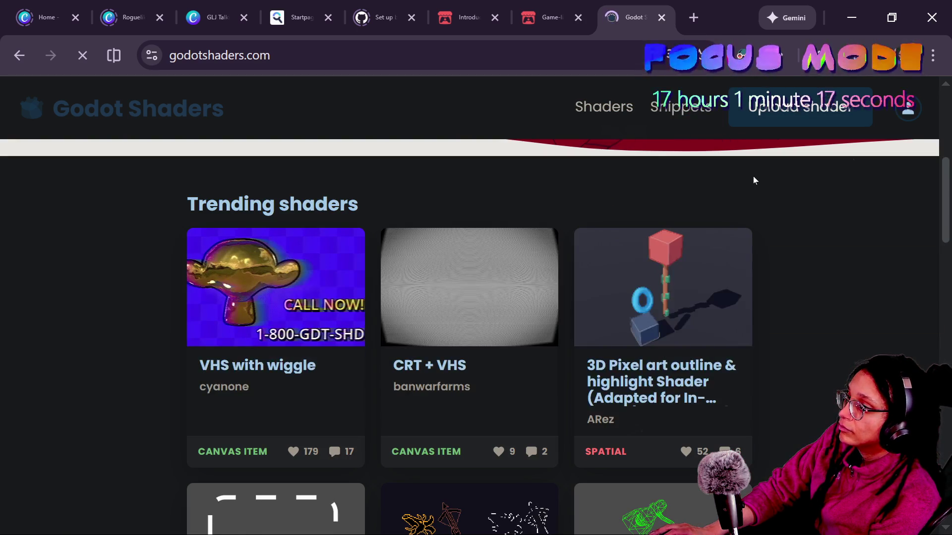
scroll(754, 177, up, 5)
- Turn Dark Reader off and back on for godotshaders.com, then browse the shader library
click(723, 56)
click(469, 138)
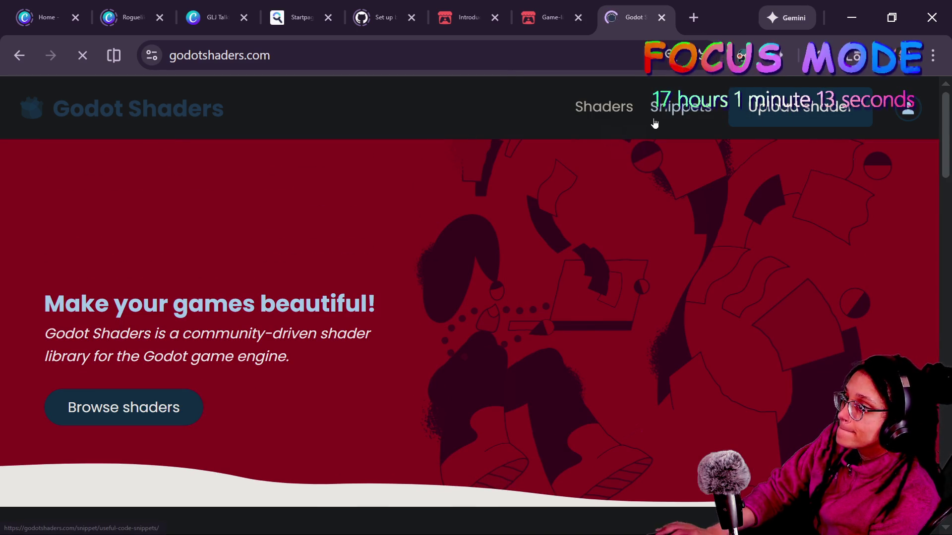
click(692, 55)
click(537, 127)
click(573, 133)
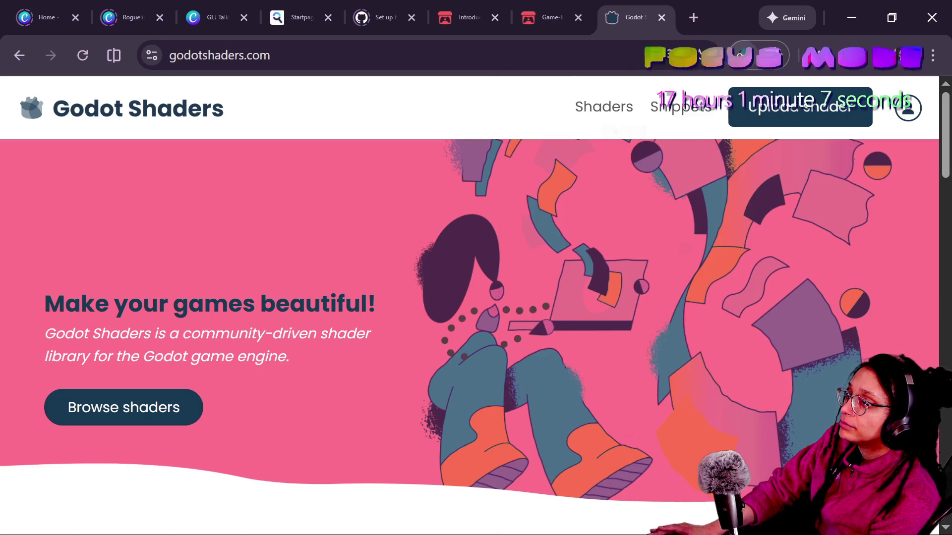
click(692, 55)
click(543, 127)
click(123, 405)
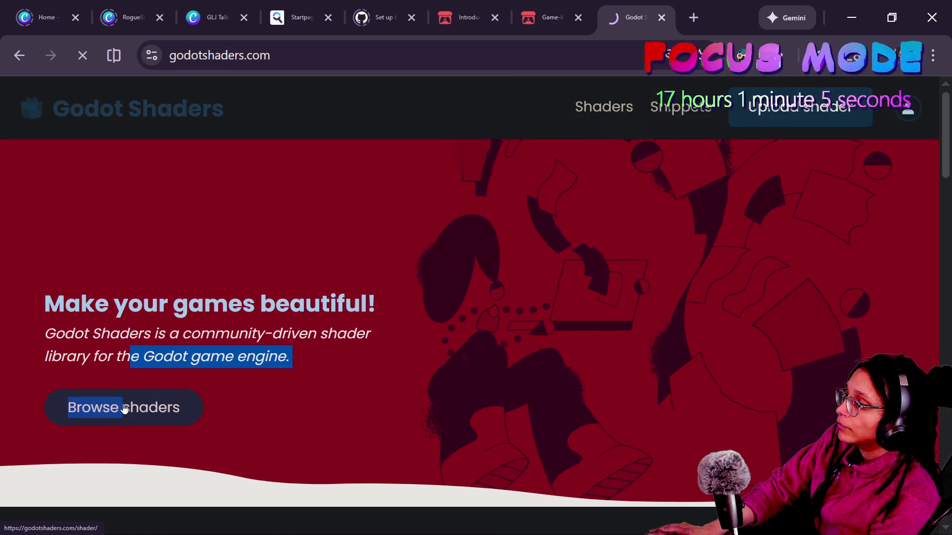
- Search Godot Shaders for 'scale'
text(resize)
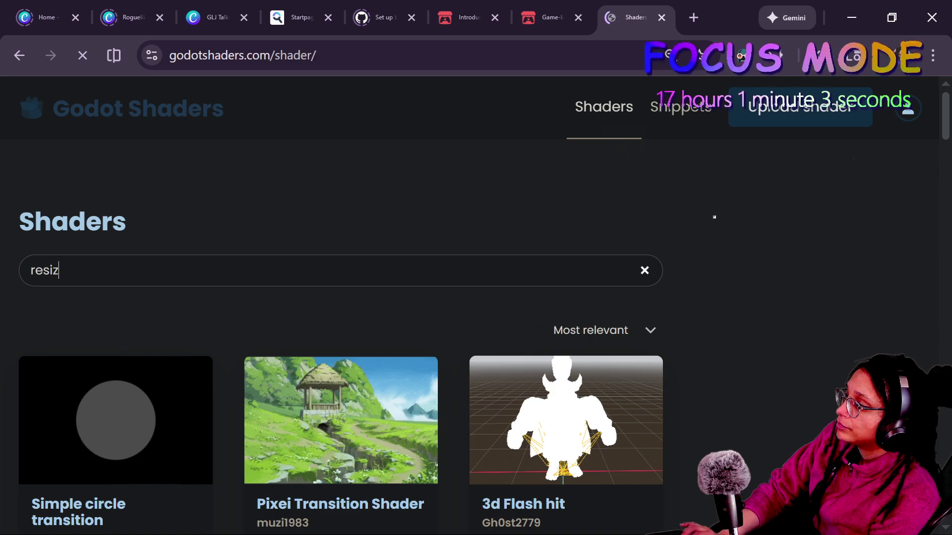
scroll(289, 287, down, 2)
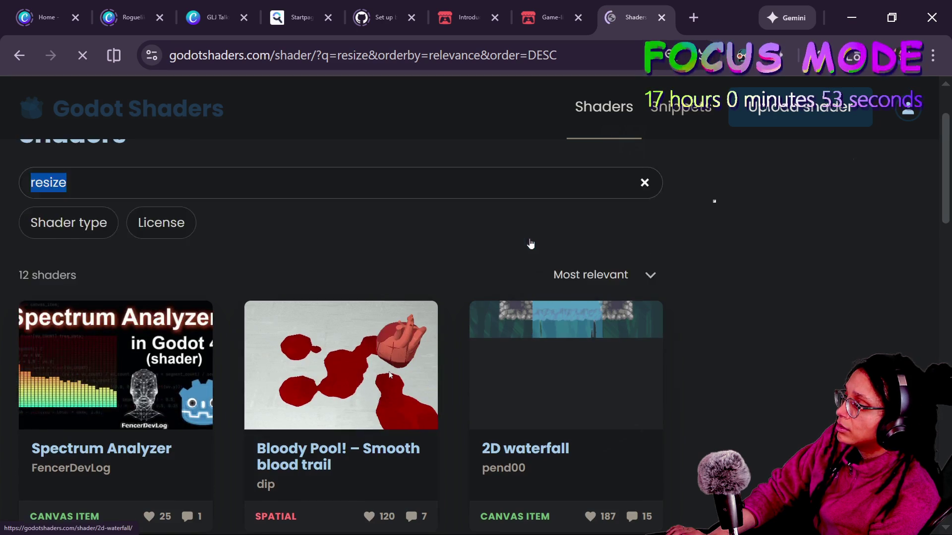
scroll(530, 244, up, 2)
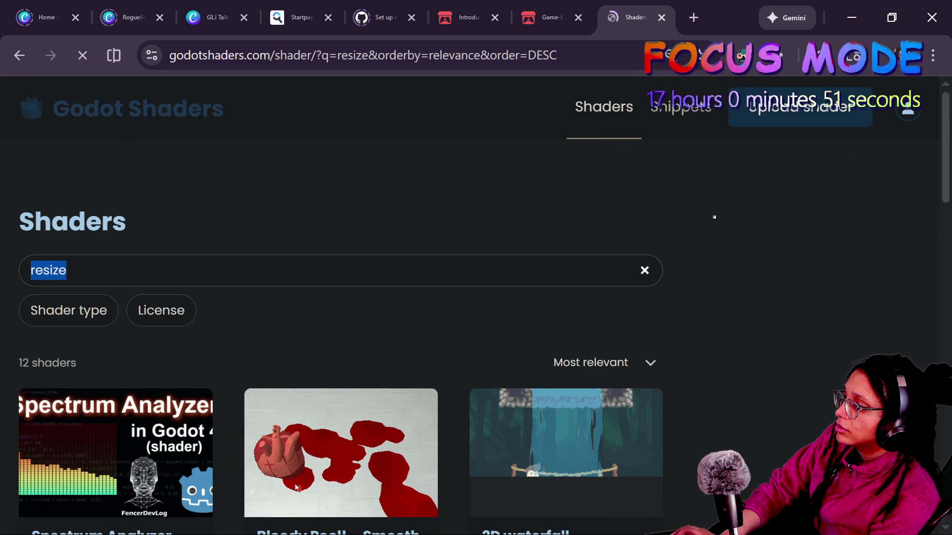
text(scak)
key(BackSpace)
text(le)
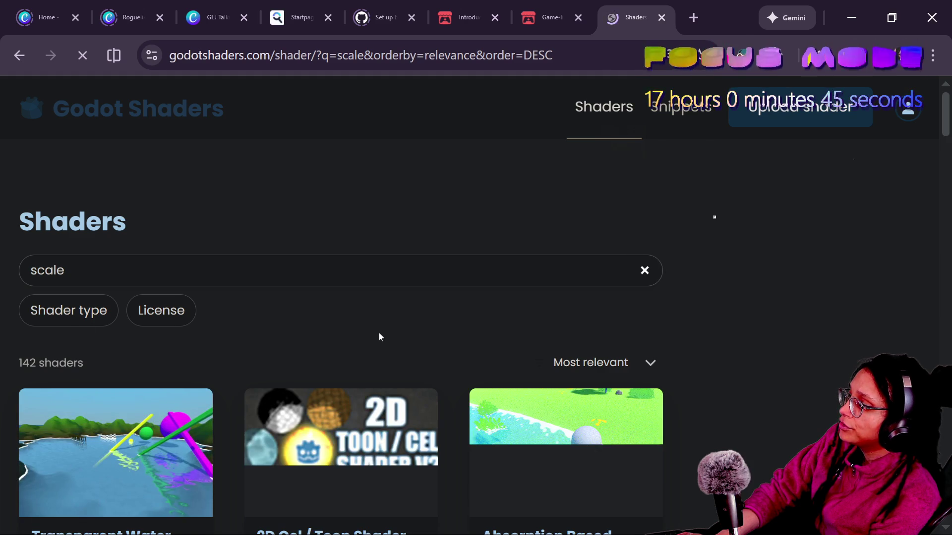
scroll(168, 270, down, 2)
- Filter the results to Canvas item shaders with a CC0 (public domain) licence
click(68, 233)
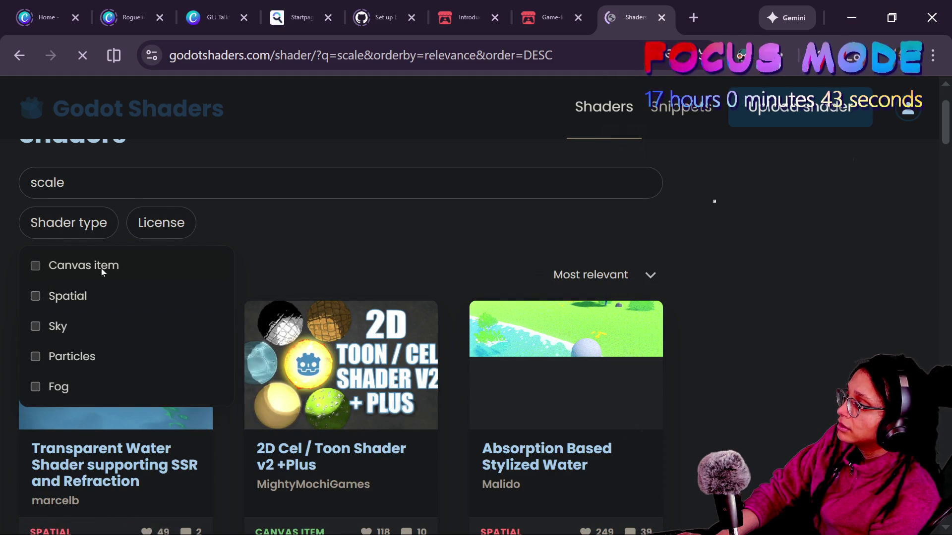
click(101, 268)
click(555, 232)
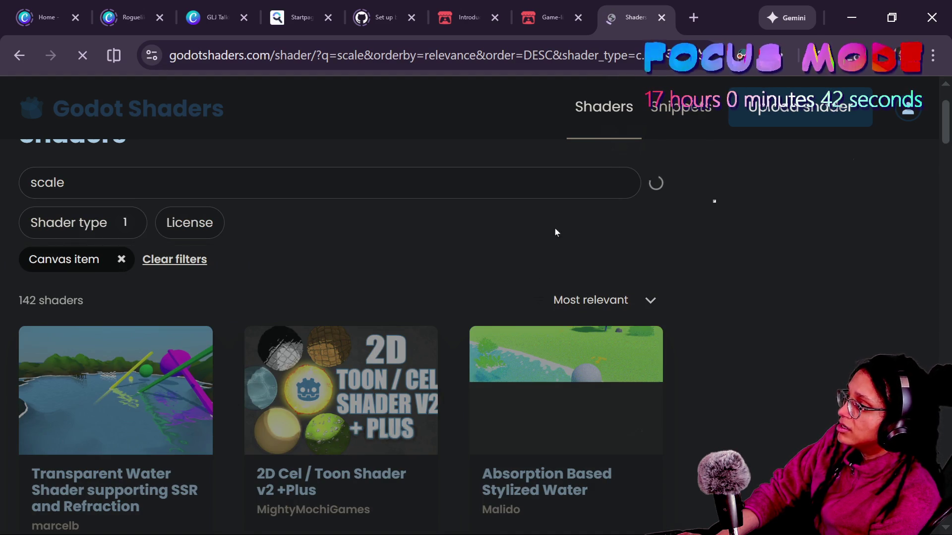
click(159, 226)
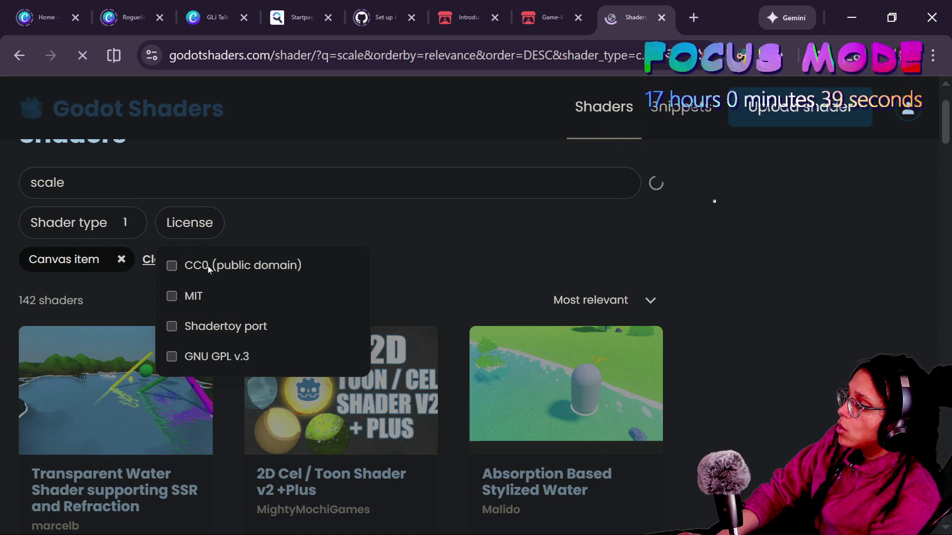
click(372, 231)
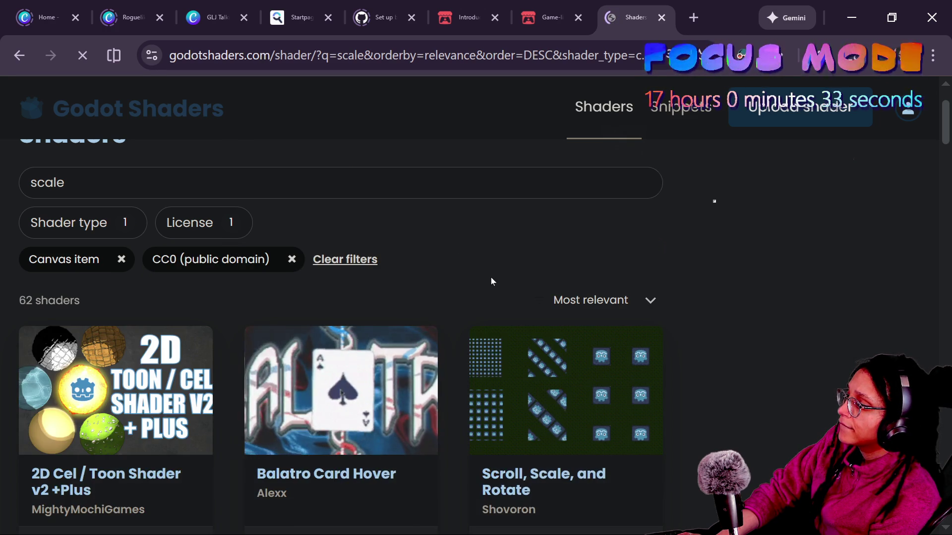
scroll(749, 298, down, 3)
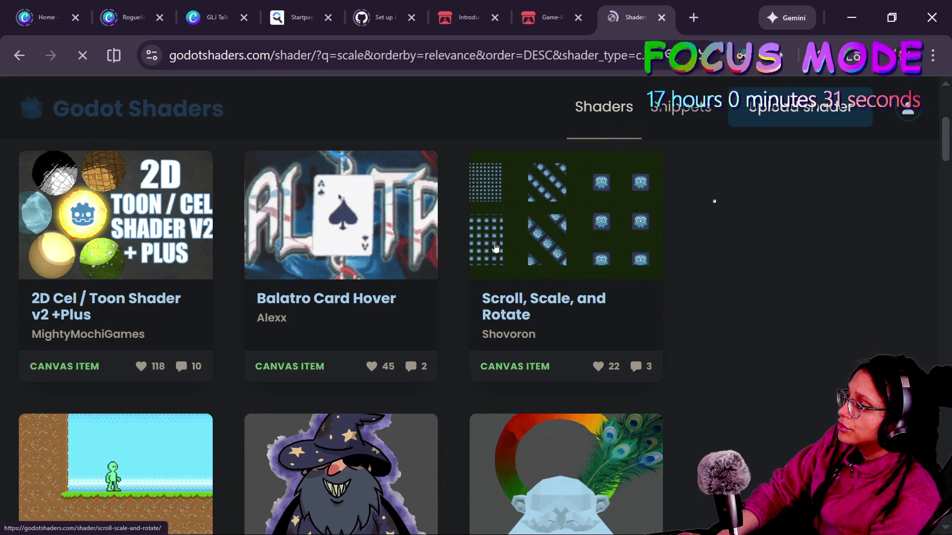
- Open the Scroll, Scale, and Rotate shader page in a new tab
right_click(530, 241)
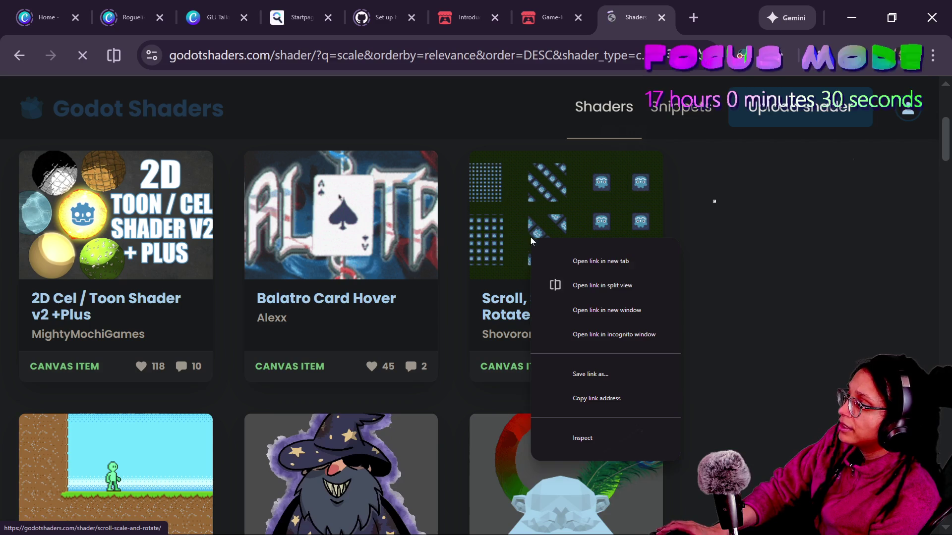
click(572, 251)
scroll(739, 267, down, 10)
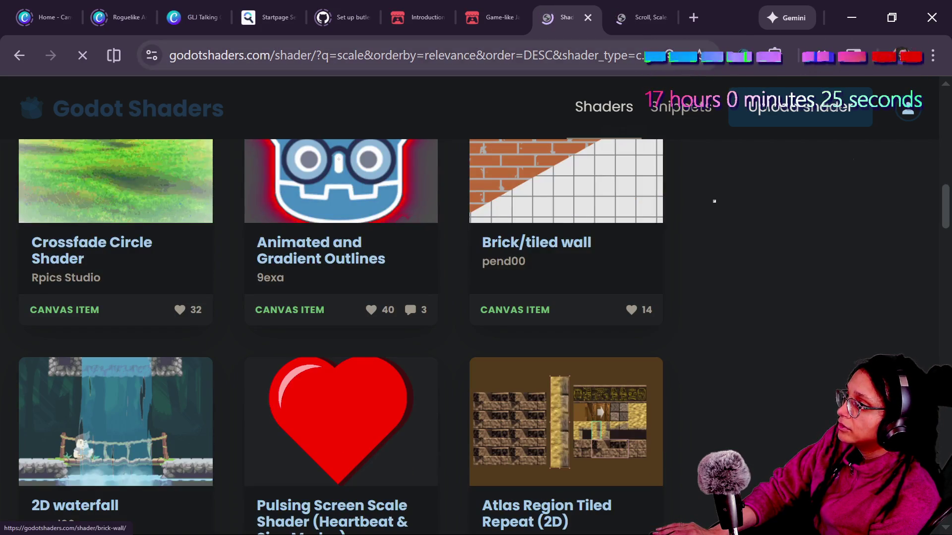
click(610, 17)
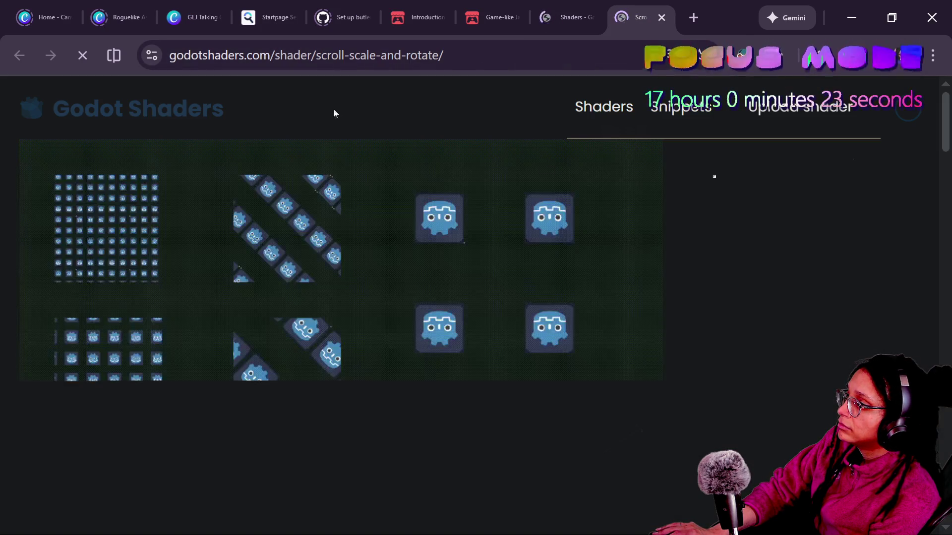
- Read through the shader's parameters and code, then return to the Godot editor
scroll(240, 193, down, 2)
scroll(240, 193, down, 7)
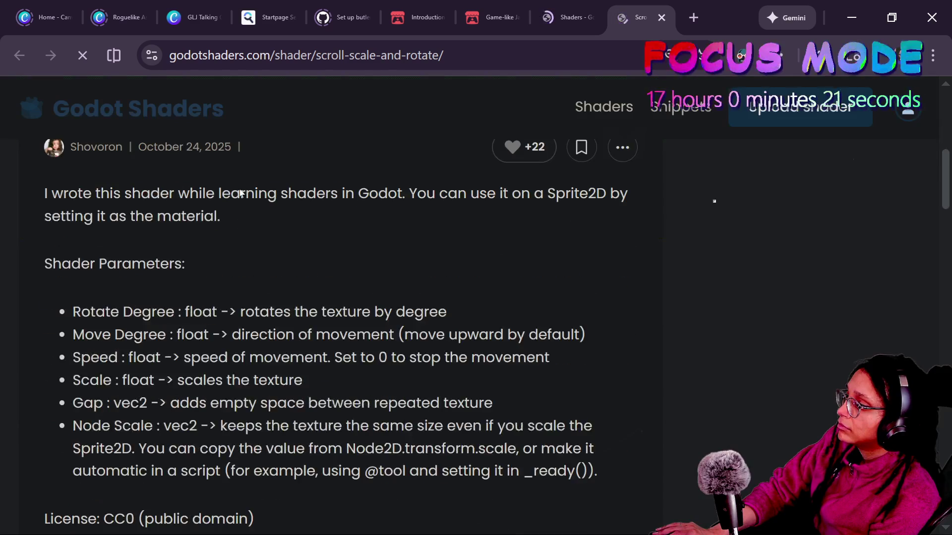
scroll(274, 228, down, 2)
drag(69, 286, 391, 295)
scroll(391, 296, down, 5)
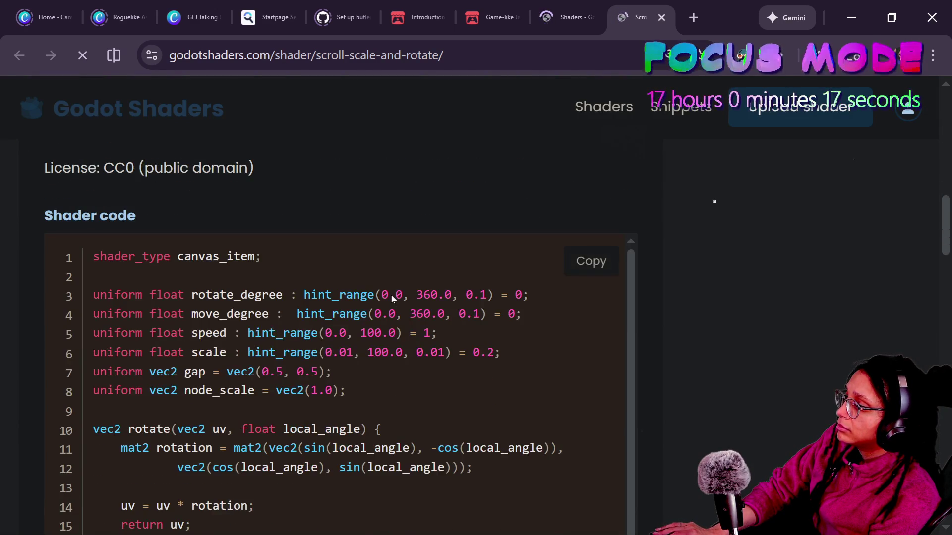
scroll(391, 295, up, 7)
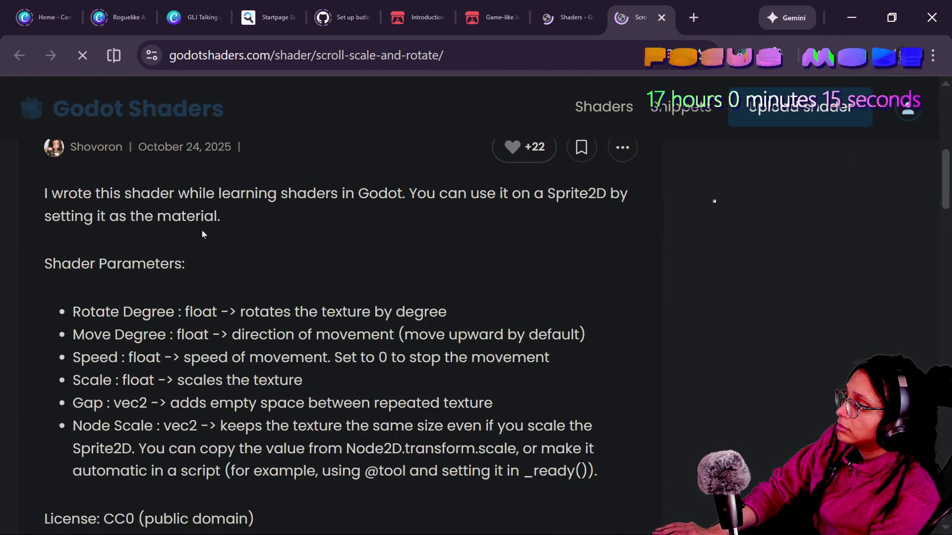
drag(268, 200, 381, 231)
click(381, 231)
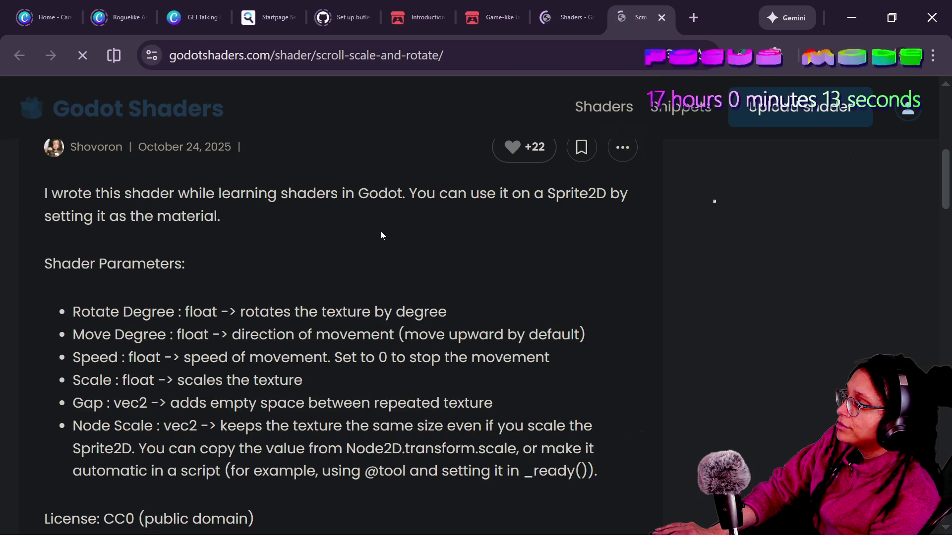
scroll(381, 231, down, 4)
scroll(380, 231, down, 4)
key(alt+Tab)
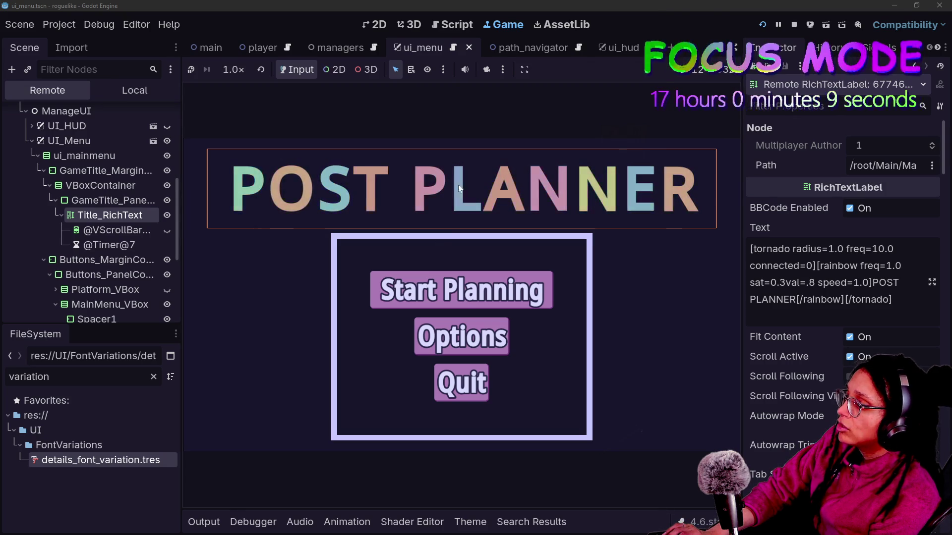
- Trial a smaller title Normal Font Size in the remote Inspector, revert to 200 px, then view ui_menu.gd
scroll(797, 302, down, 15)
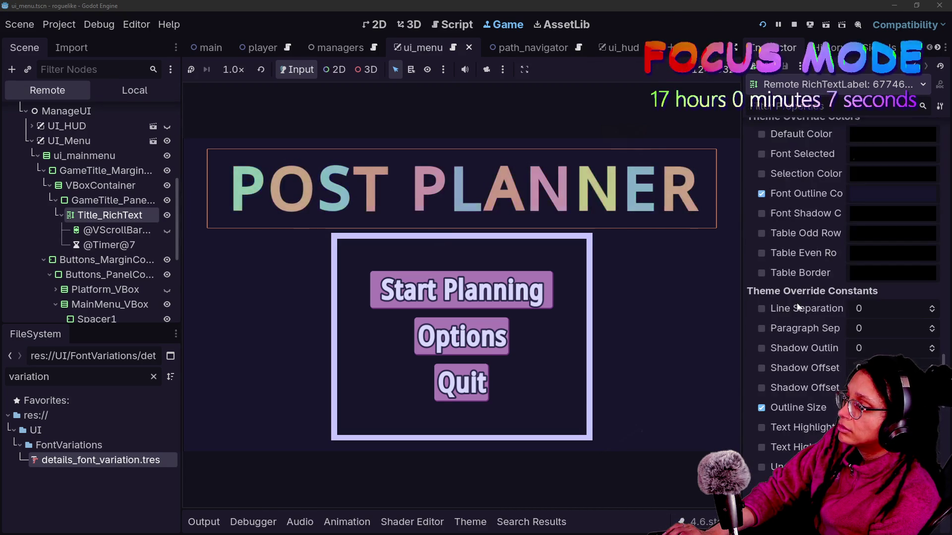
scroll(797, 307, up, 10)
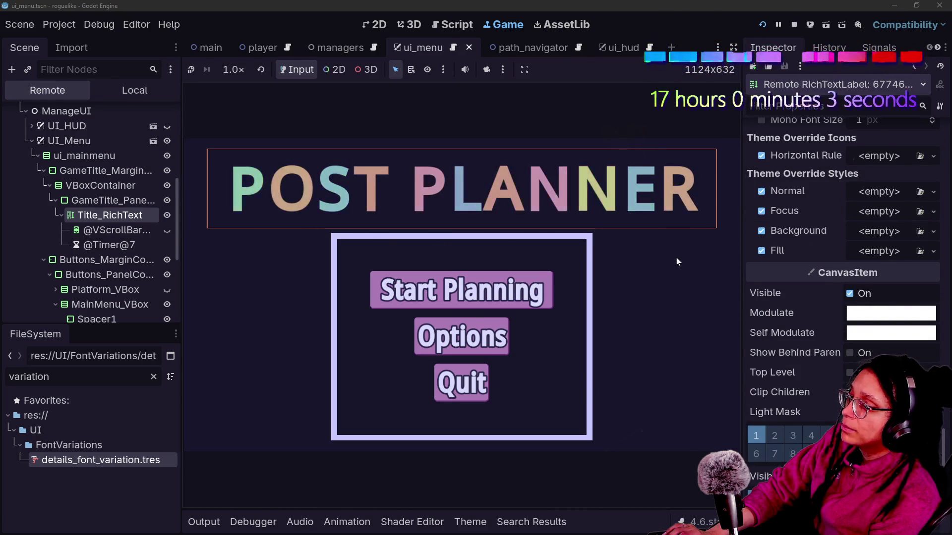
scroll(822, 302, down, 4)
scroll(823, 305, down, 4)
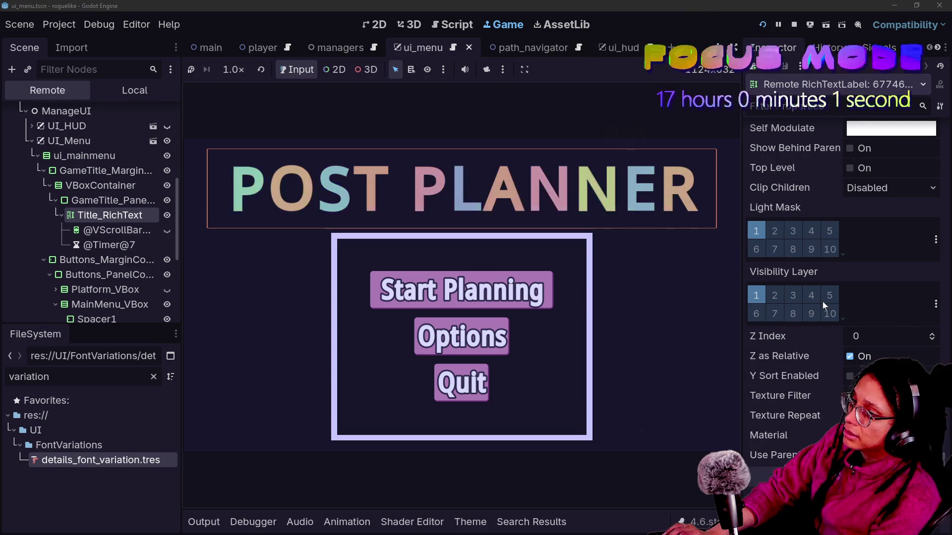
scroll(777, 411, down, 8)
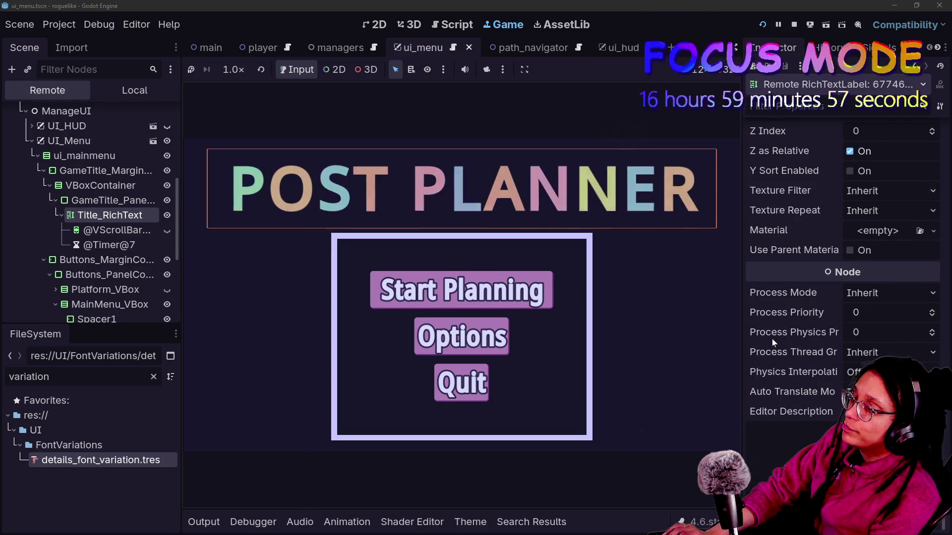
scroll(772, 338, up, 8)
scroll(772, 339, up, 20)
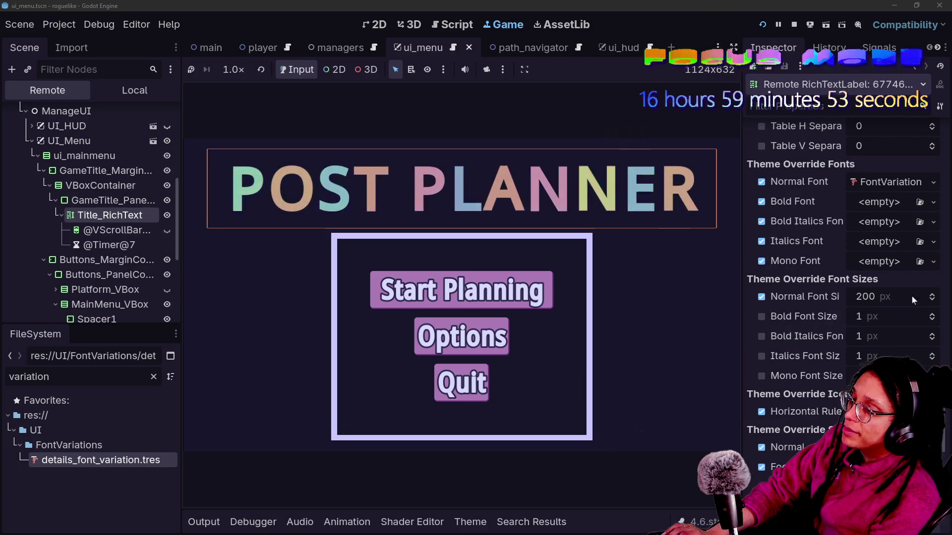
mouse_move(902, 295)
mouse_down()
mouse_move(860, 296)
mouse_move(911, 297)
mouse_move(871, 297)
mouse_up()
key(ctrl+z)
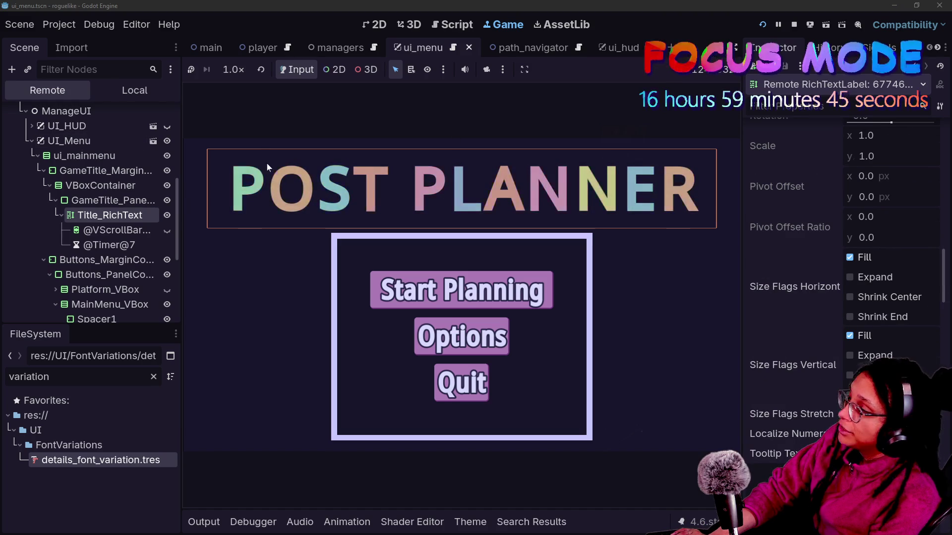
click(444, 28)
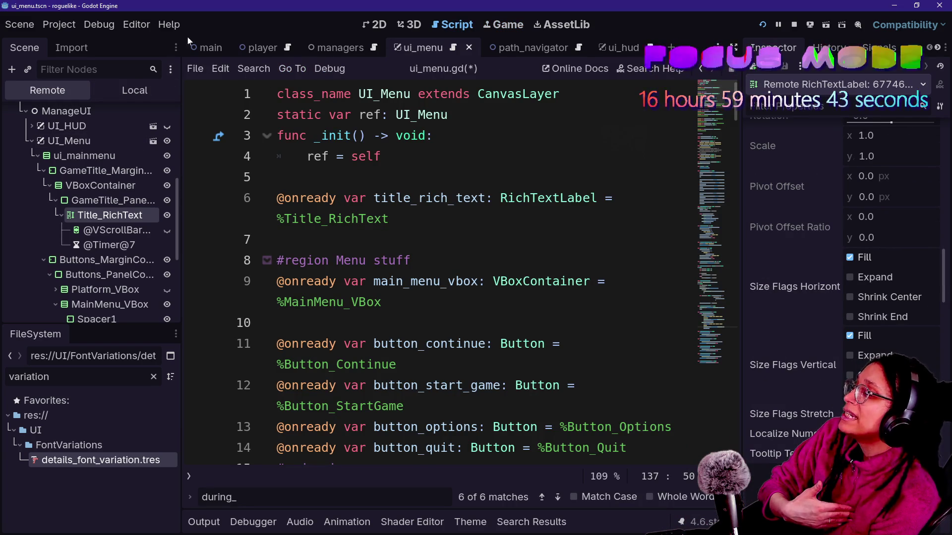
- Scroll through the ui_menu.gd script
click(496, 219)
scroll(439, 272, down, 20)
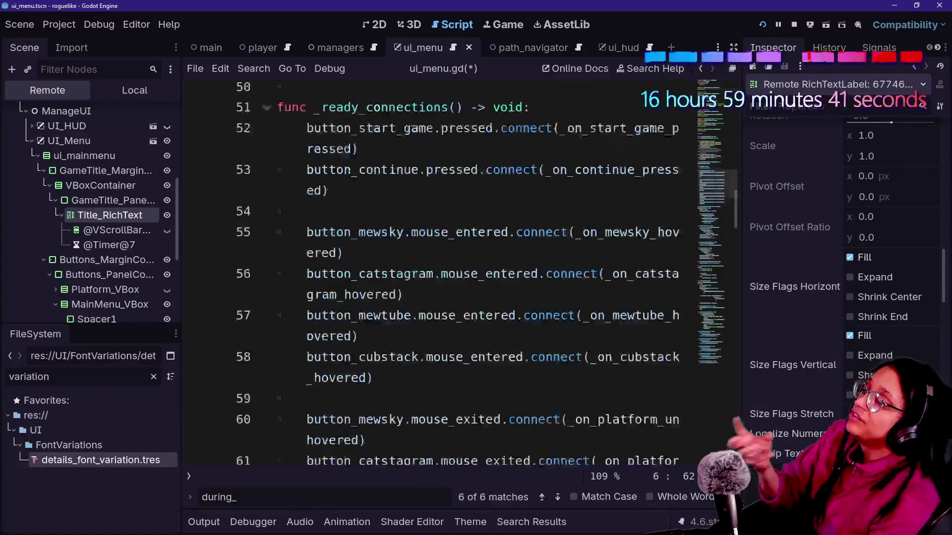
scroll(439, 273, down, 3)
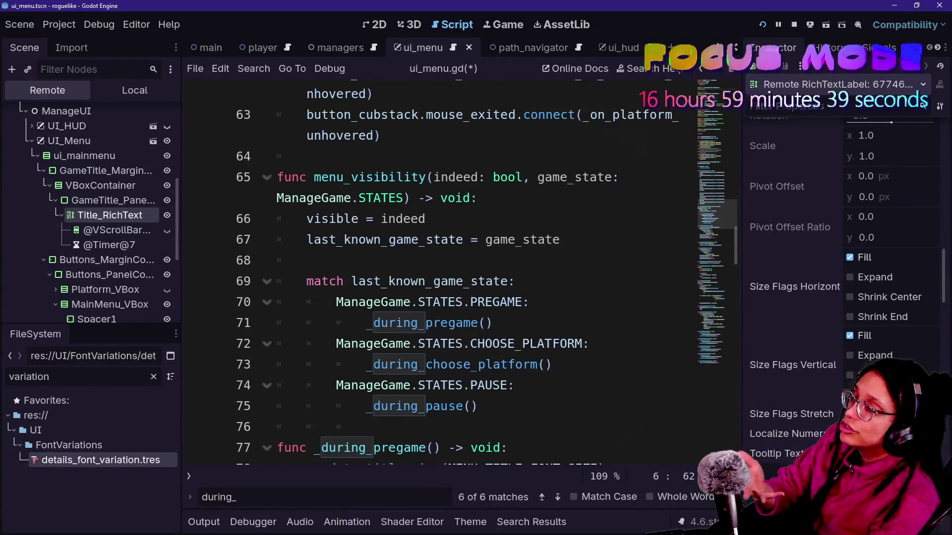
scroll(439, 273, down, 7)
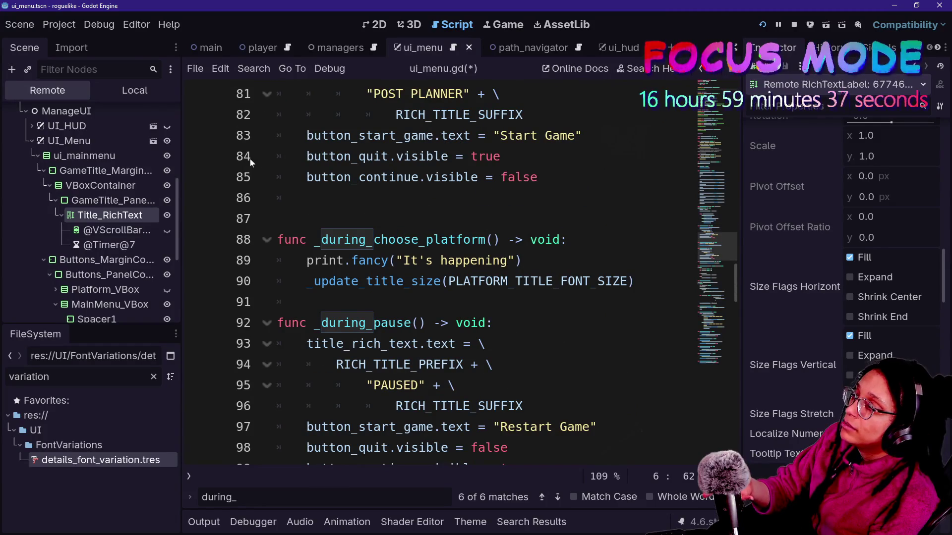
- Show the Local scene tree in the 2D view and inspect the Spacer1 and Spacer4 nodes
click(122, 91)
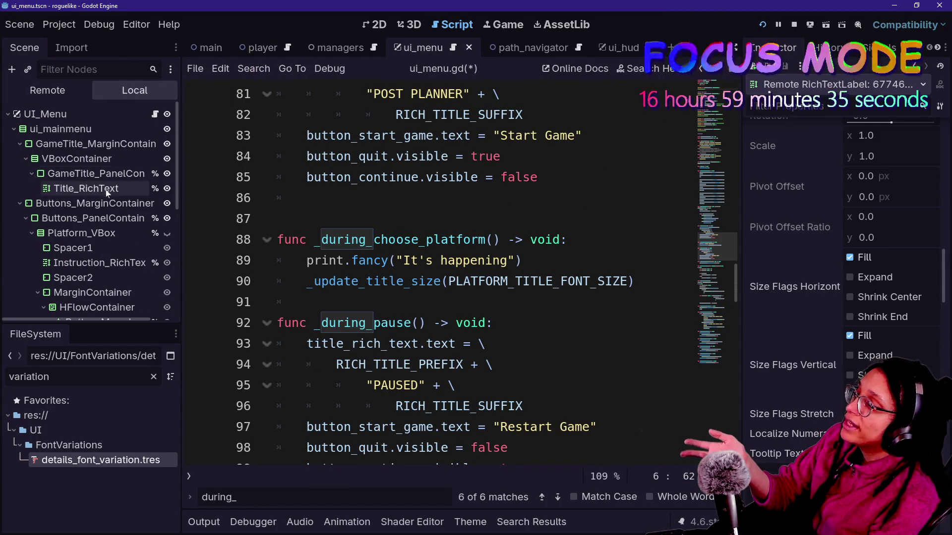
click(367, 25)
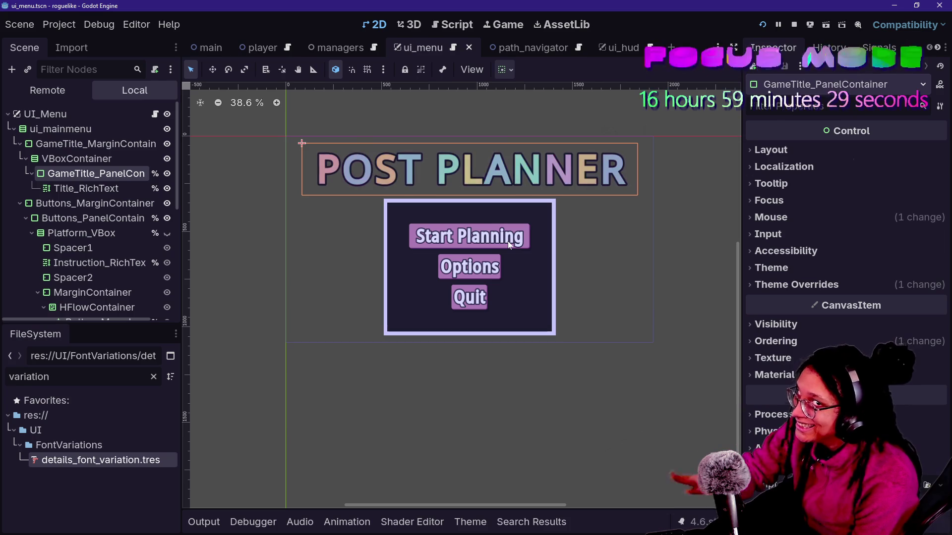
click(110, 246)
scroll(110, 245, down, 5)
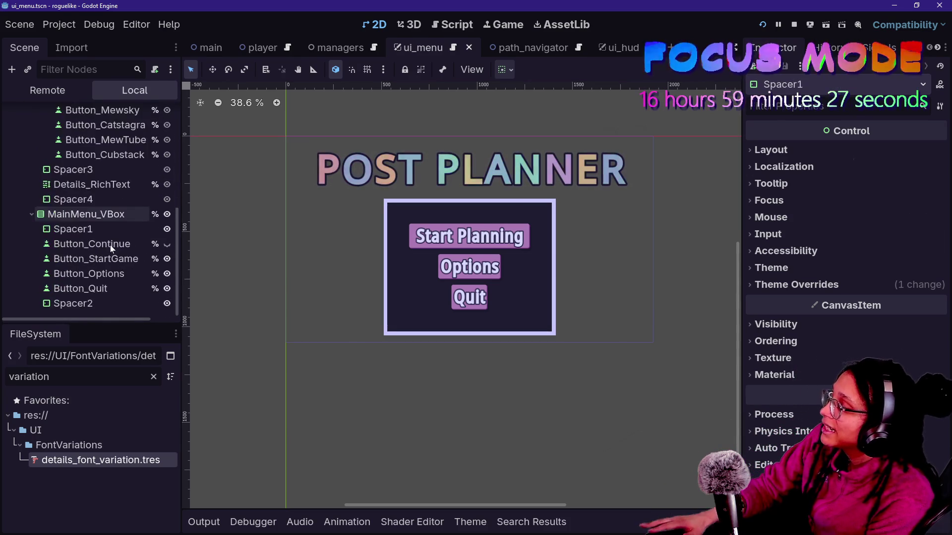
click(109, 200)
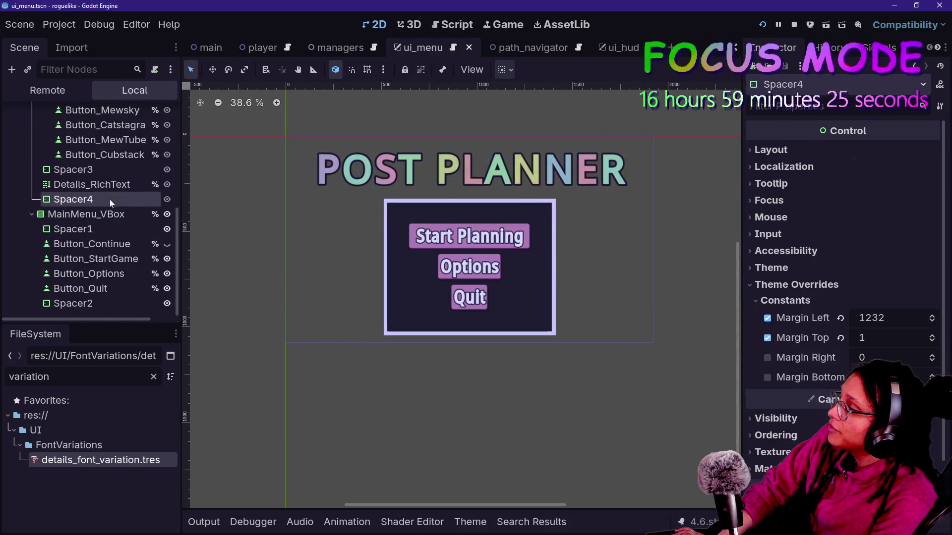
- Select Title_RichText and bring up its context menu
scroll(109, 199, up, 4)
scroll(110, 203, up, 2)
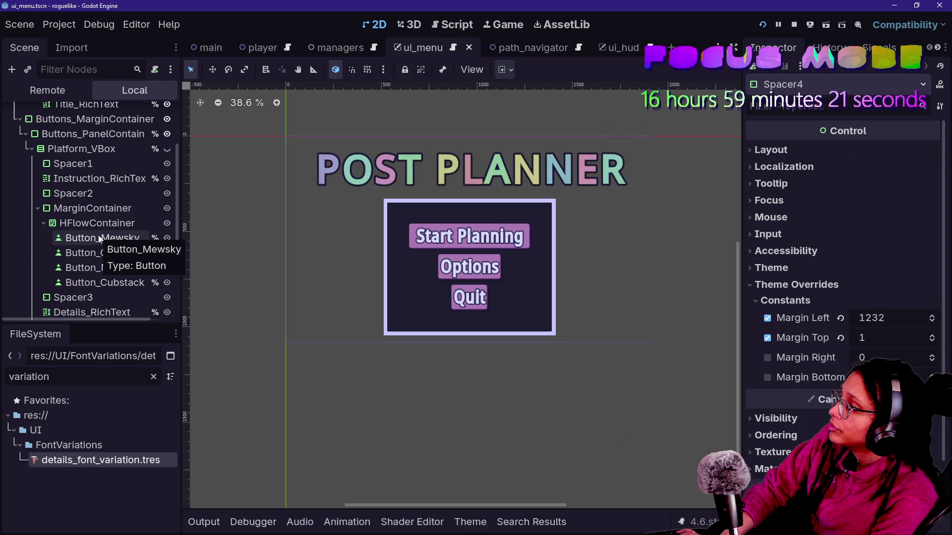
scroll(95, 188, up, 4)
click(93, 189)
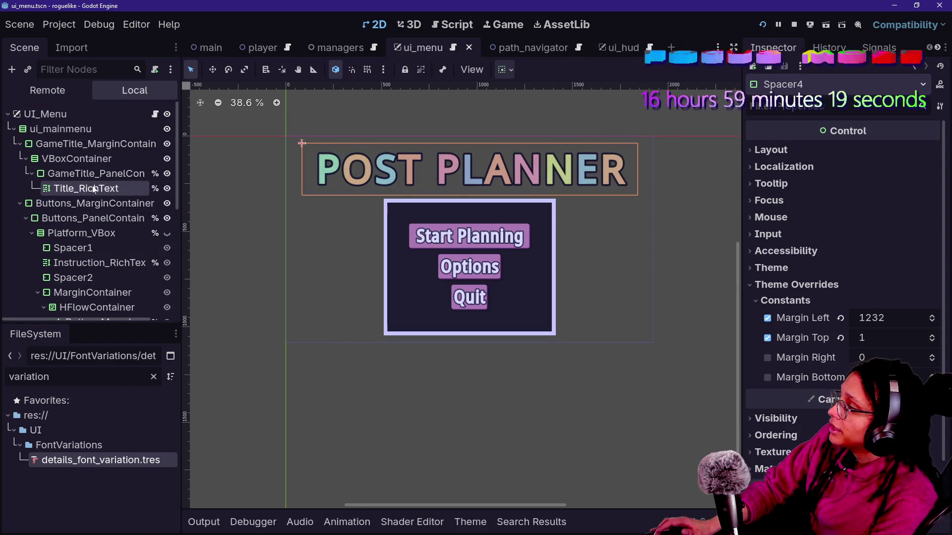
right_click(93, 189)
- Add an AnimationPlayer child under Title_RichText and rename it Title_Animation
click(145, 187)
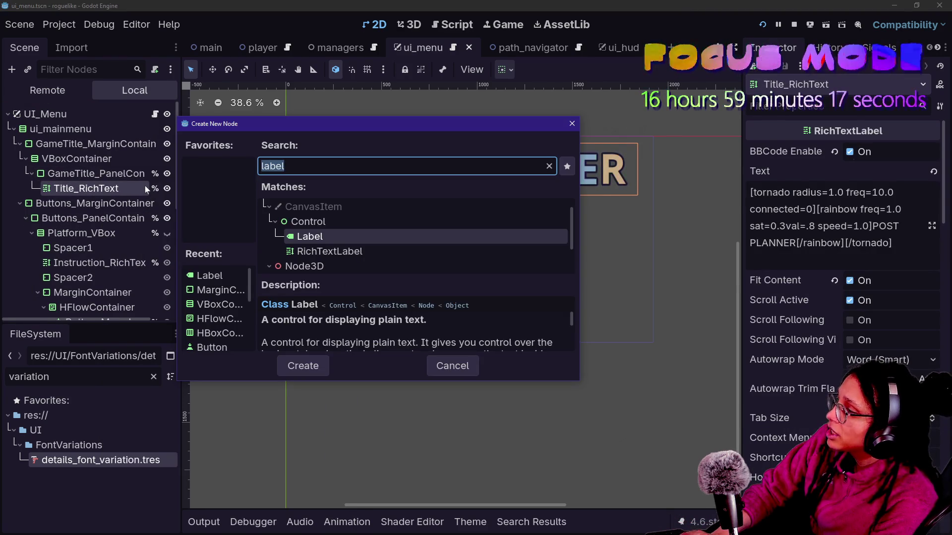
text(animation)
key(Up)
key(Return)
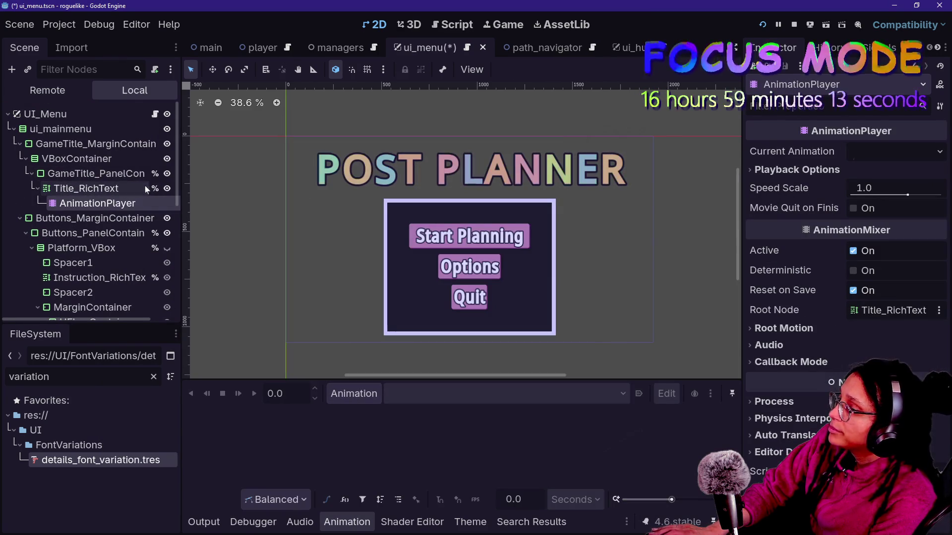
click(104, 189)
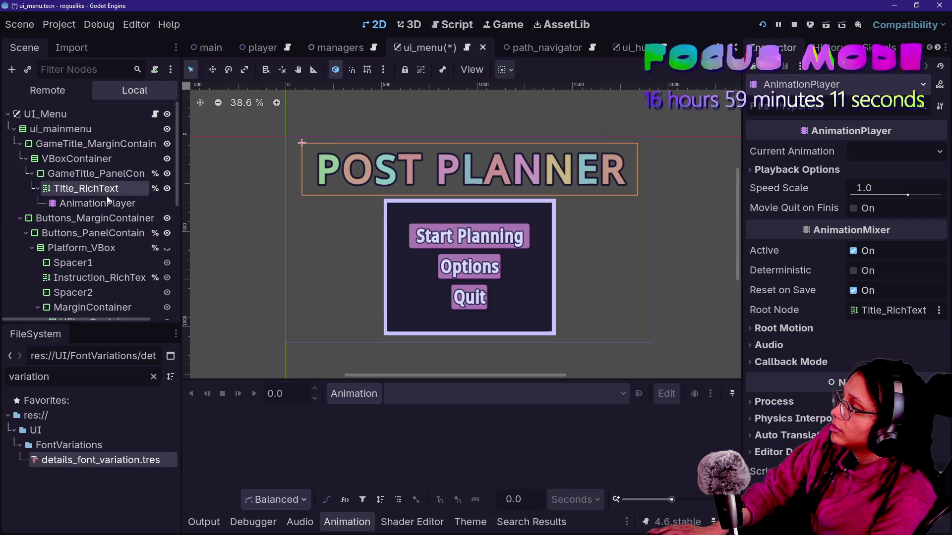
click(103, 203)
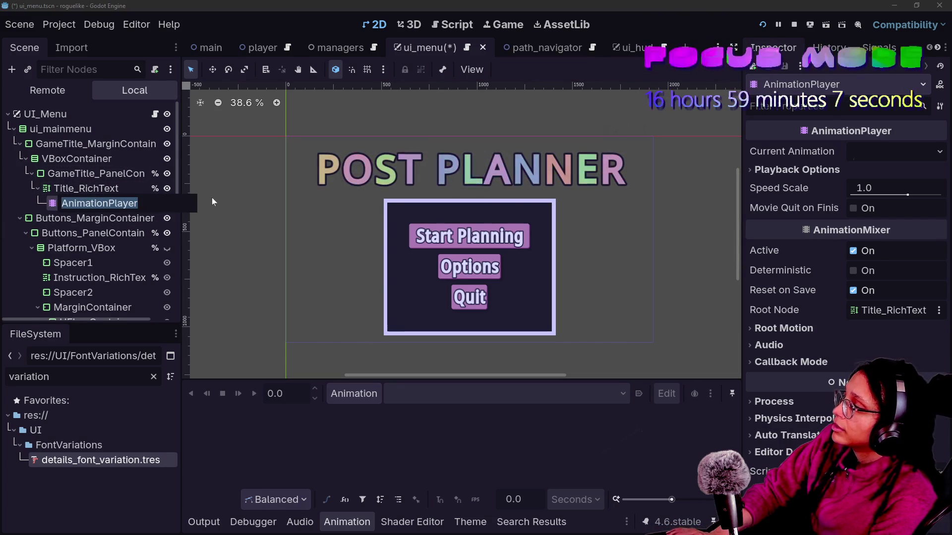
text(Title_Animation)
key(Return)
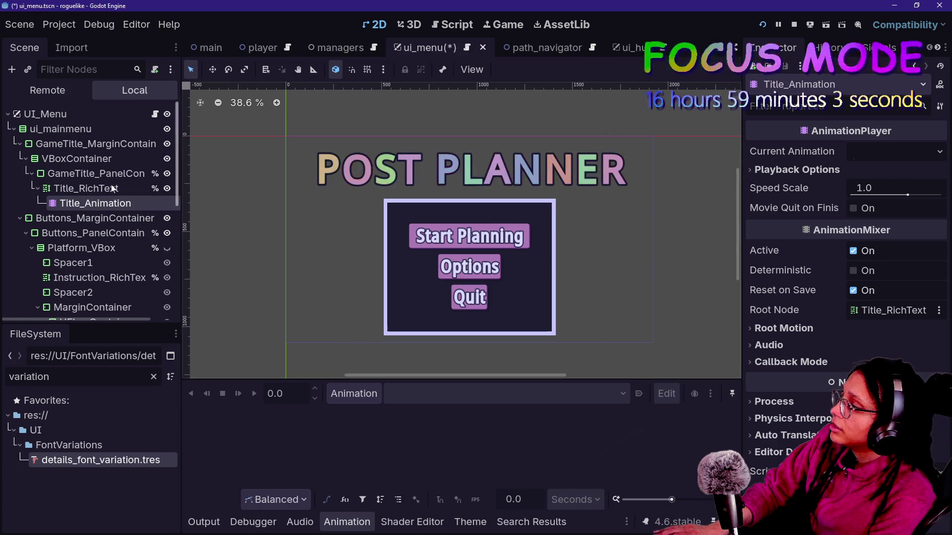
- Create a new animation named shrink
click(375, 400)
click(375, 417)
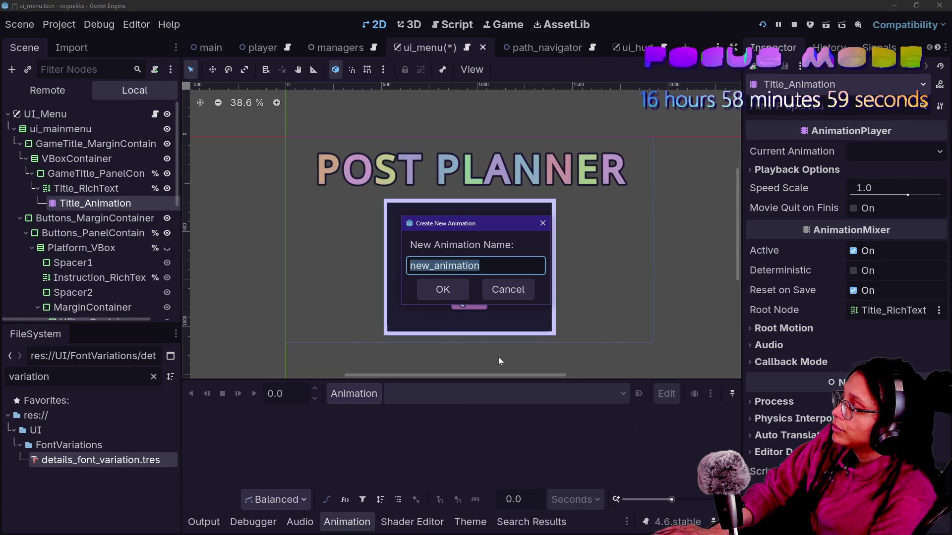
text(scale)
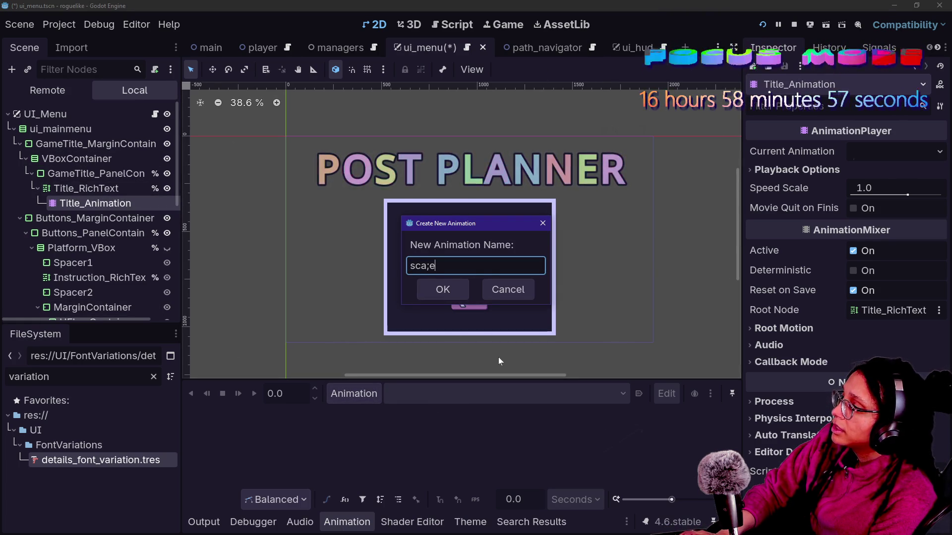
key(BackSpace)
key(BackSpace)
key(BackSpace)
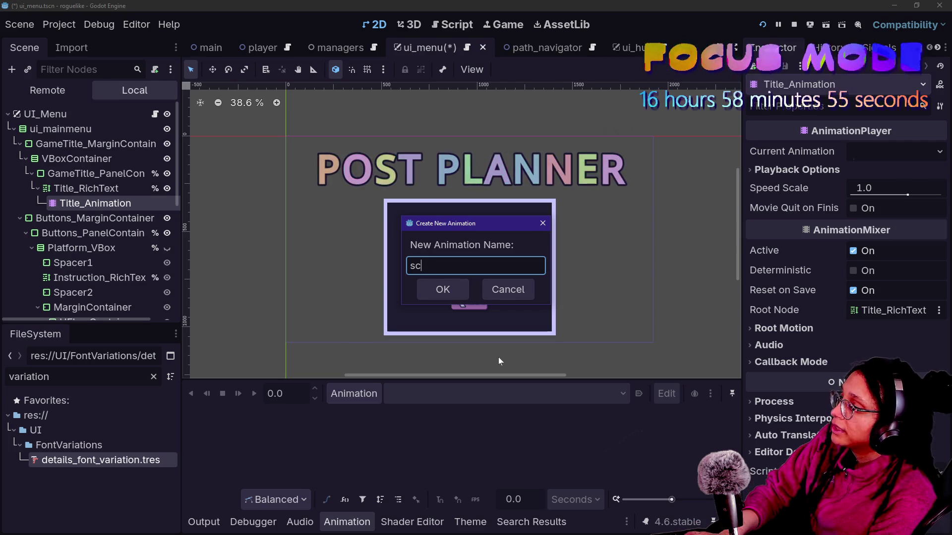
key(Escape)
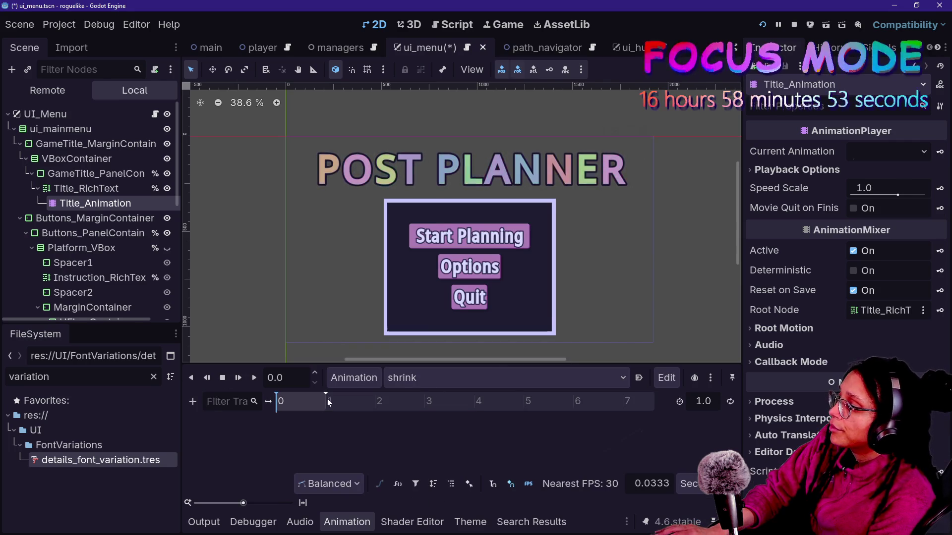
- Key Title_RichText's normal font size at 200 px at 0 s, then lower it at 1.0 s
click(89, 187)
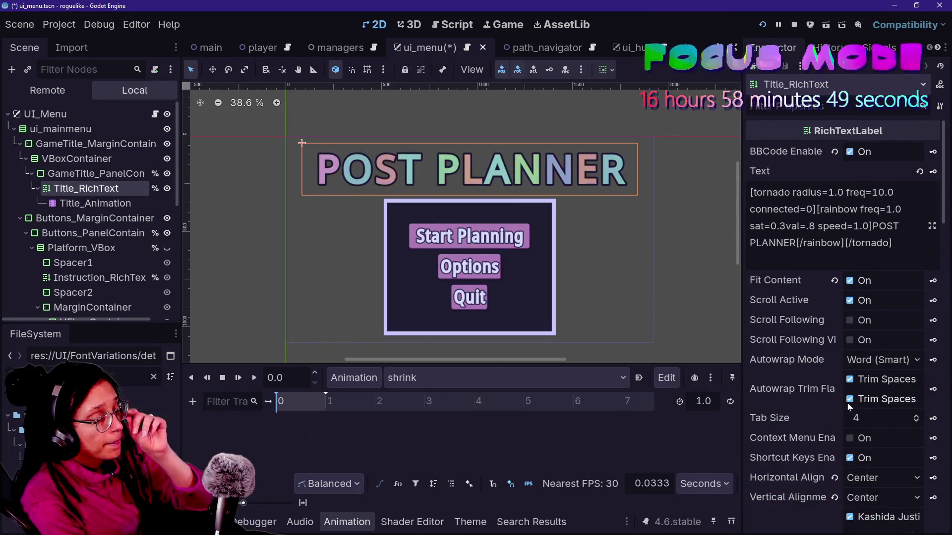
scroll(849, 407, down, 15)
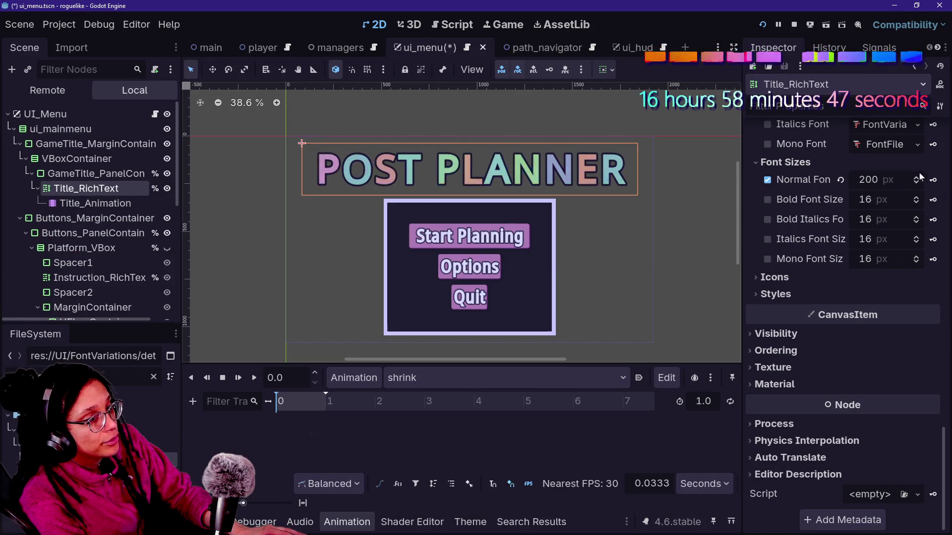
click(934, 183)
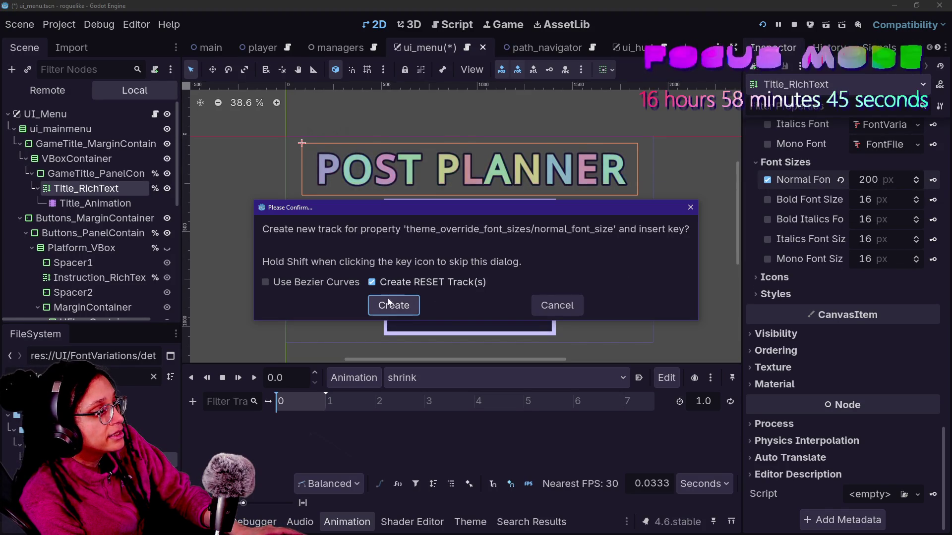
click(391, 304)
drag(294, 409, 332, 406)
drag(881, 178, 843, 178)
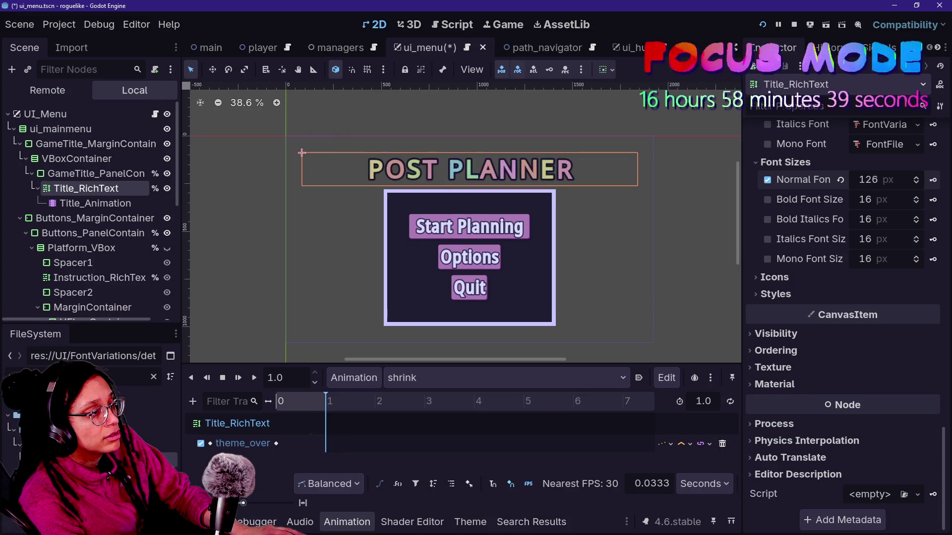
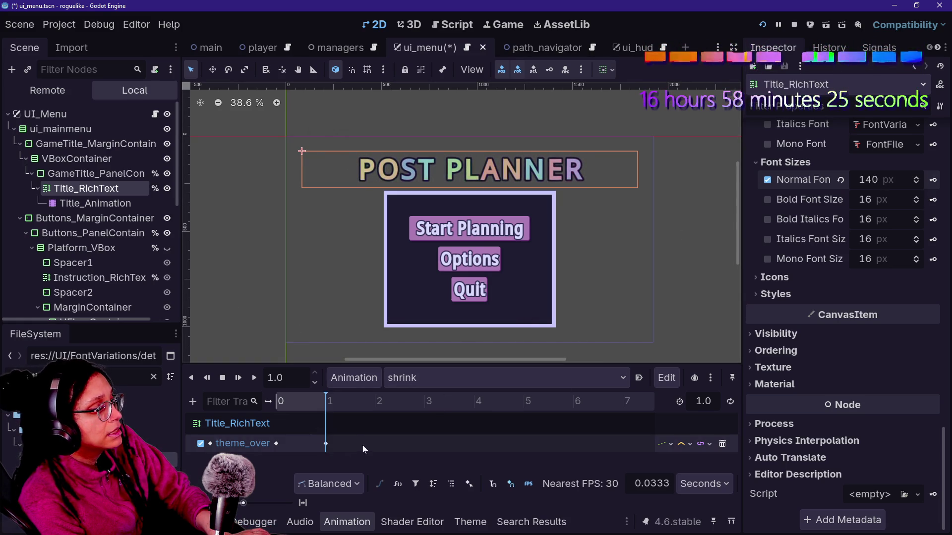
- Preview the shrink animation from the start, playing it forward and backward
click(277, 443)
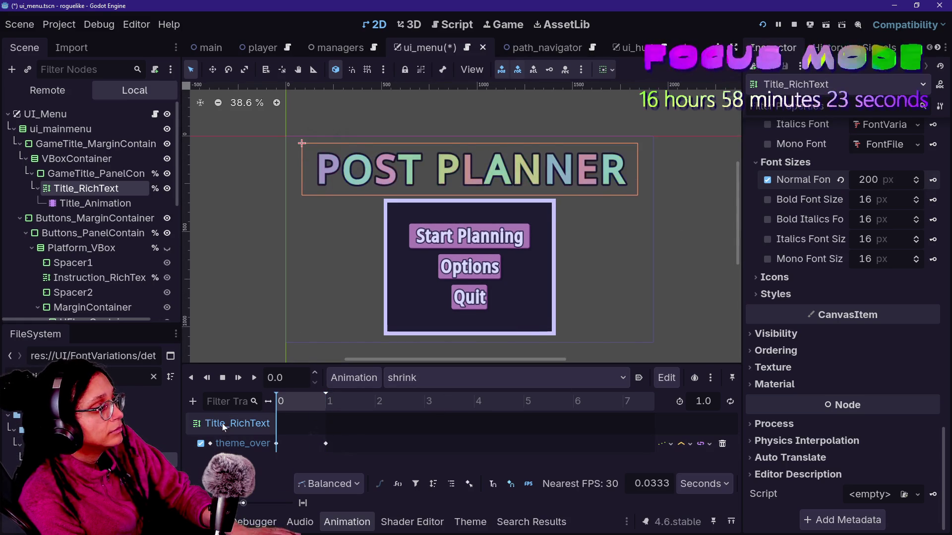
key(shift+d)
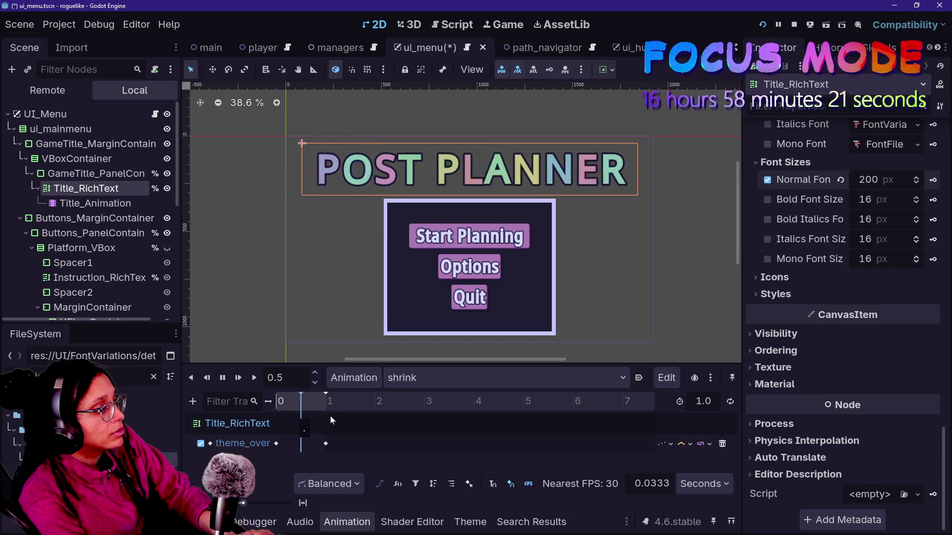
key(shift+a)
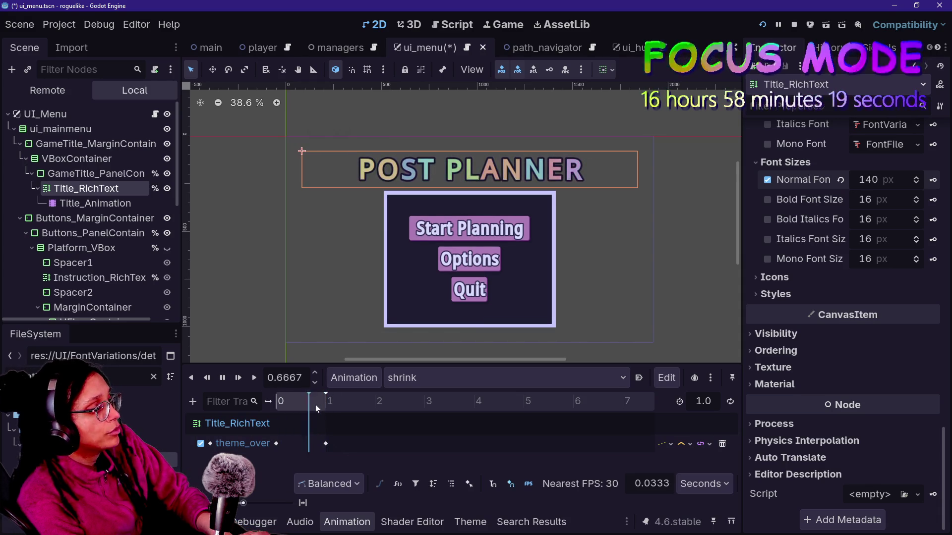
key(shift+d)
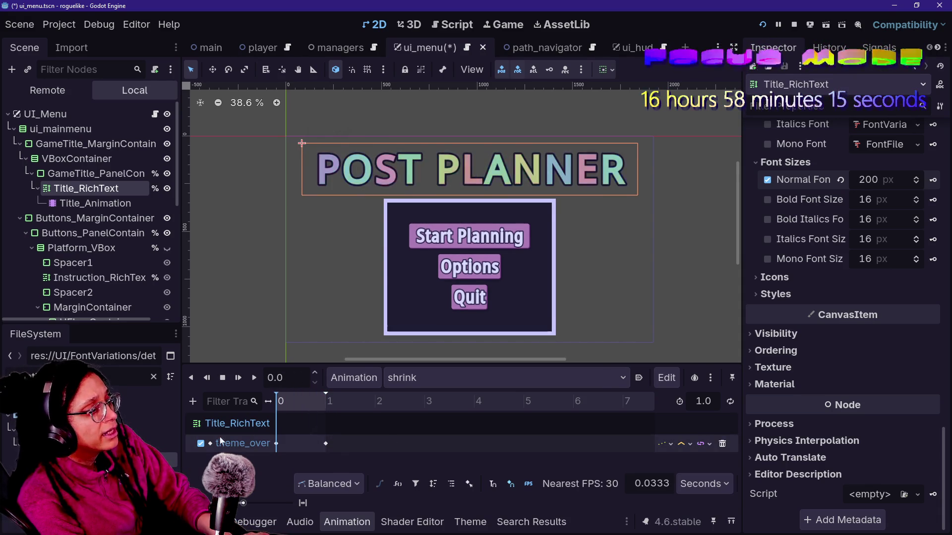
- Try continuous update mode on the title-size track, preview it, then revert to discrete
click(663, 444)
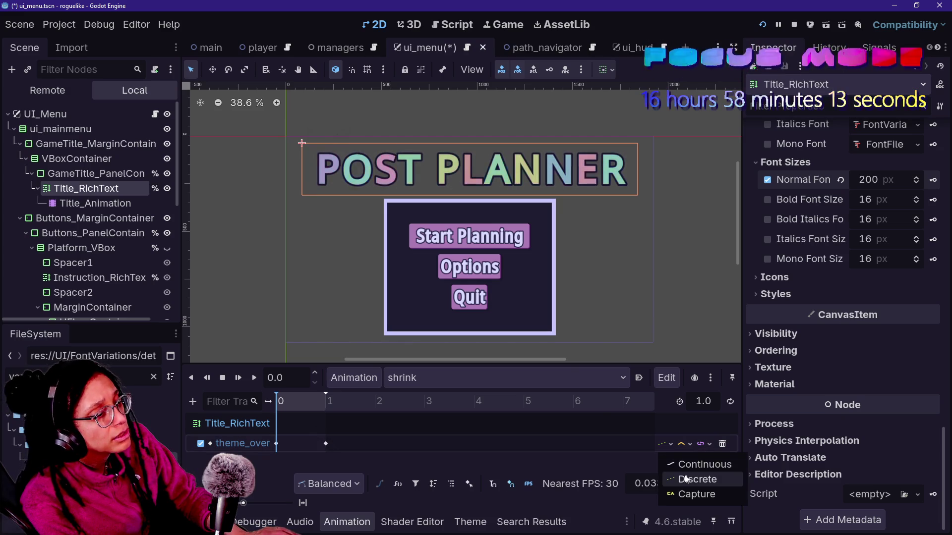
click(677, 463)
key(shift+d)
key(shift+a)
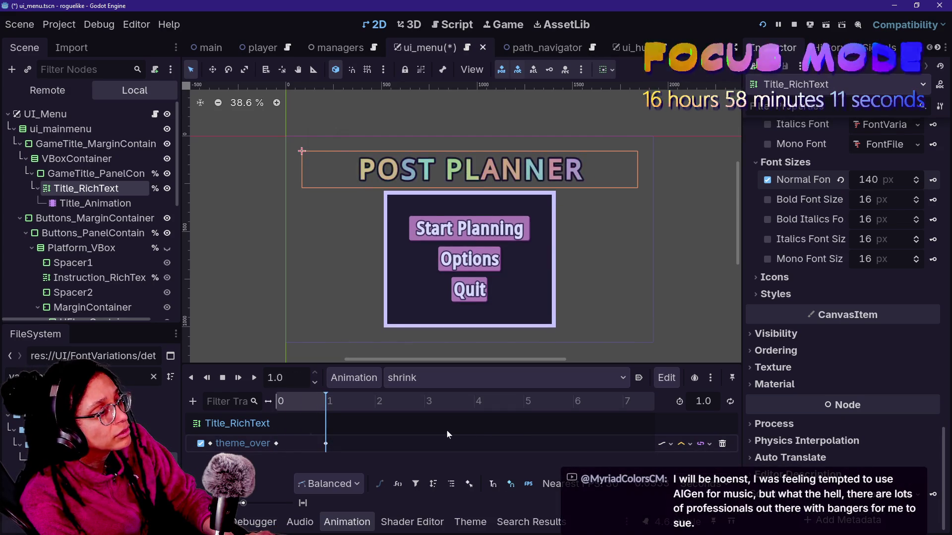
key(shift+d)
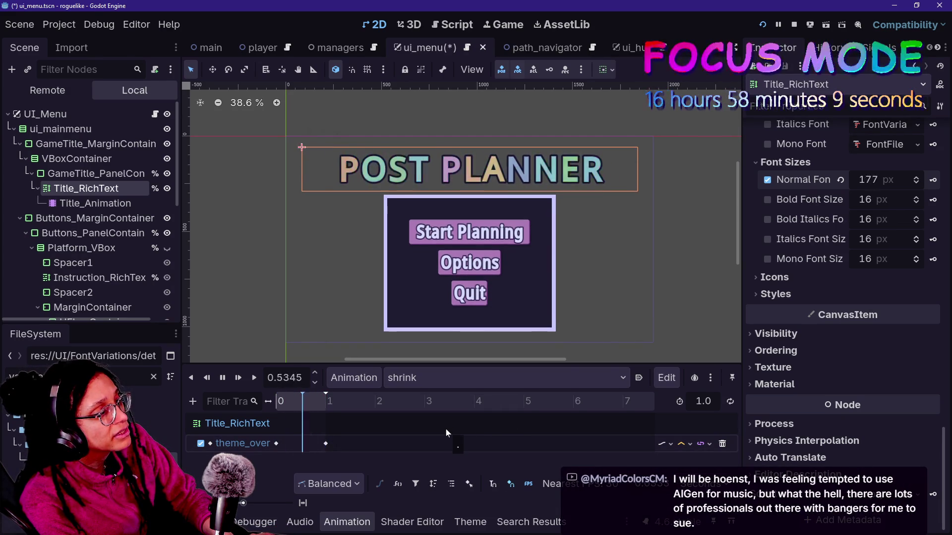
key(shift+a)
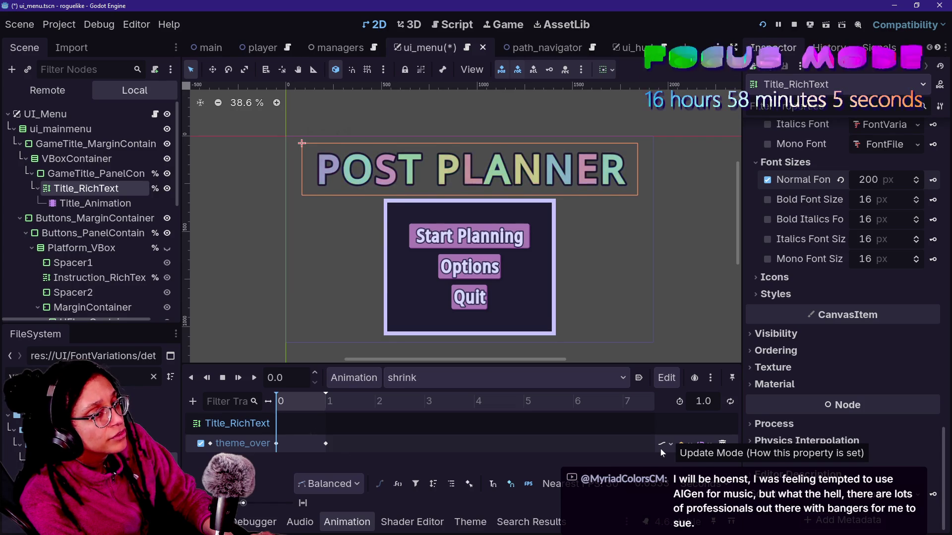
click(659, 448)
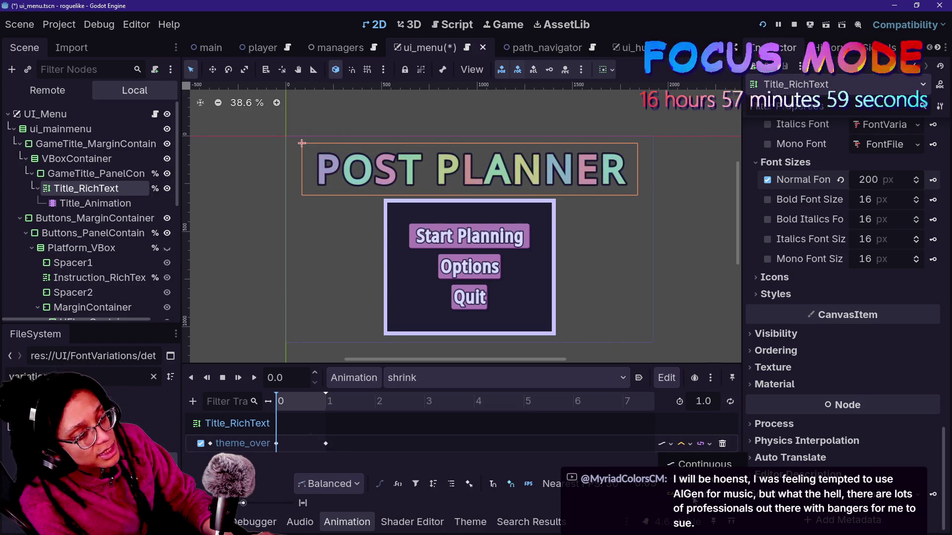
click(704, 479)
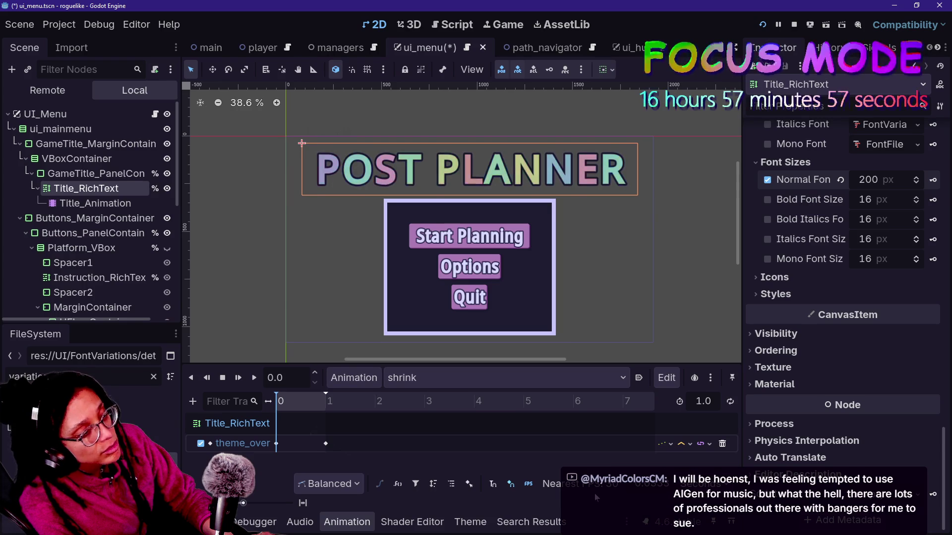
- Move the 140 px title-size keyframe from 1.0 s to 0.0333 s
drag(326, 443, 281, 448)
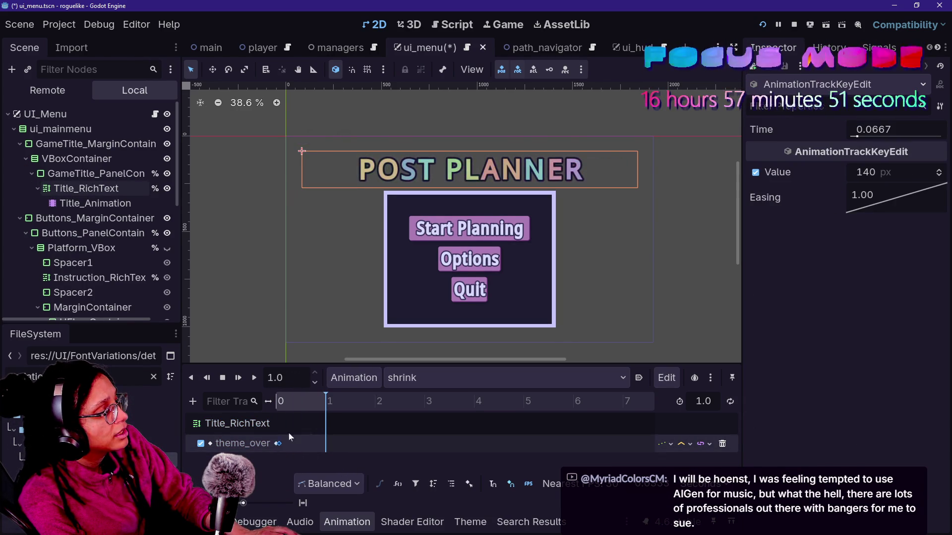
scroll(280, 437, up, 1)
scroll(281, 437, up, 5)
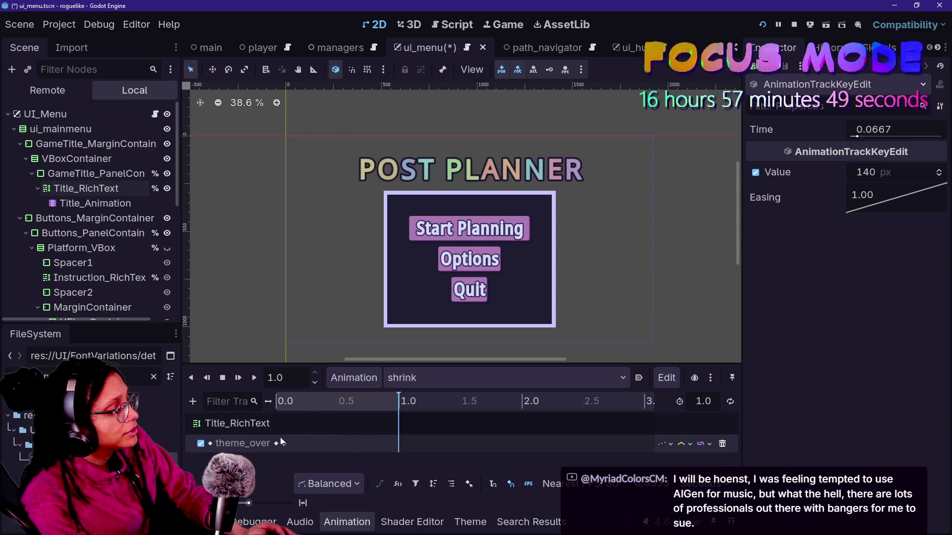
scroll(303, 449, left, 5)
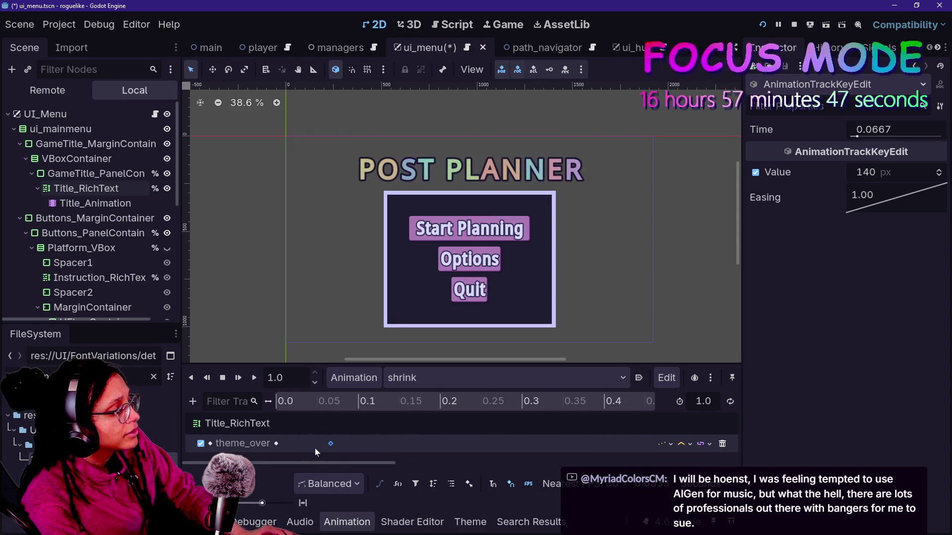
drag(298, 449, 300, 450)
- Scrub the preview around the new keyframe, glancing at onion-skinning and marker options
click(317, 402)
drag(305, 405, 330, 408)
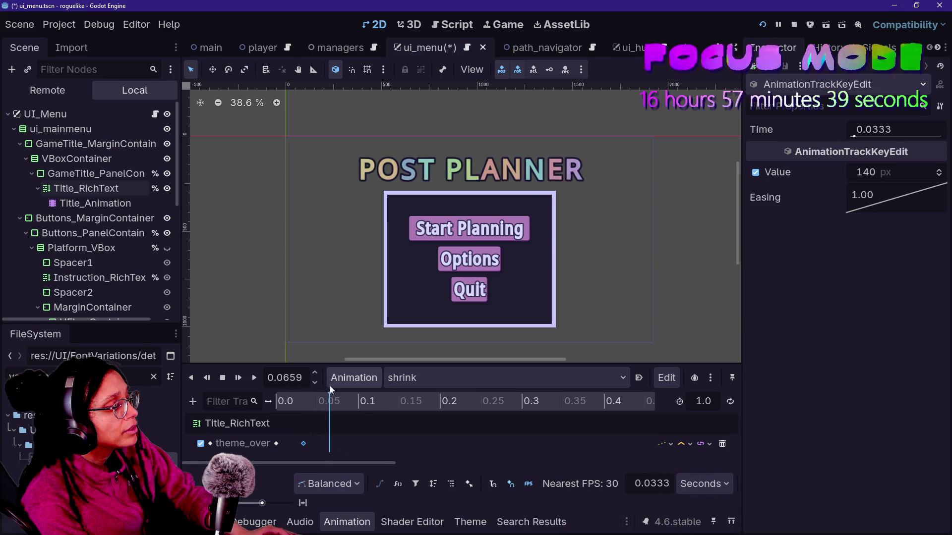
scroll(465, 430, down, 5)
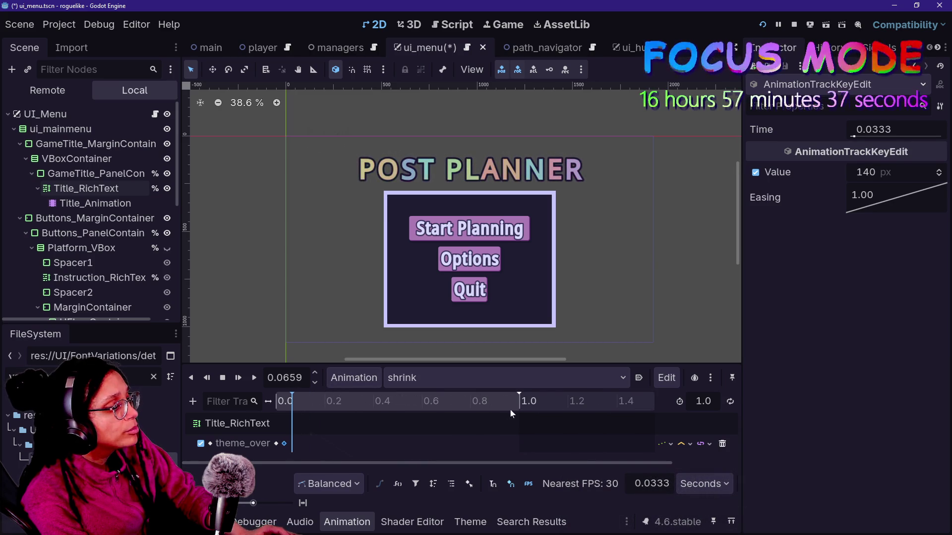
click(507, 403)
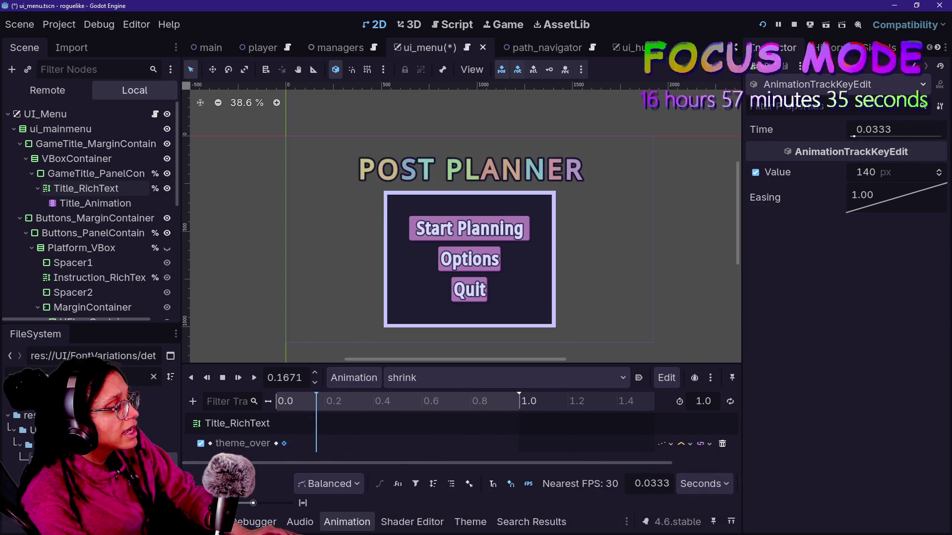
mouse_move(268, 401)
mouse_down()
mouse_move(285, 401)
mouse_move(268, 402)
mouse_up()
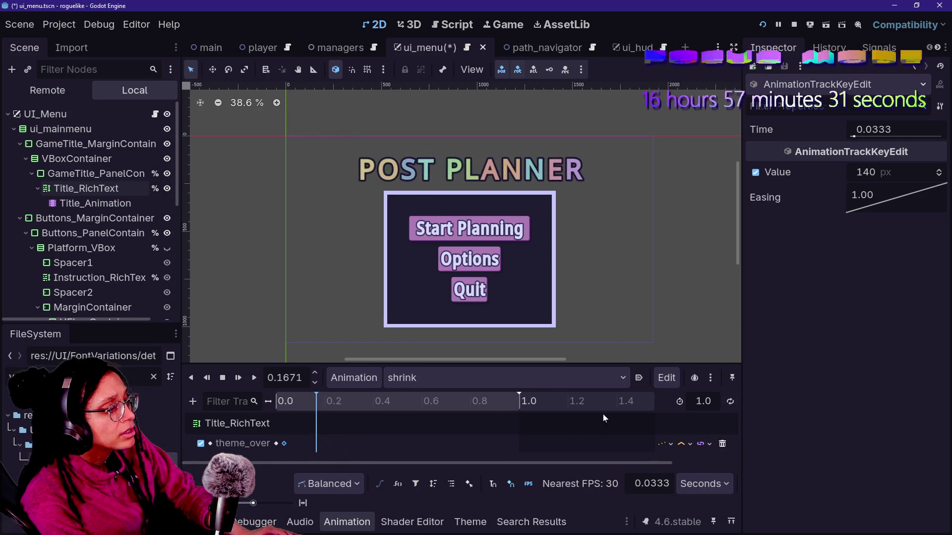
click(712, 378)
click(713, 378)
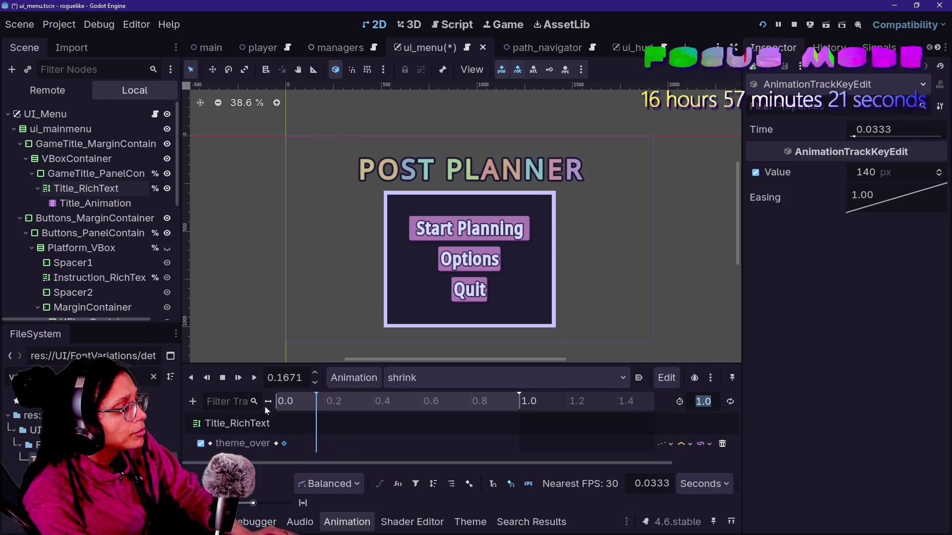
mouse_move(270, 401)
mouse_down()
mouse_move(357, 401)
mouse_move(243, 401)
mouse_up()
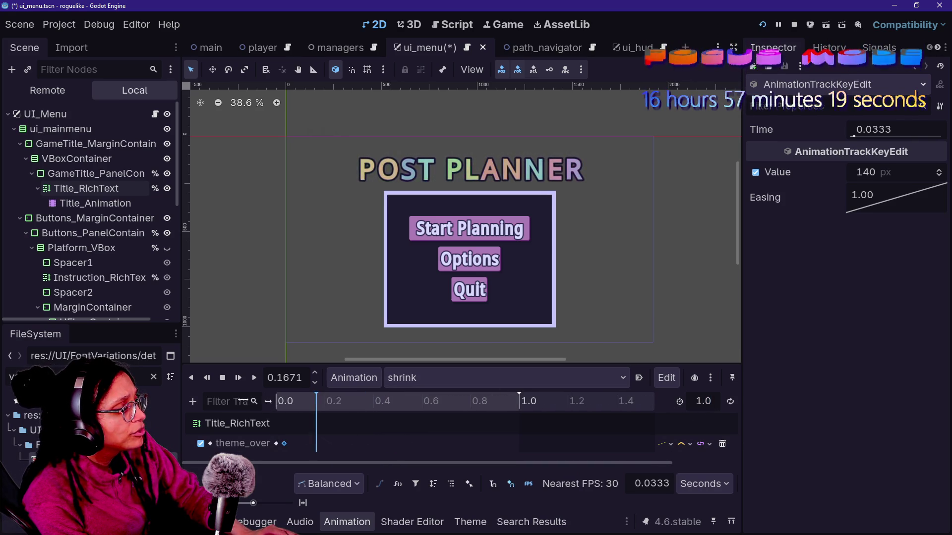
right_click(332, 401)
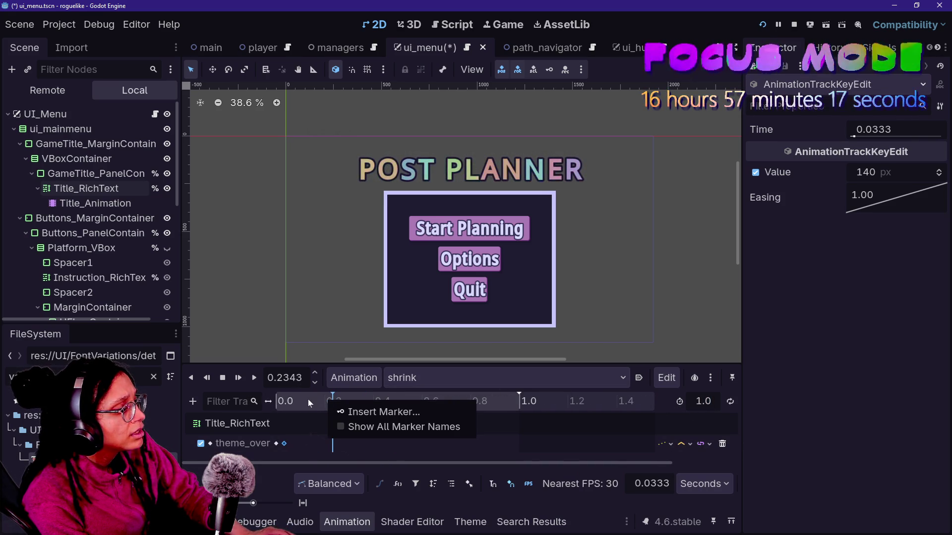
click(305, 401)
drag(304, 401, 292, 401)
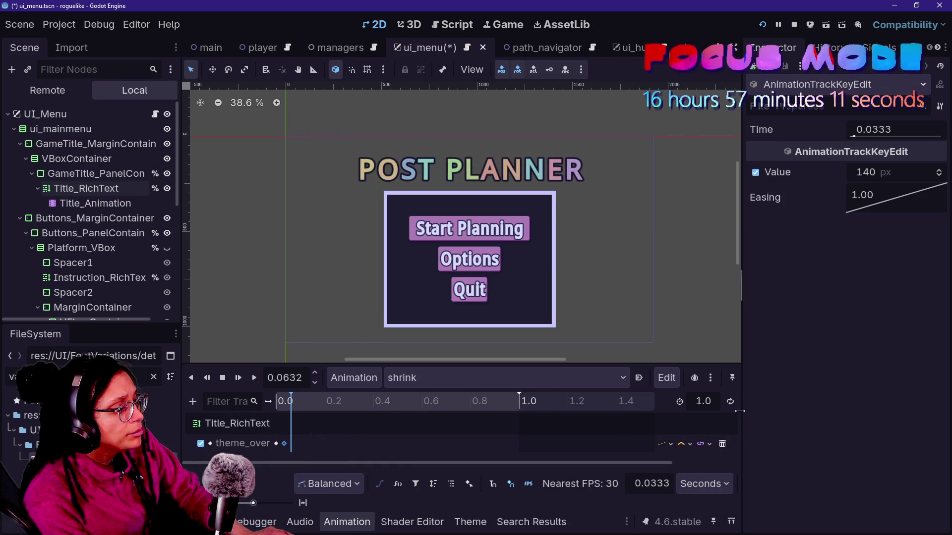
click(284, 407)
- Set the shrink animation's length to 0.0 and check the title at the start
click(703, 401)
text(0)
key(Return)
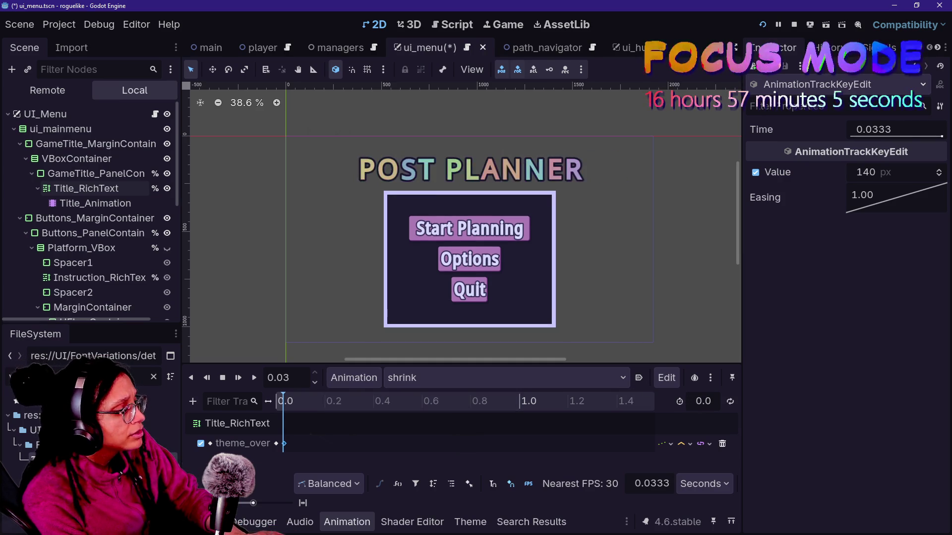
click(294, 402)
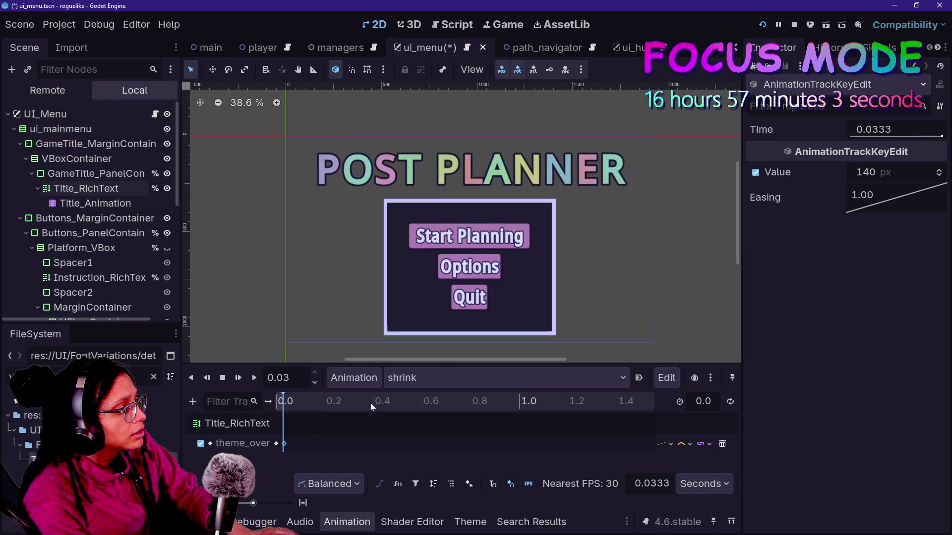
click(308, 406)
click(703, 402)
text(.)
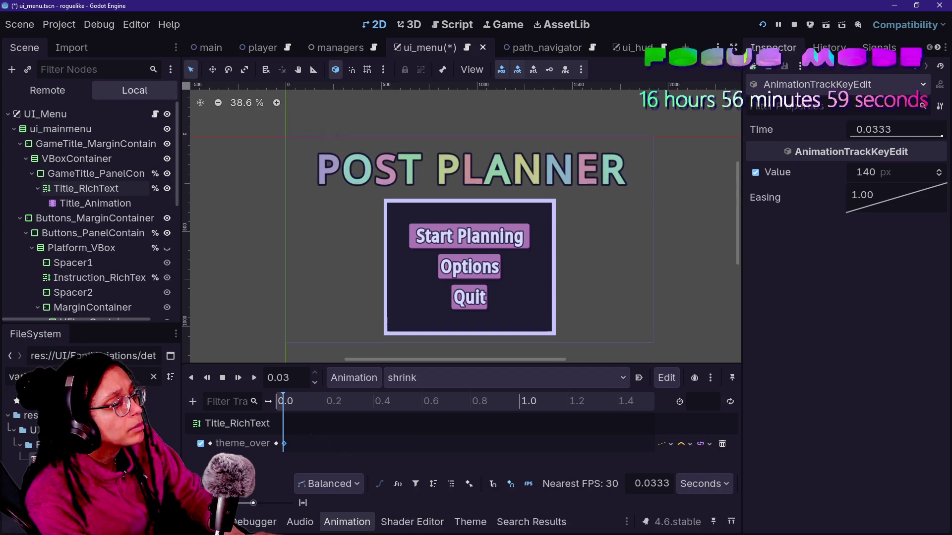
text(0)
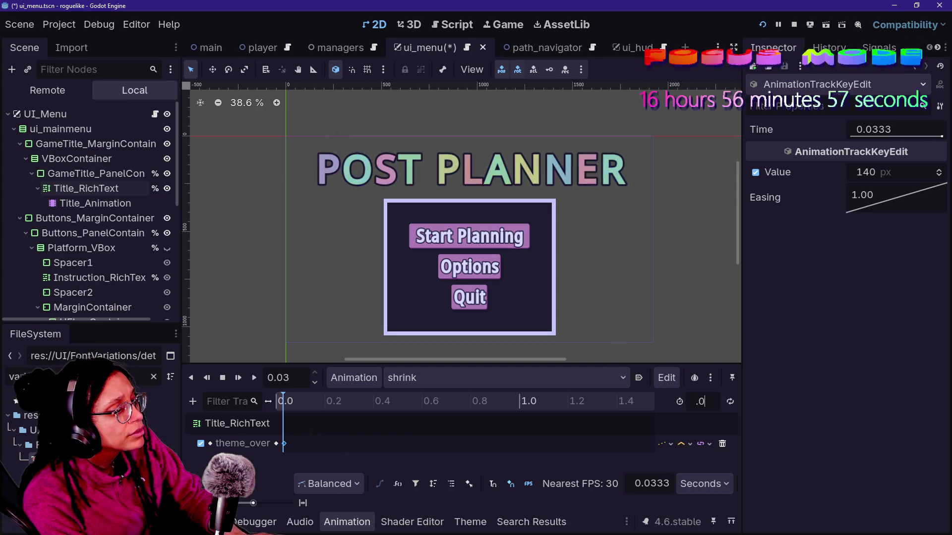
key(Return)
- Inspect the theme override keyframe and bring up the animation list and management options
click(319, 446)
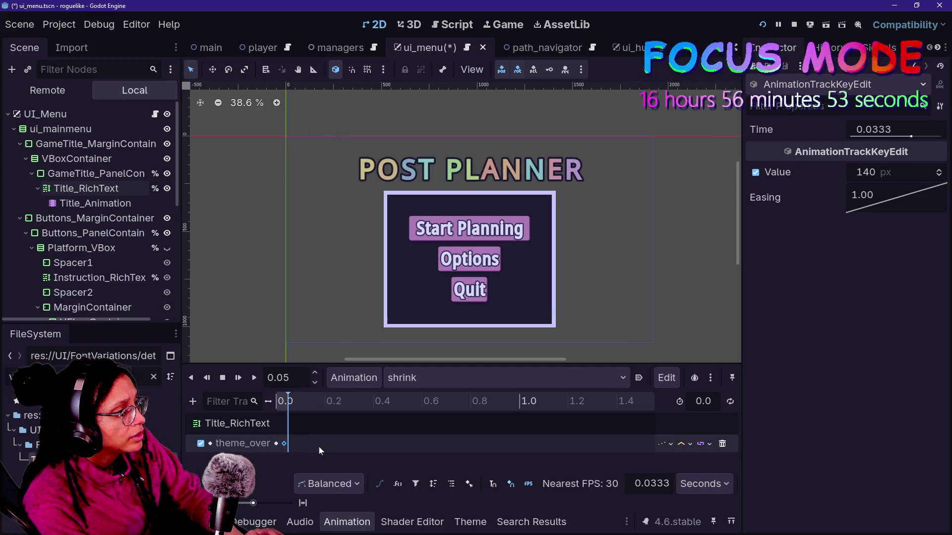
click(319, 442)
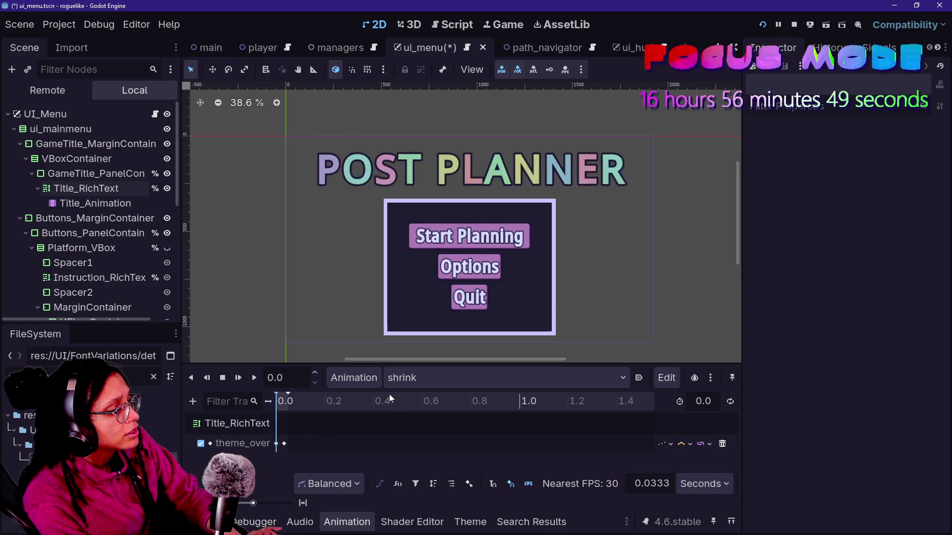
click(404, 379)
click(343, 380)
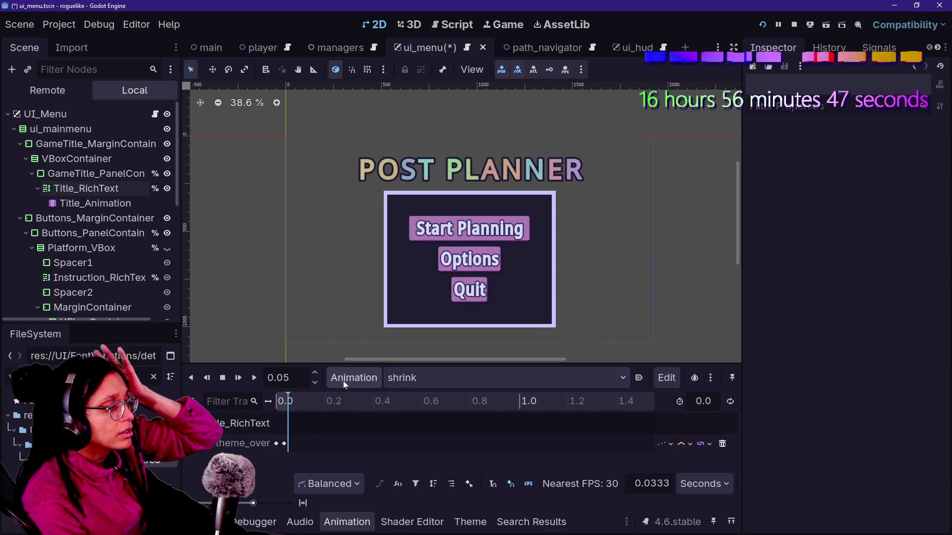
- Rename the shrink animation to 'resize' and save the scene
click(344, 384)
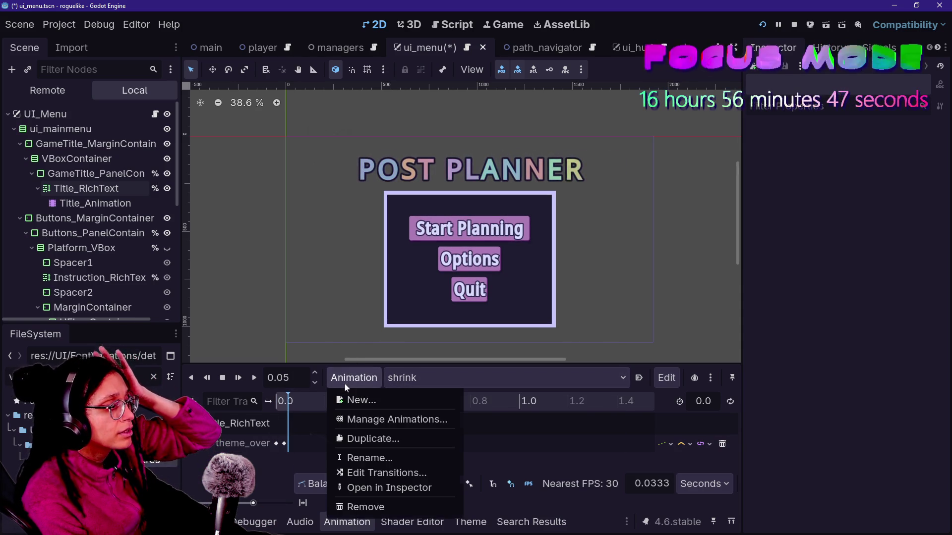
click(370, 457)
text(resize)
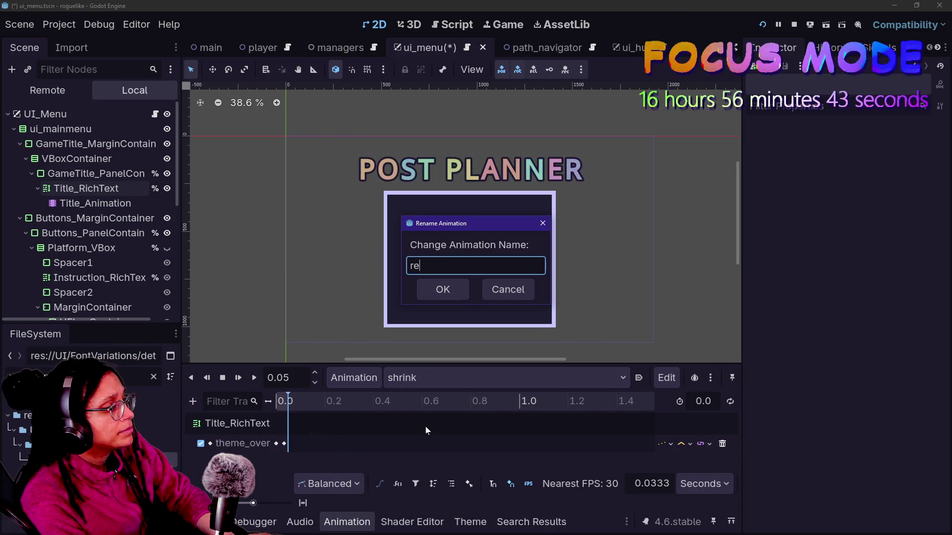
key(Return)
key(ctrl+s)
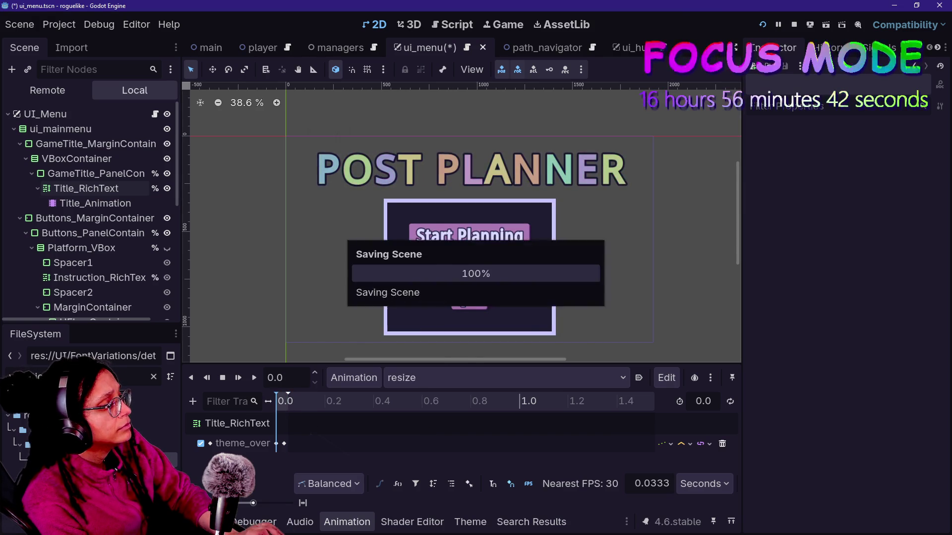
- Make Title_Animation accessible by unique name and open the ui_menu.gd script
click(127, 205)
right_click(127, 204)
click(198, 485)
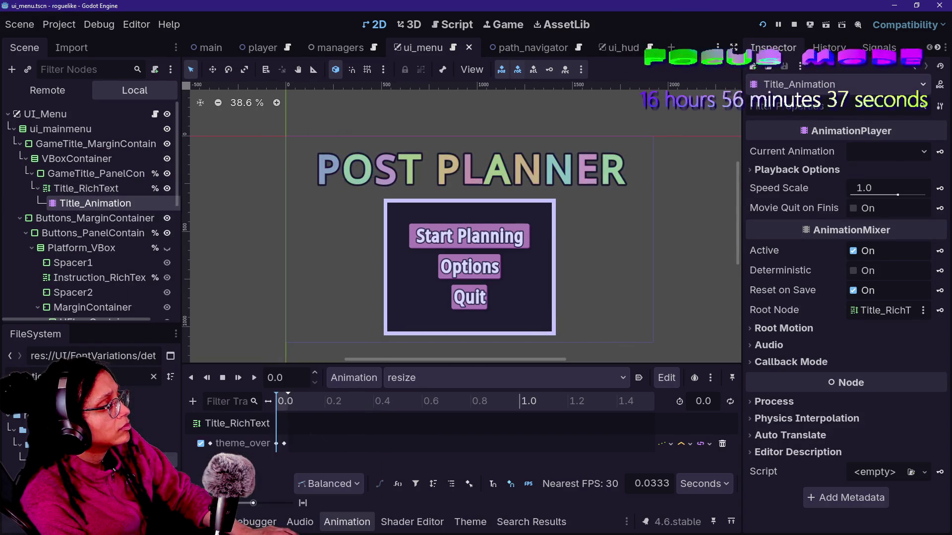
click(155, 114)
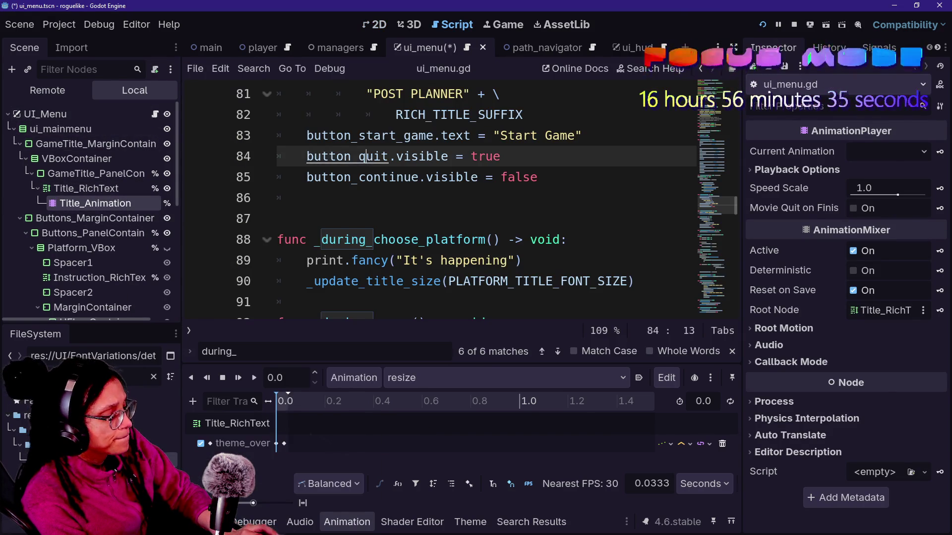
- Expand the code editor to full width and find the _update_title_size definition
key(ctrl+shift+F11)
scroll(366, 169, up, 15)
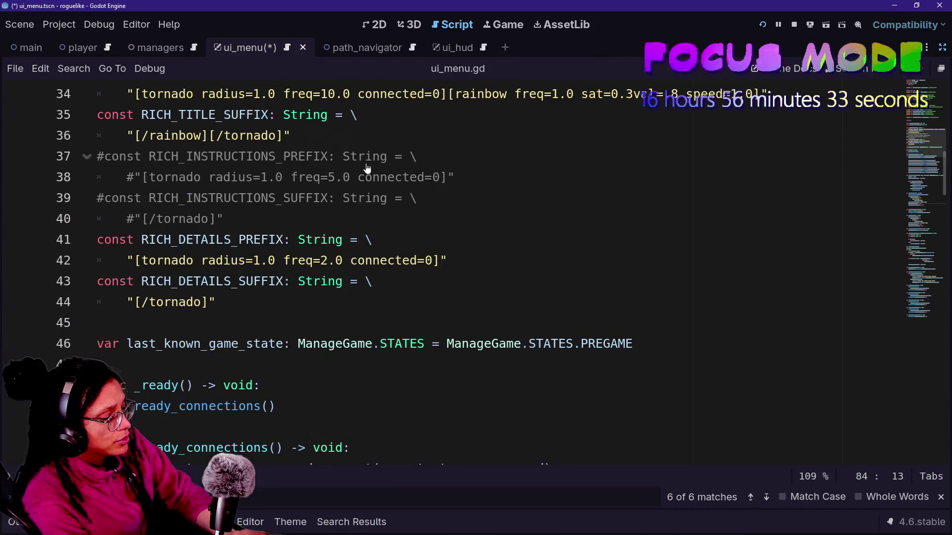
scroll(446, 273, down, 9)
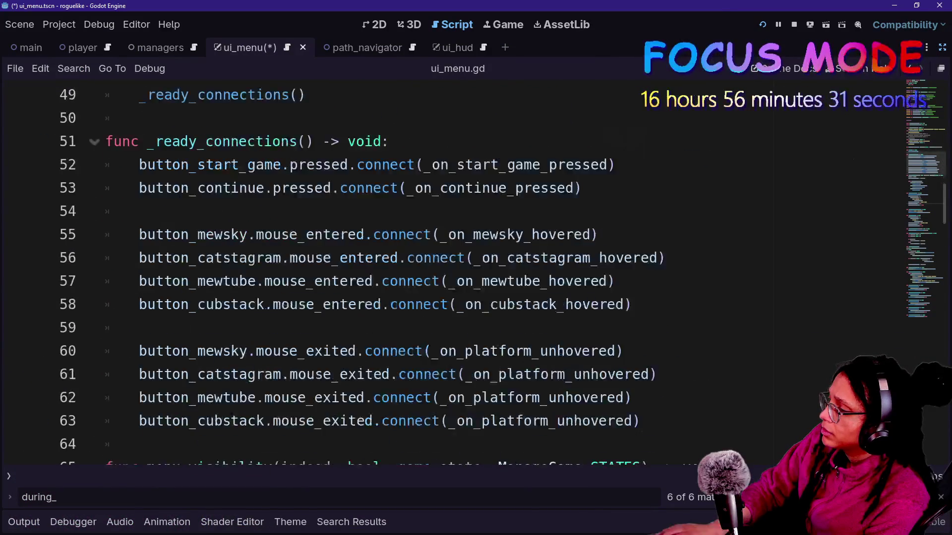
scroll(446, 273, down, 12)
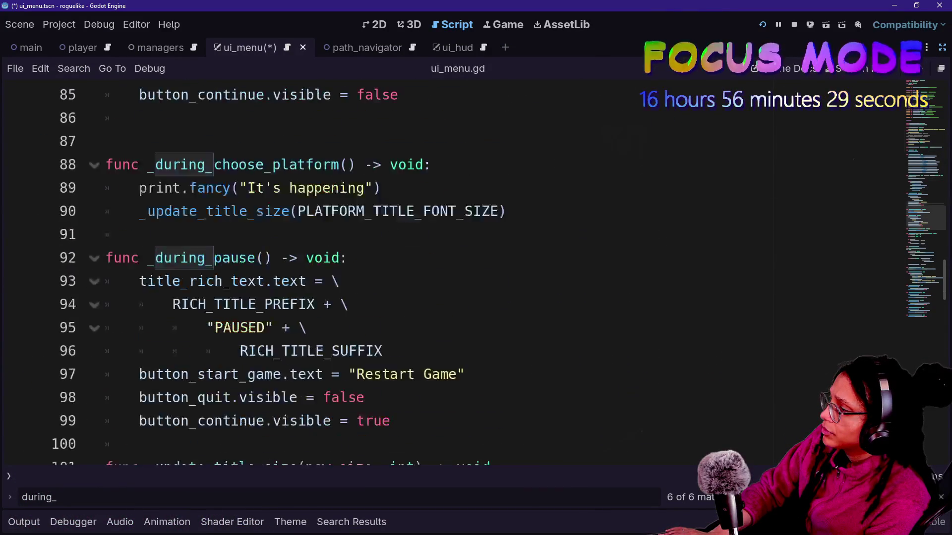
scroll(406, 119, down, 1)
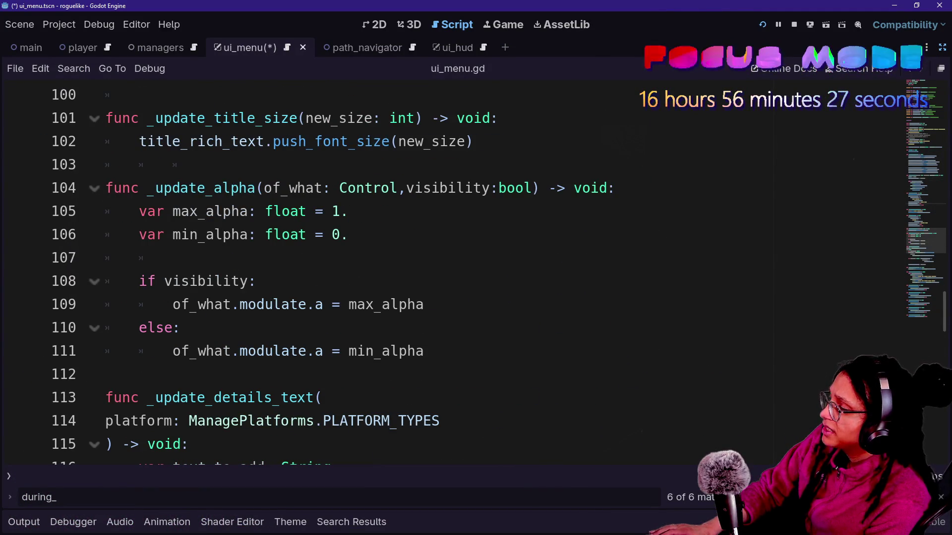
click(406, 119)
mouse_move(406, 119)
- Replace the 'new_size: int' parameter with 'shrink: bool', then restore the editor panels
drag(305, 118, 415, 118)
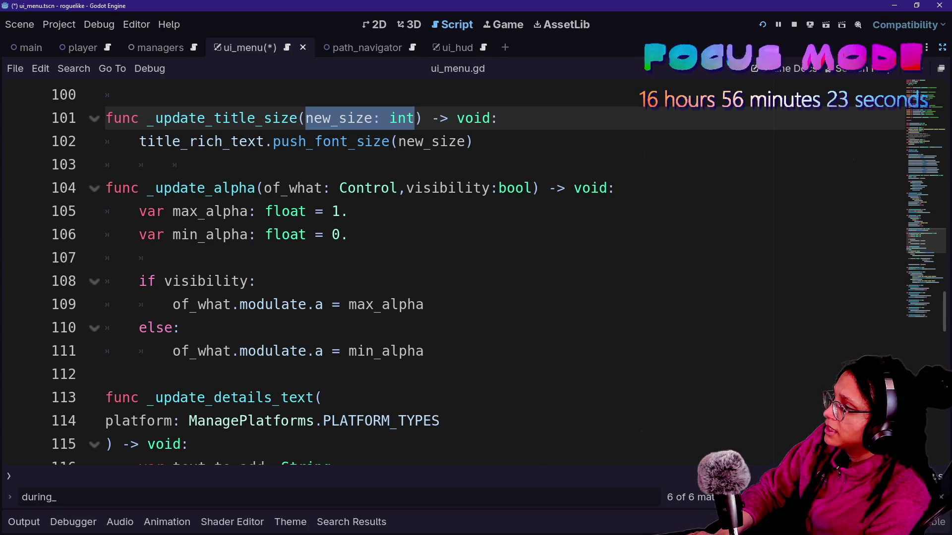
text(s,)
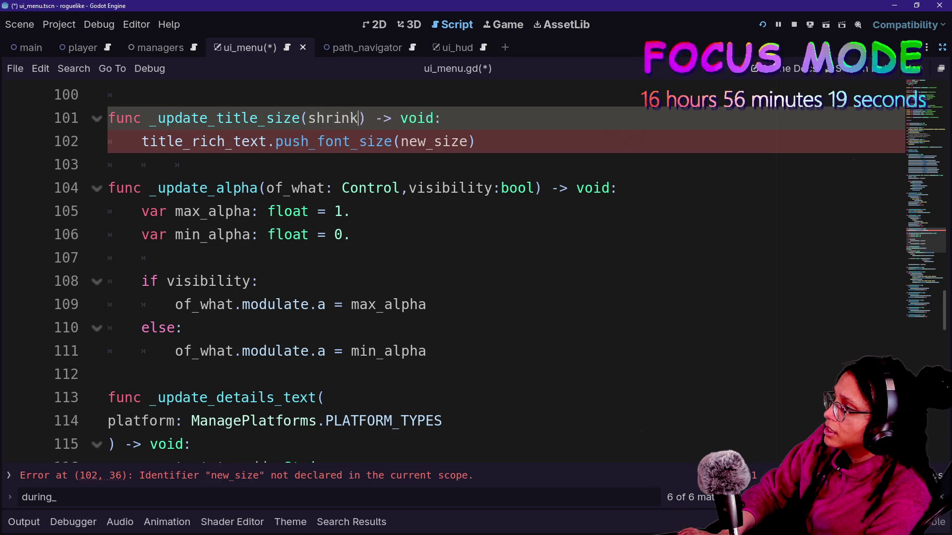
text(bo)
text( f)
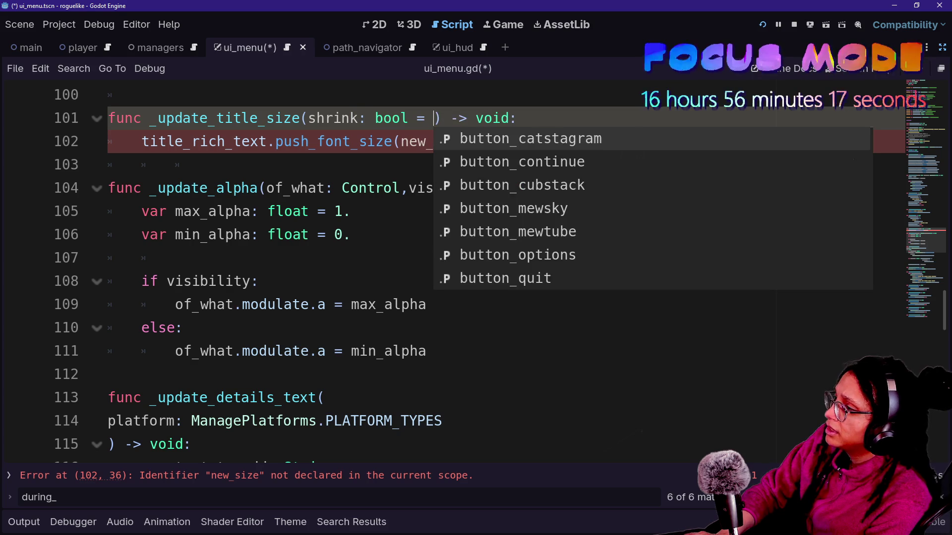
key(BackSpace)
key(BackSpace)
key(BackSpace)
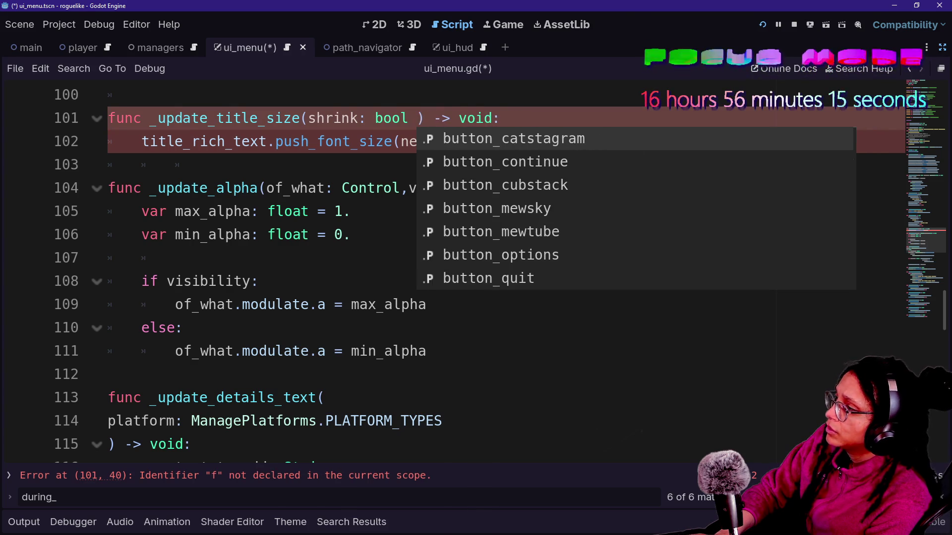
drag(475, 141, 141, 141)
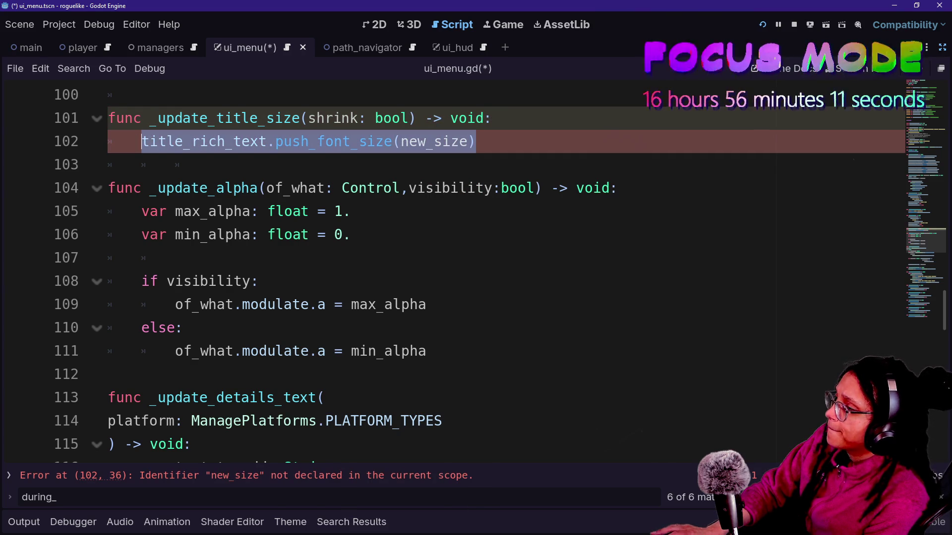
scroll(141, 141, up, 20)
key(ctrl+shift+F11)
drag(429, 281, 480, 304)
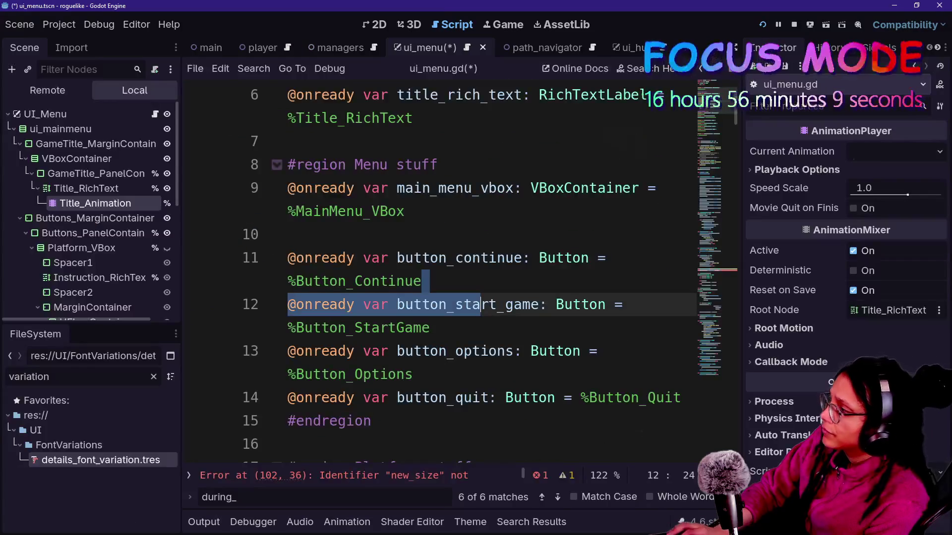
- Add an onready reference to the Title_Animation node in the script
click(78, 191)
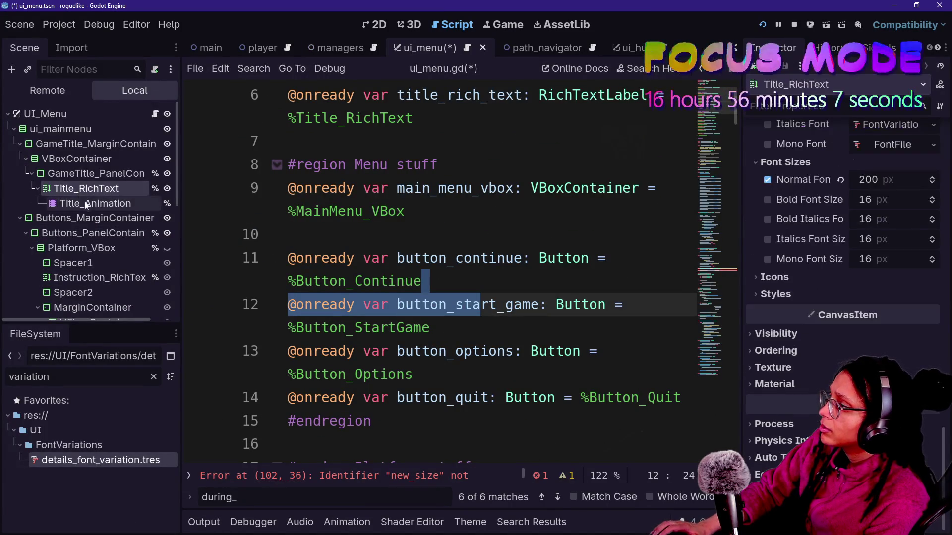
click(94, 203)
mouse_move(94, 203)
mouse_down()
mouse_move(428, 283)
mouse_move(429, 336)
mouse_move(430, 259)
mouse_move(459, 248)
mouse_move(460, 258)
mouse_move(460, 247)
mouse_move(431, 247)
mouse_move(479, 251)
mouse_up()
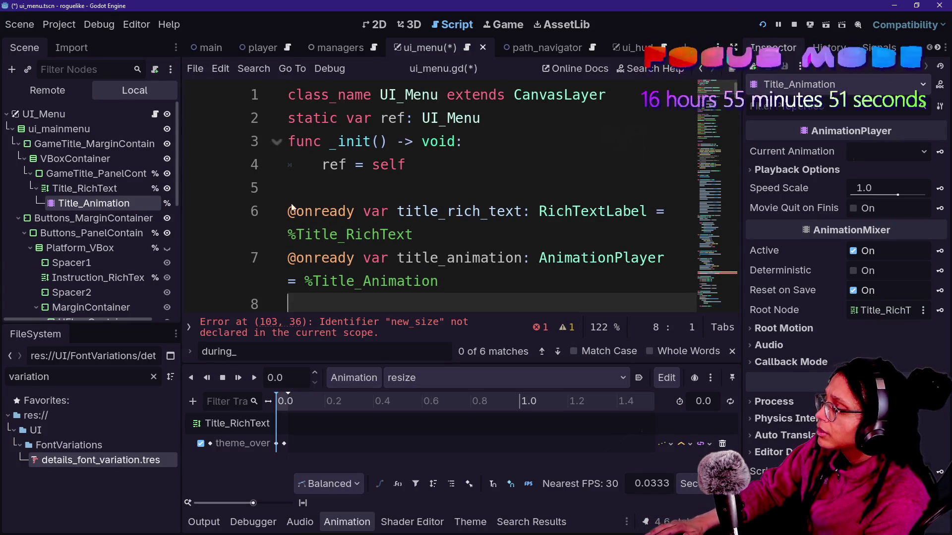
- On the error line, replace the push_font_size call with title_animation.play("resize")
click(418, 327)
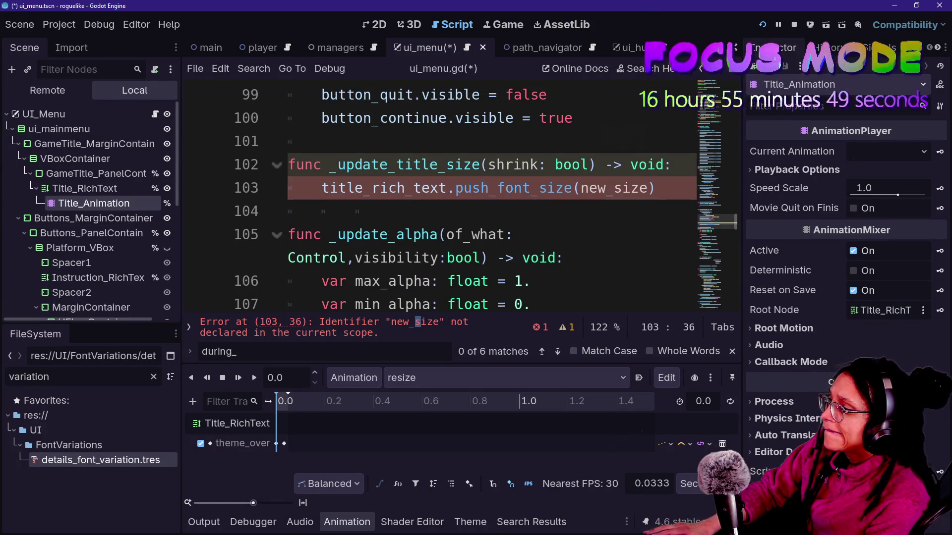
drag(371, 188, 448, 188)
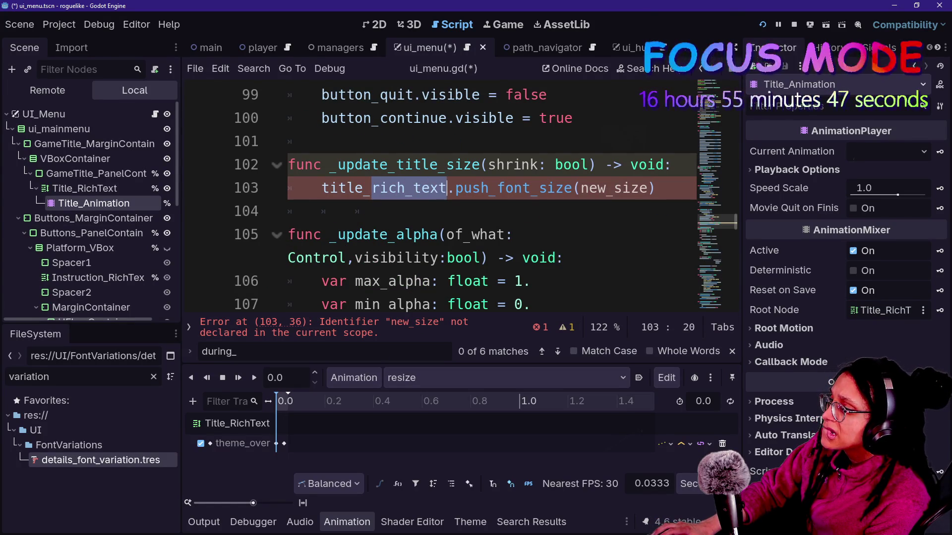
key(BackSpace)
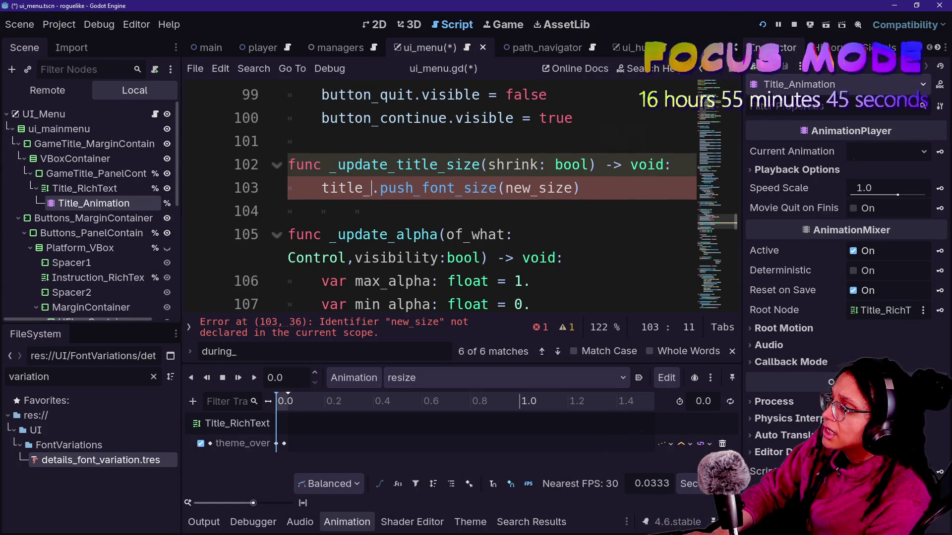
text(animation)
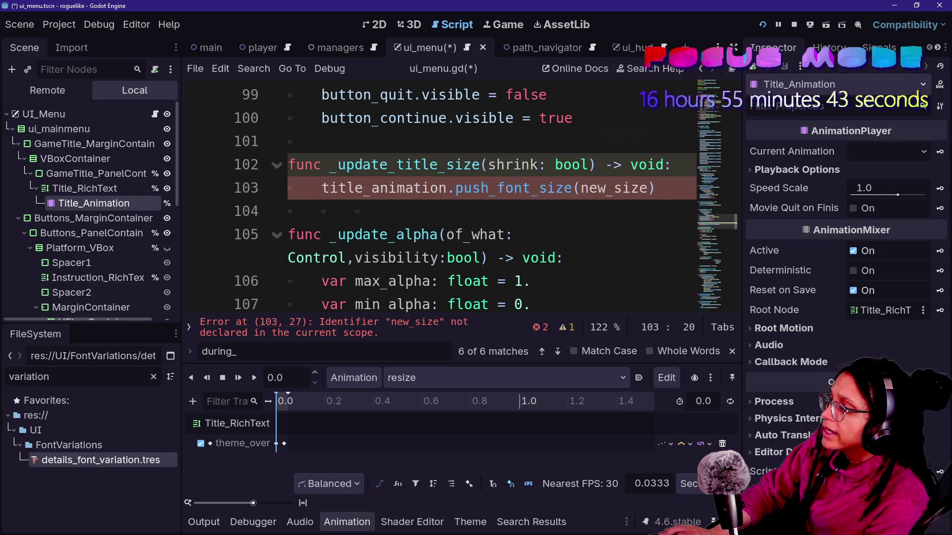
key(shift+End)
key(BackSpace)
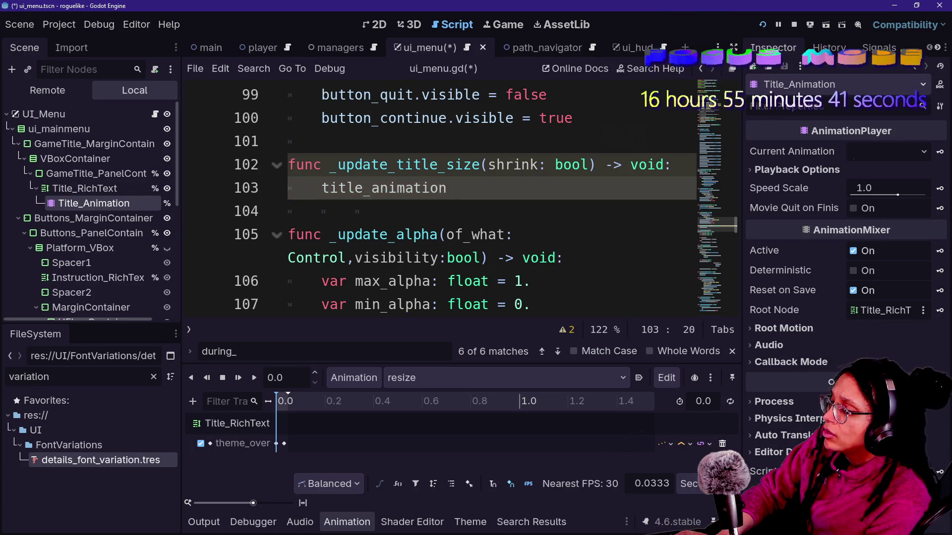
text(.plat()
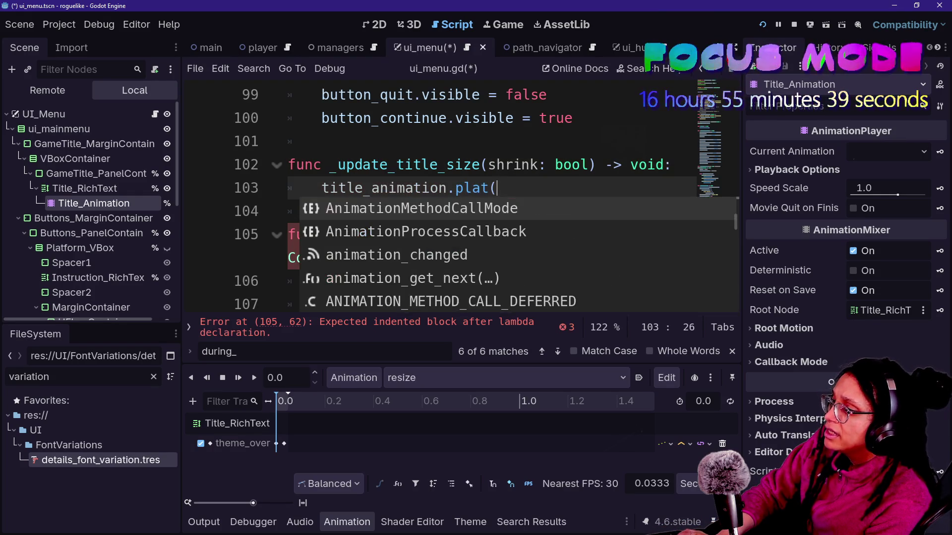
key(BackSpace)
key(BackSpace)
text(y()
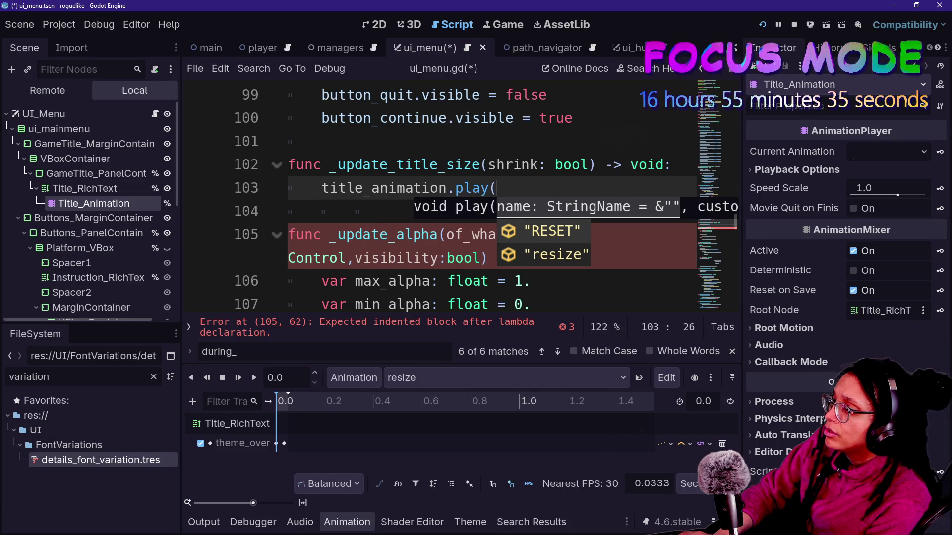
key(Down)
key(Return)
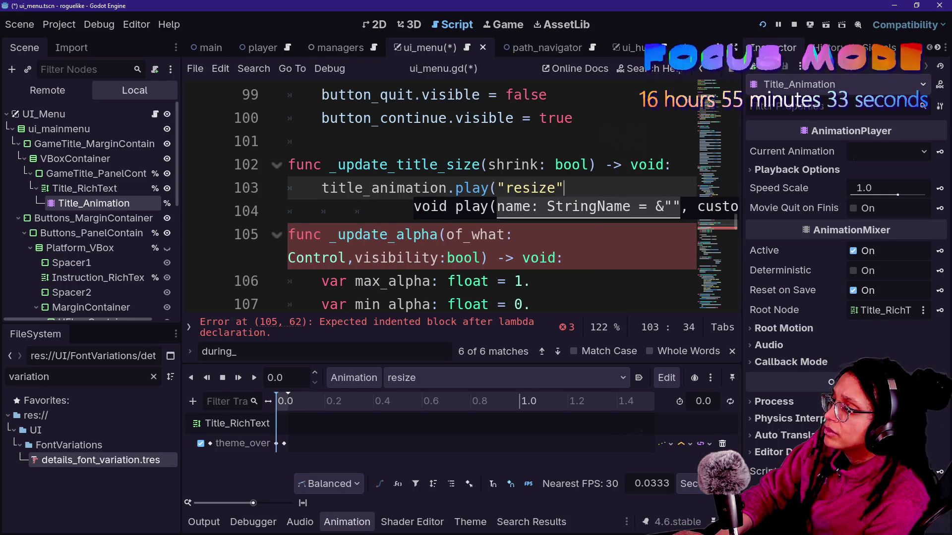
text())
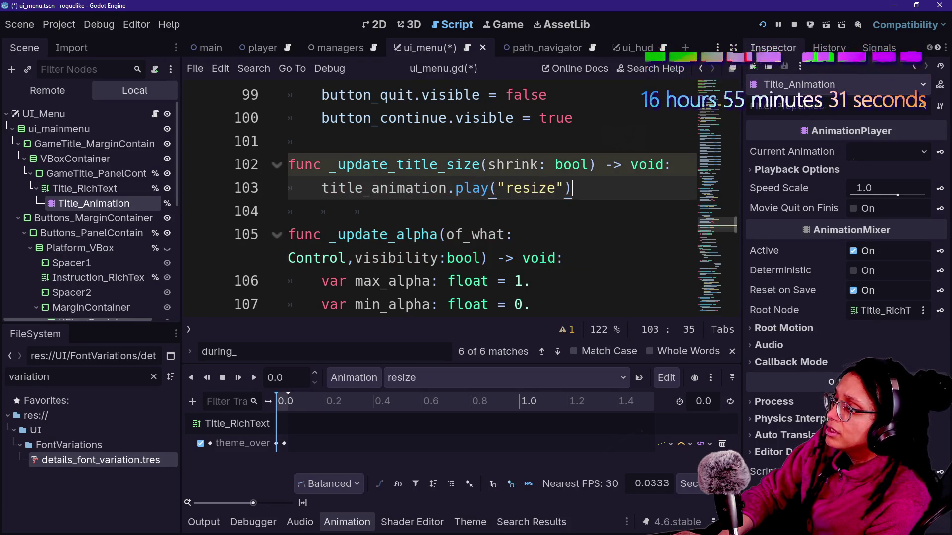
- Change play to seek on that line and rename the shrink parameter to grow
key(Delete)
key(Delete)
key(Delete)
text(seet)
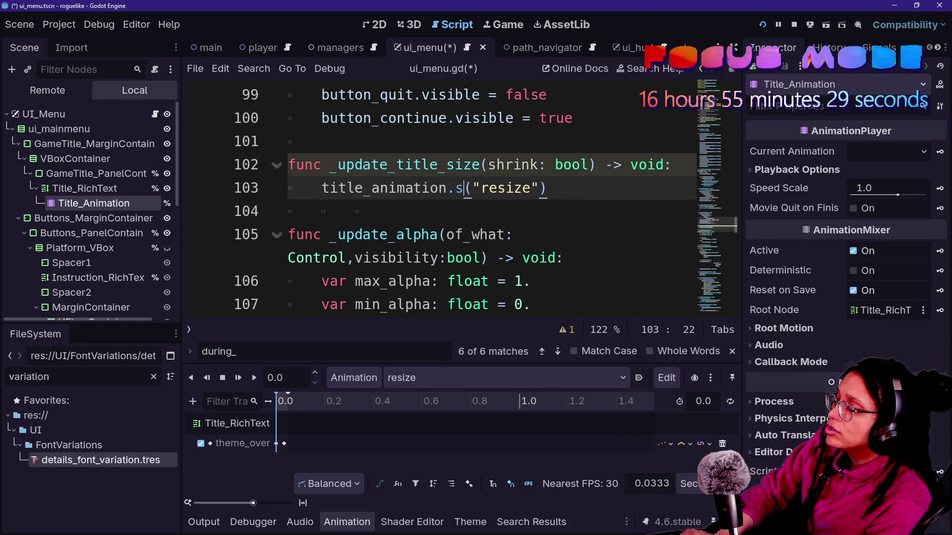
key(BackSpace)
text(k)
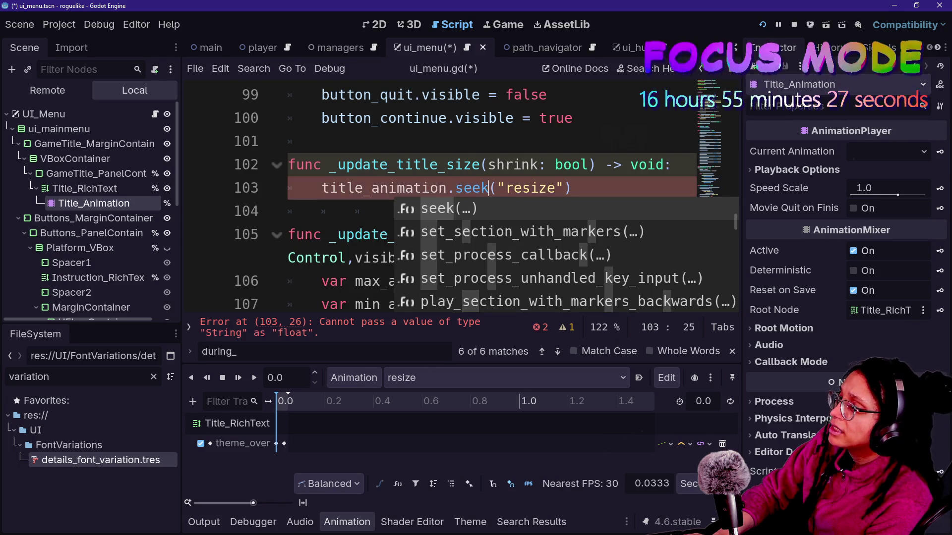
drag(497, 164, 521, 165)
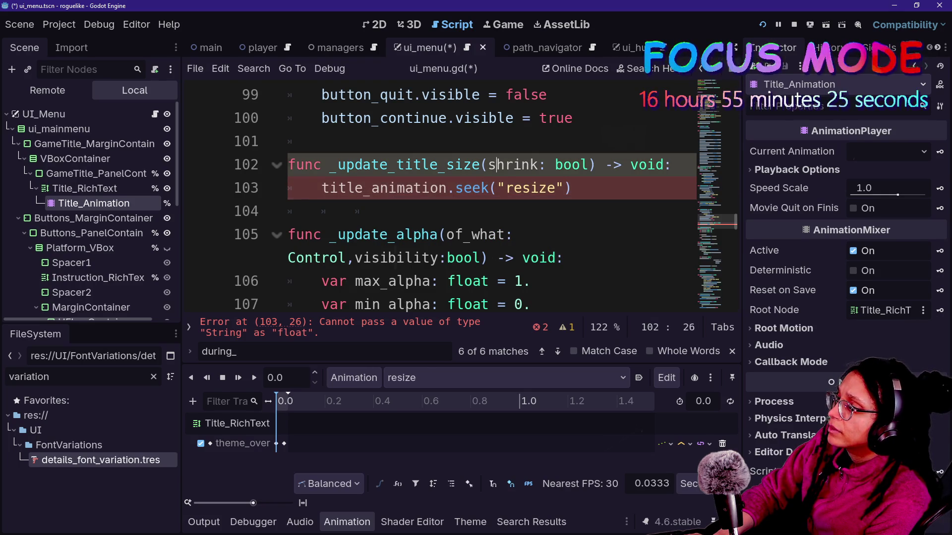
key(BackSpace)
key(BackSpace)
text(grow)
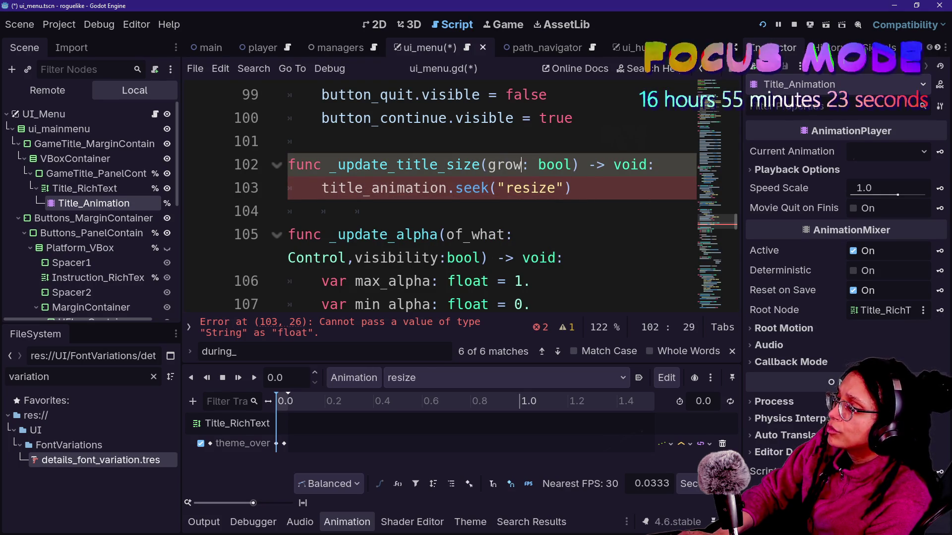
click(321, 141)
- Set the seek call's arguments to (grow, true)
click(497, 187)
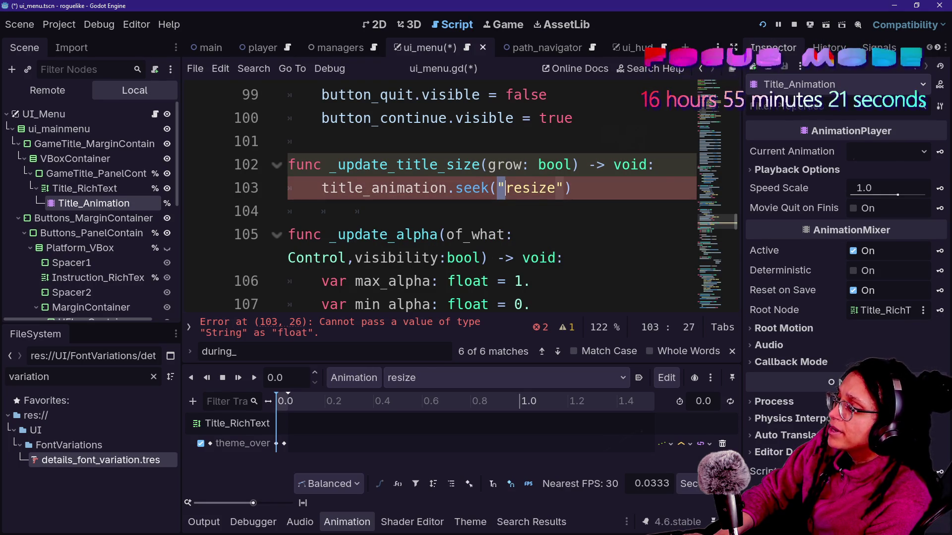
key(BackSpace)
key(BackSpace)
key(BackSpace)
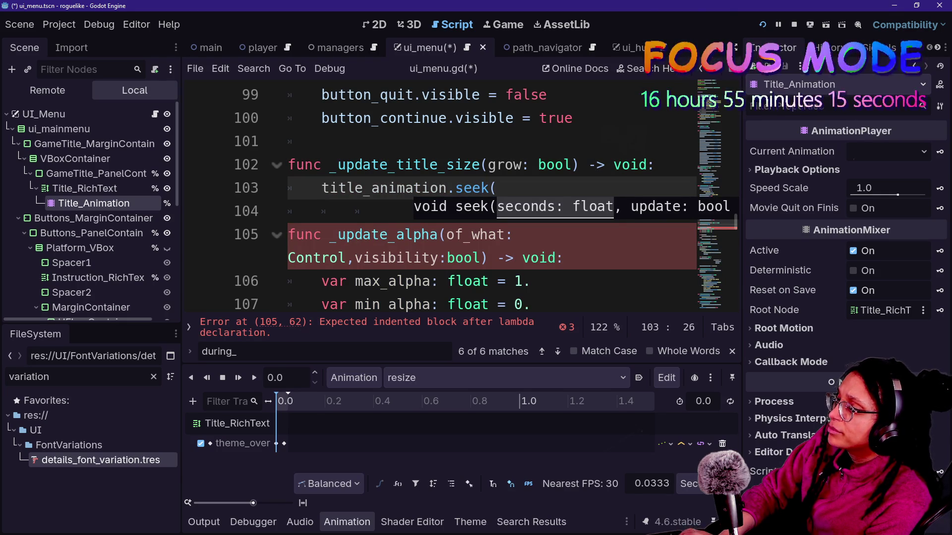
text(bool)
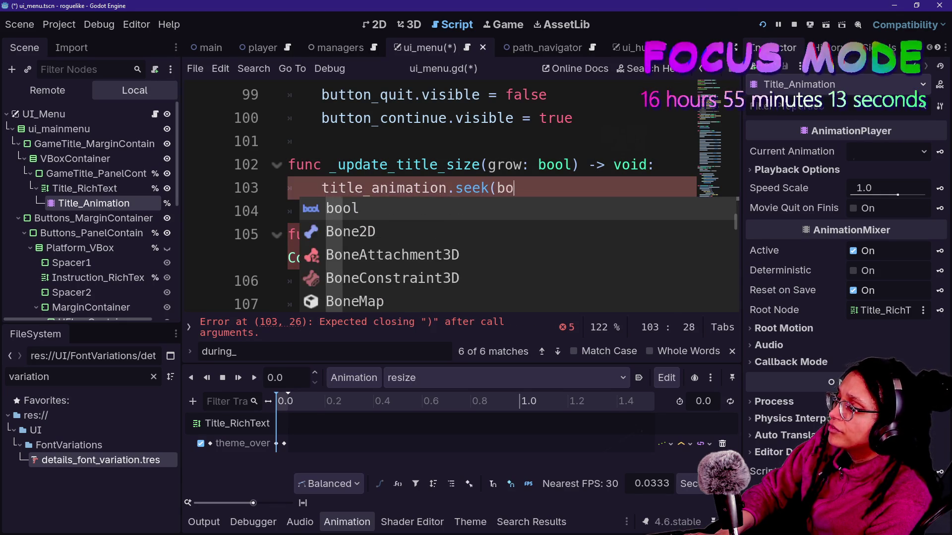
text(,t)
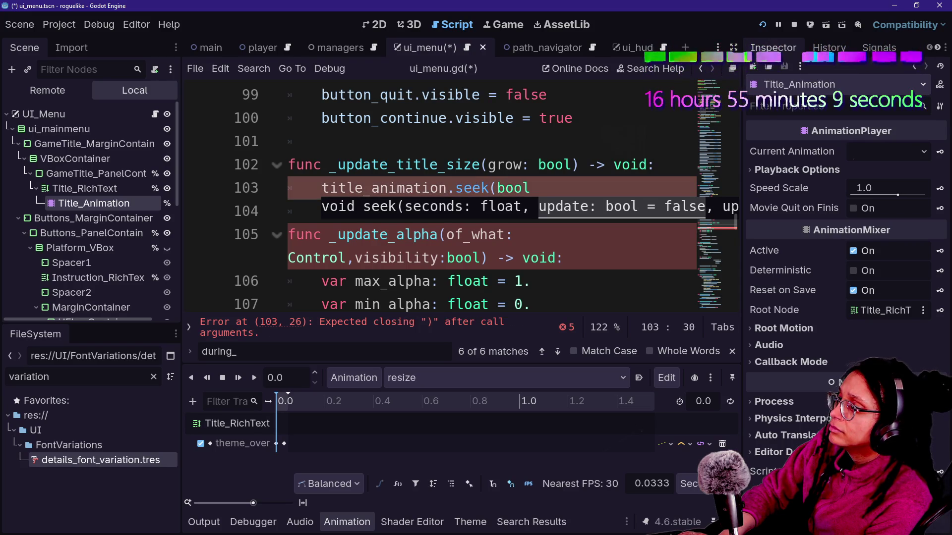
text(rue)
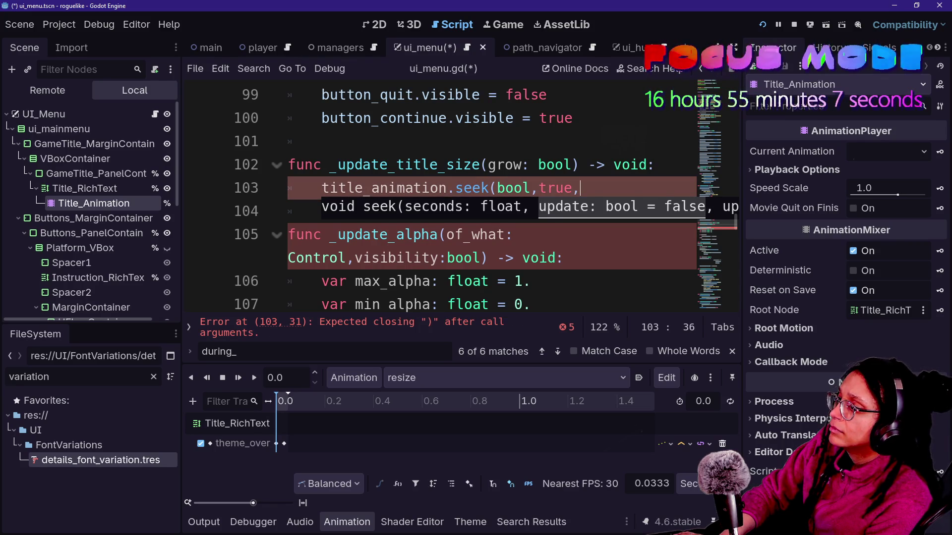
text())
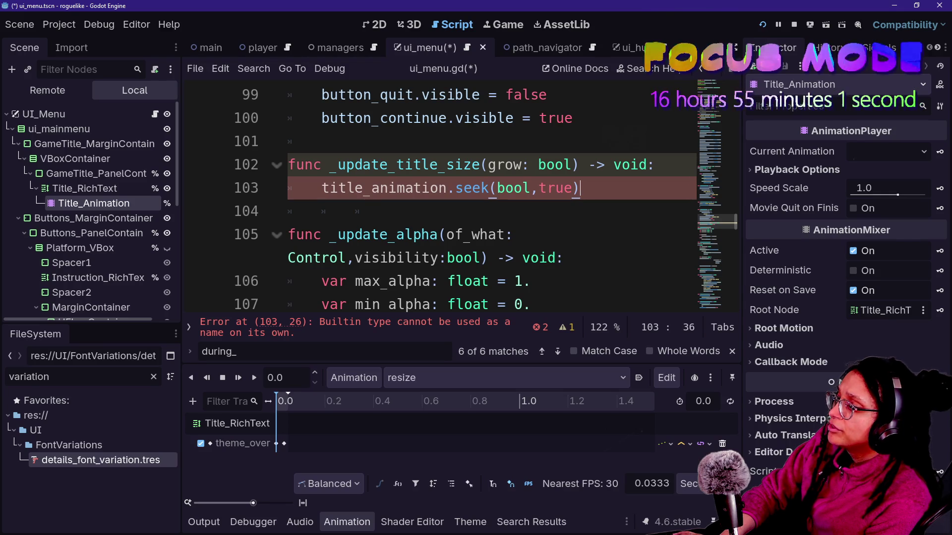
double_click(514, 188)
text(growe)
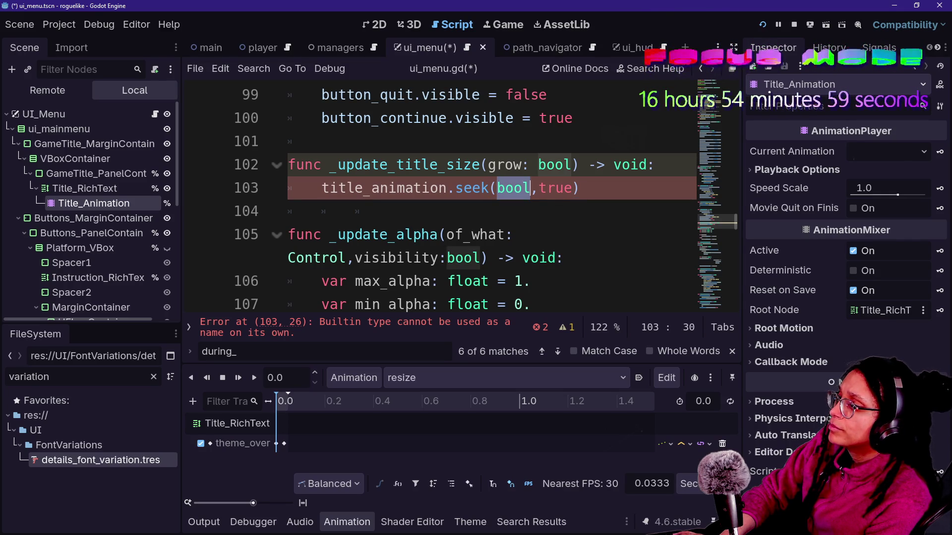
key(BackSpace)
click(321, 142)
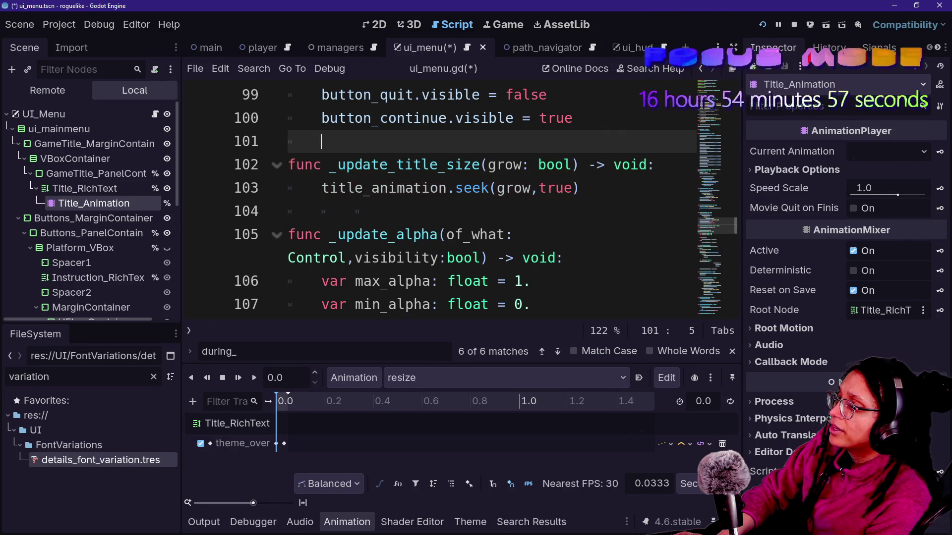
- Insert title_animation.play("resize") as the function's first line, then save and run the game
click(654, 165)
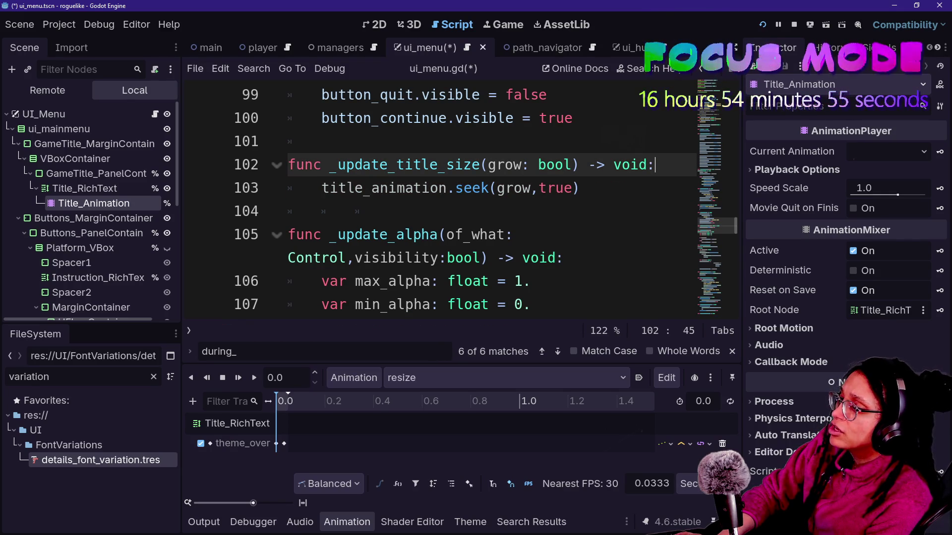
key(Return)
text(title+)
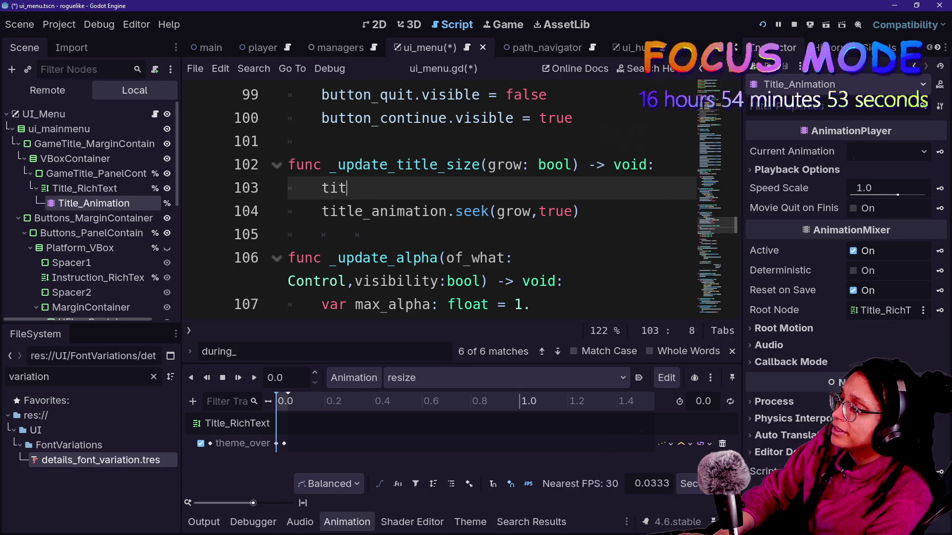
key(BackSpace)
text(_ani)
key(Return)
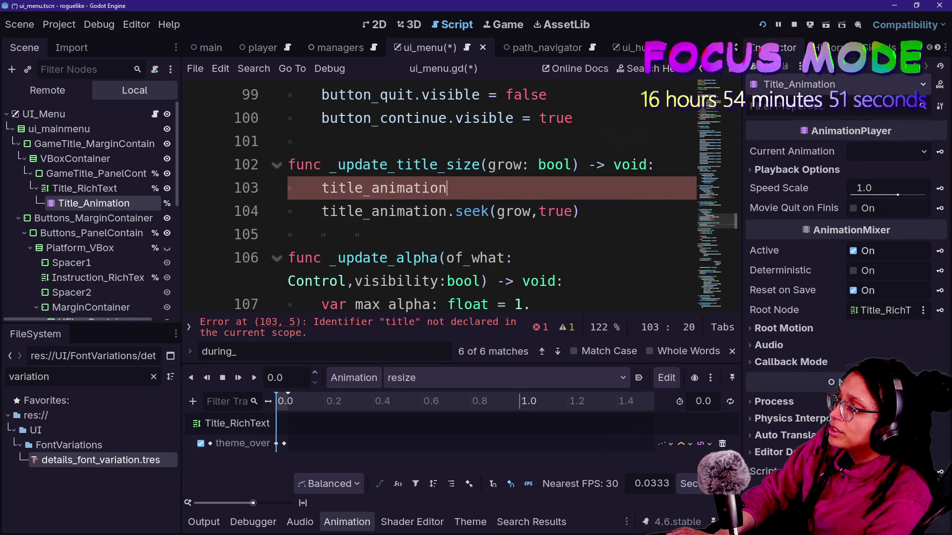
text(.pla)
key(Return)
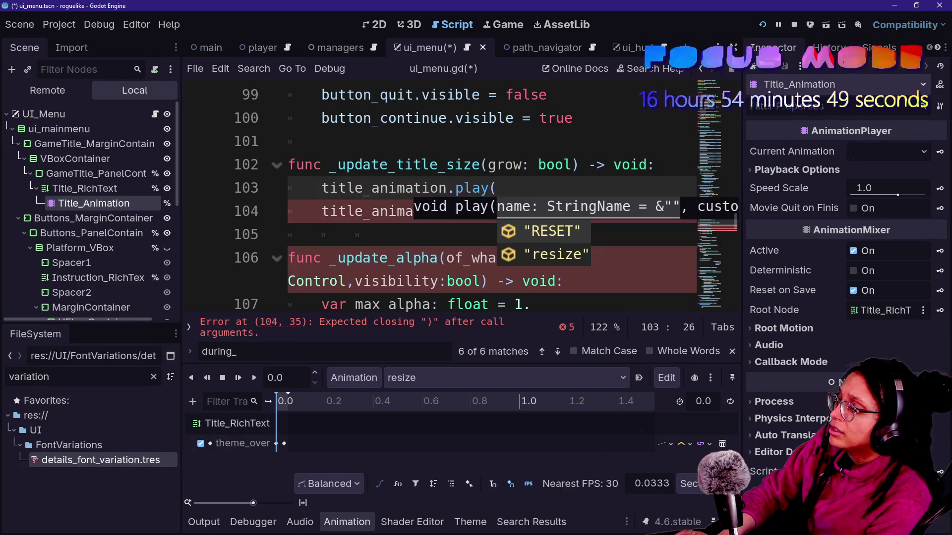
key(Down)
key(Return)
text())
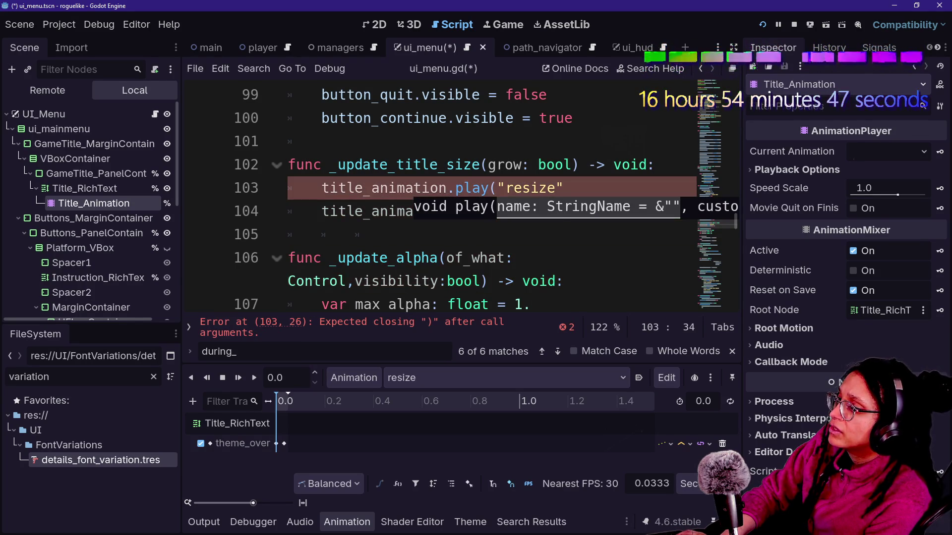
click(581, 211)
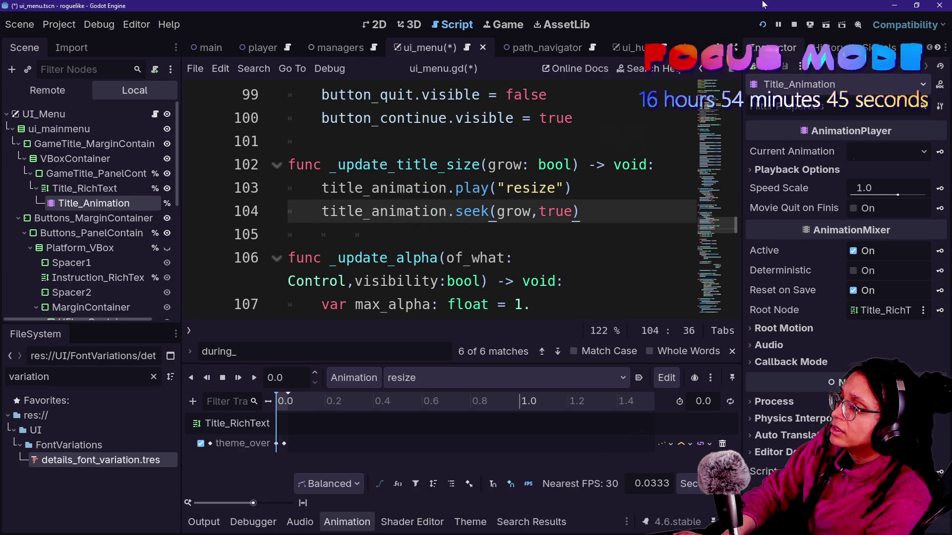
click(763, 26)
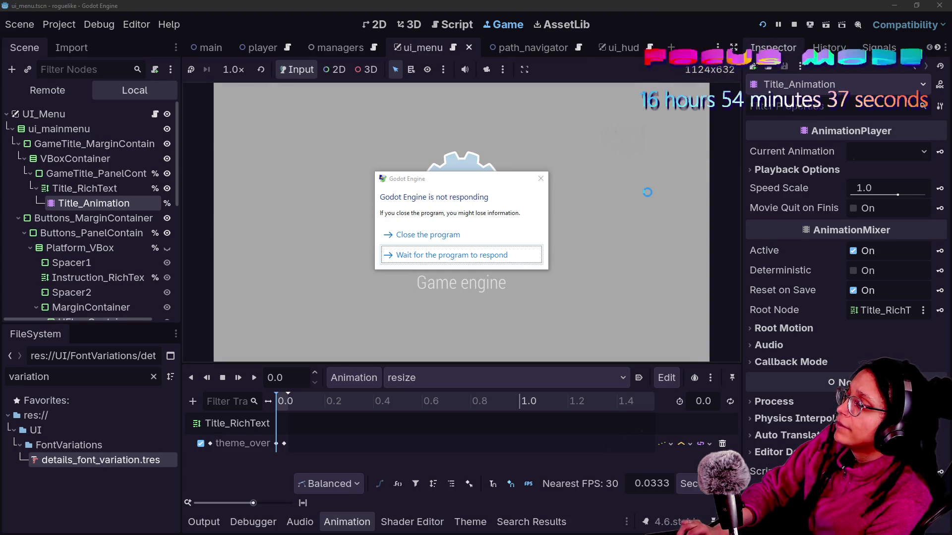
- Wait for the unresponsive editor to recover, then stop the running game
click(488, 255)
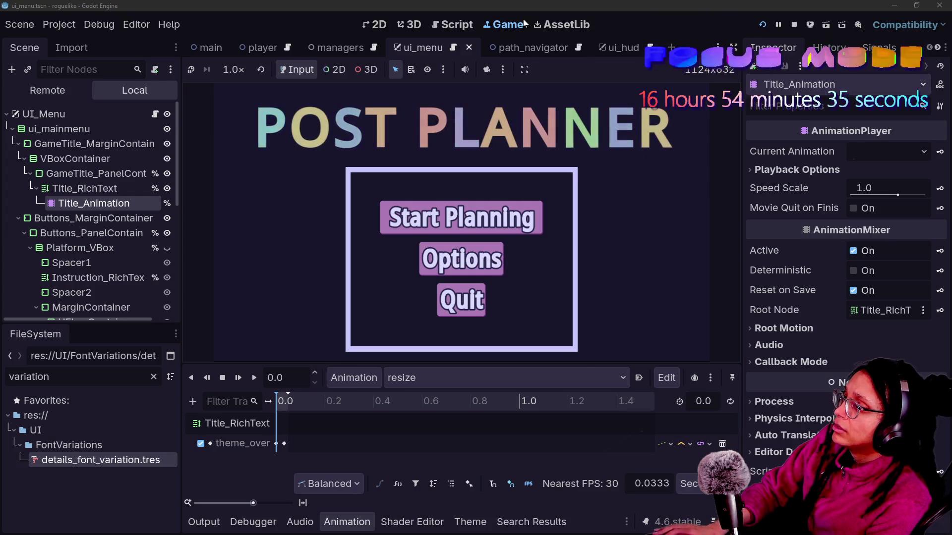
click(794, 26)
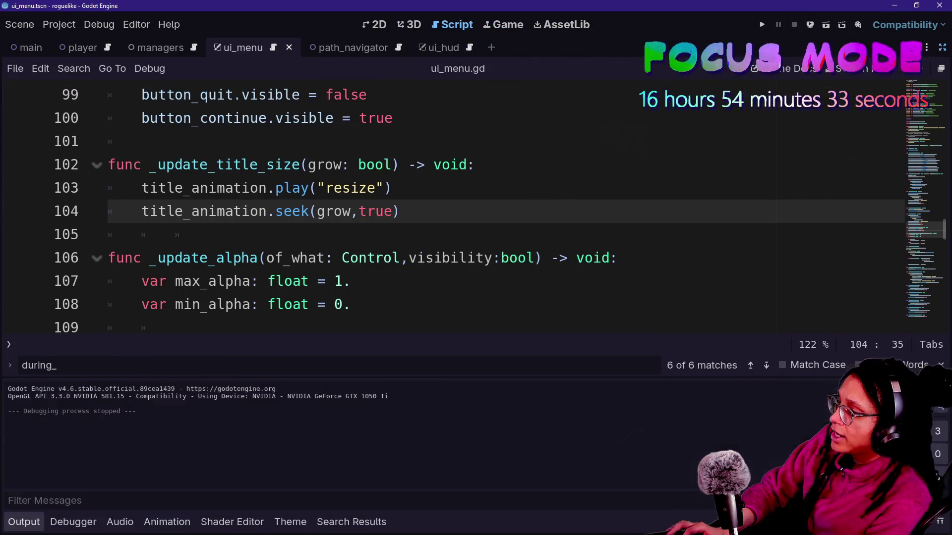
- Replace MENU_TITLE_FONT_SIZE with true in the pregame _update_title_size call
double_click(204, 188)
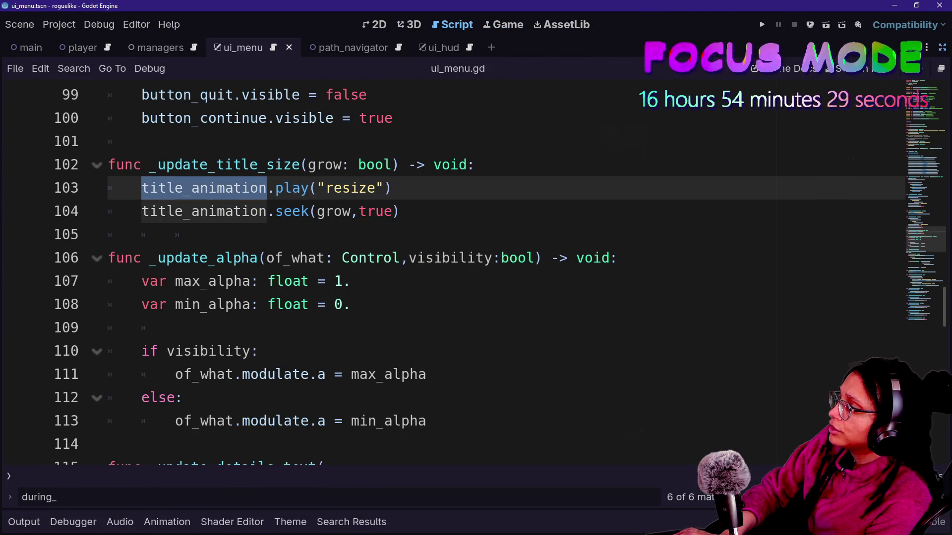
double_click(218, 165)
key(ctrl+d)
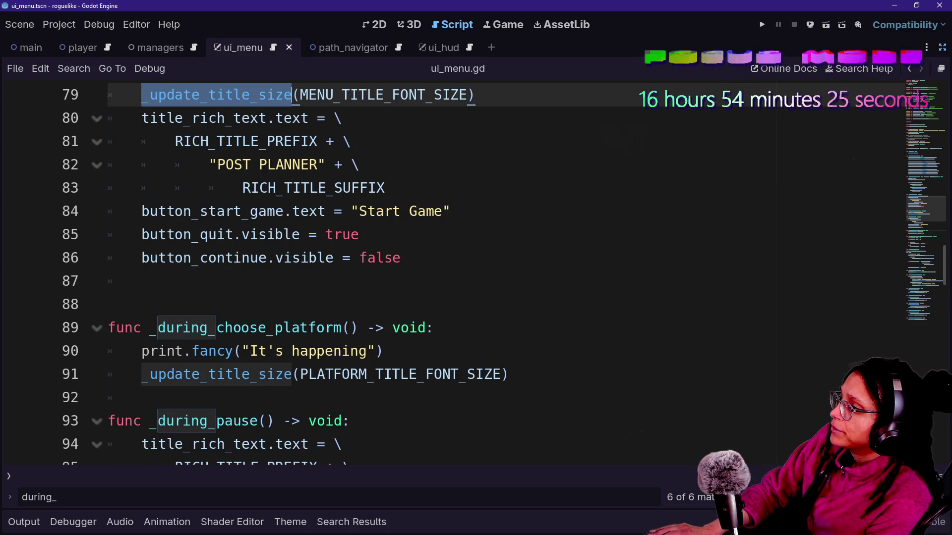
drag(300, 95, 468, 94)
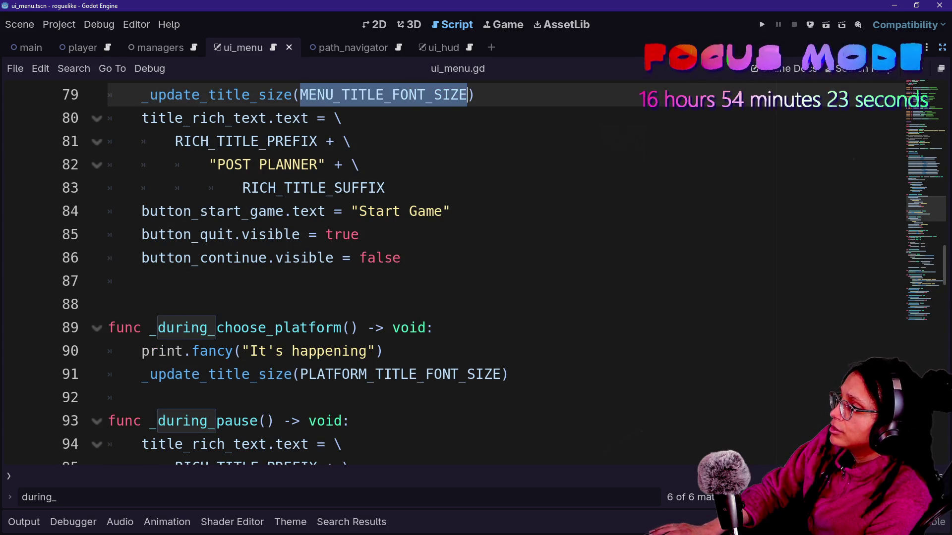
scroll(468, 99, up, 2)
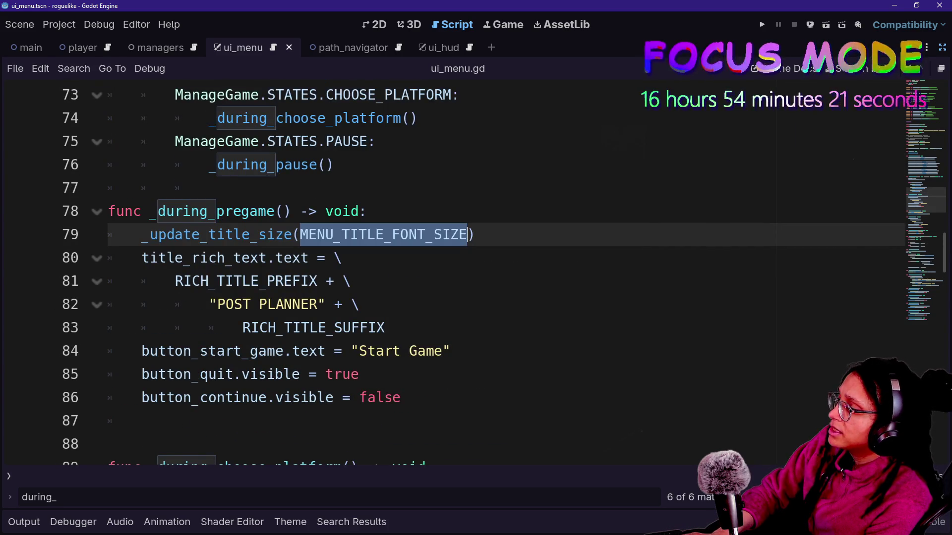
text(true)
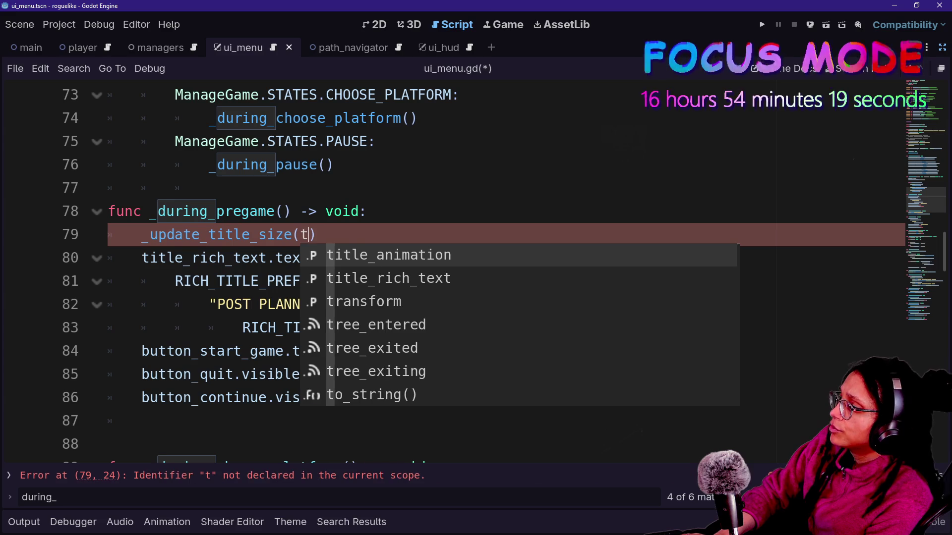
click(209, 188)
scroll(467, 248, down, 4)
scroll(467, 248, up, 3)
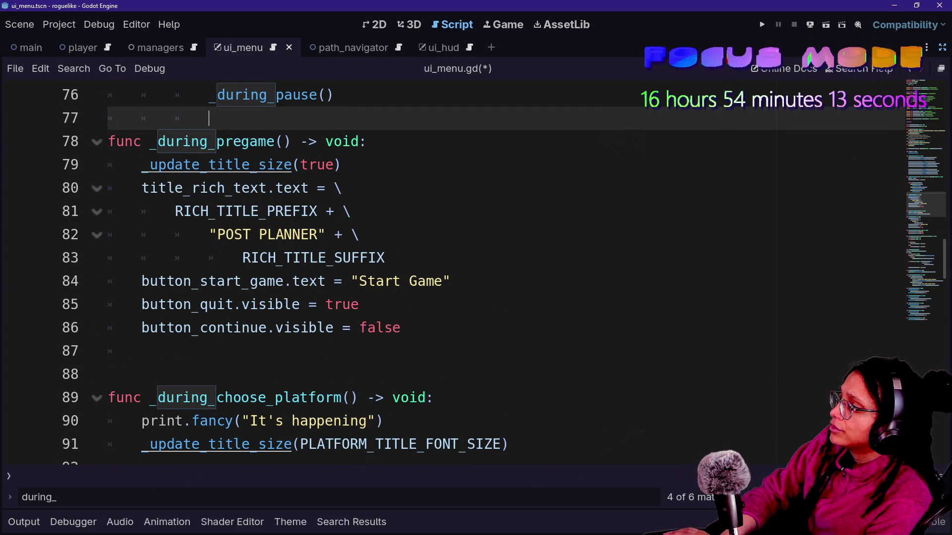
- Rename the grow parameter to shrink in the function header and the seek call
click(250, 165)
ctrl+click(271, 164)
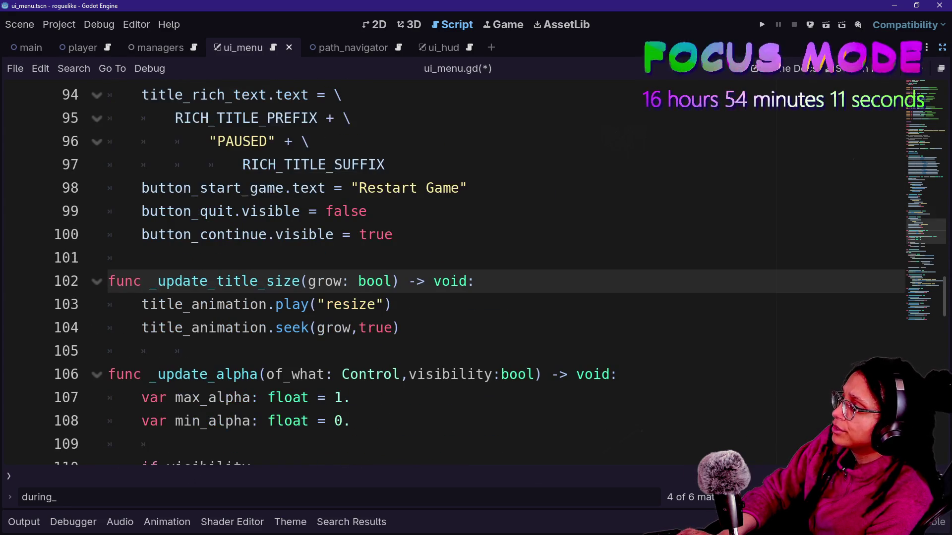
double_click(325, 281)
text(shrink)
click(334, 328)
double_click(334, 328)
text(shrink)
click(159, 305)
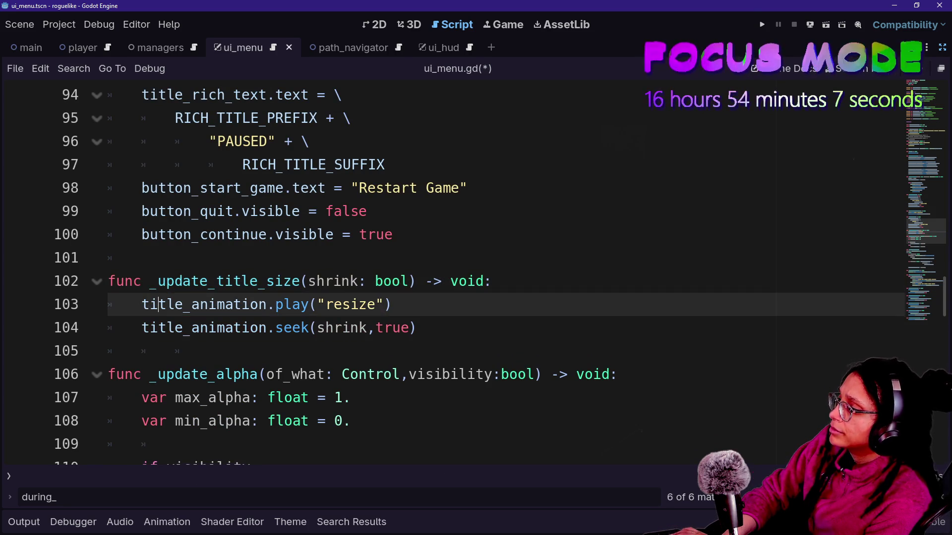
- Replace PLATFORM_TITLE_FONT_SIZE with false in the platform call and save the script
drag(150, 281, 293, 281)
key(alt+Left)
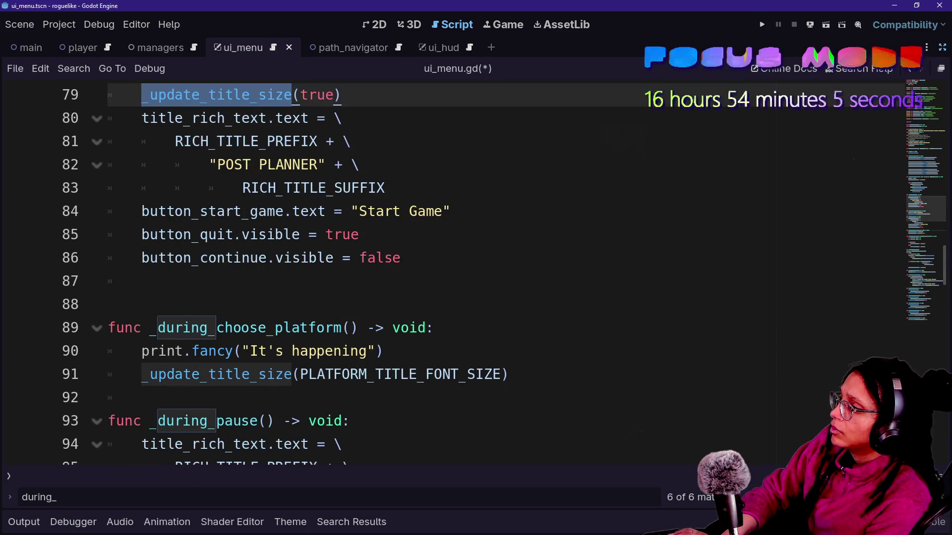
key(ctrl+d)
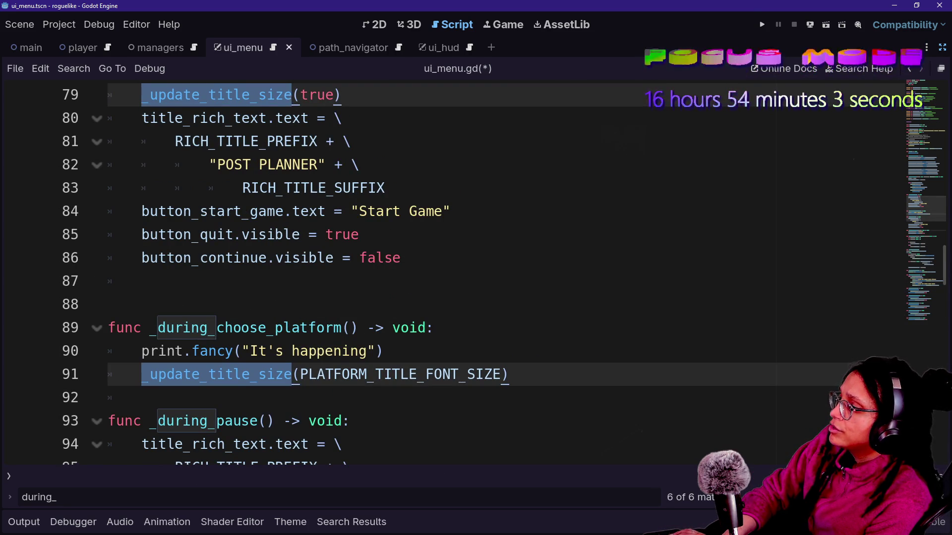
double_click(404, 374)
text(fa)
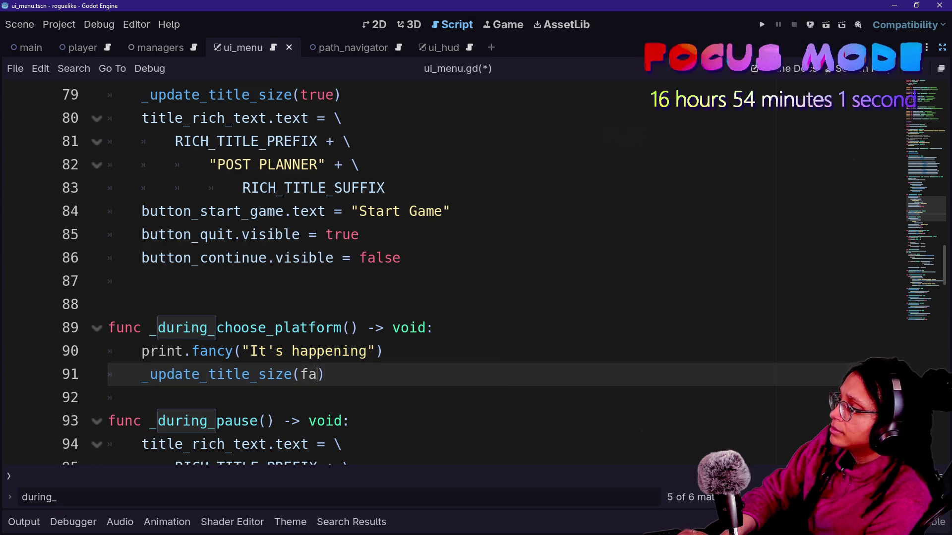
text(lse)
click(545, 235)
key(ctrl+s)
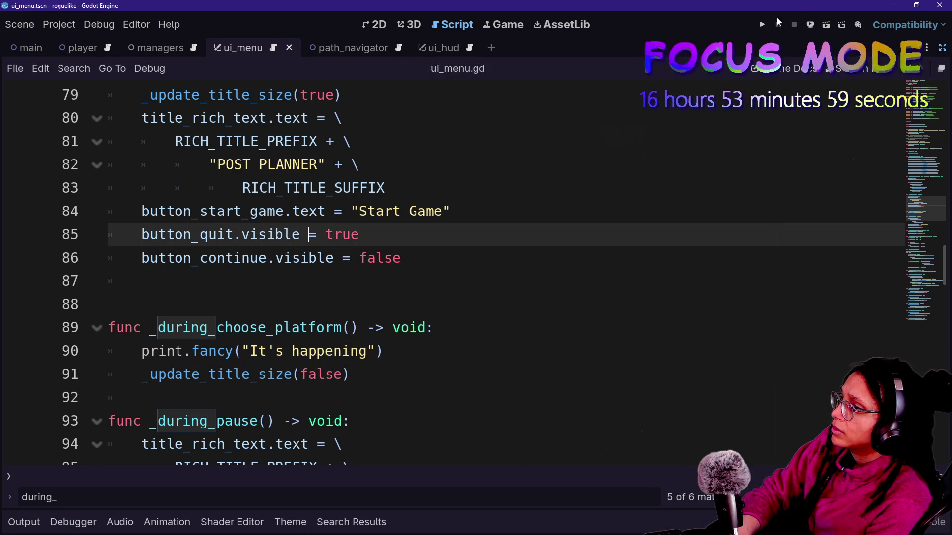
click(761, 24)
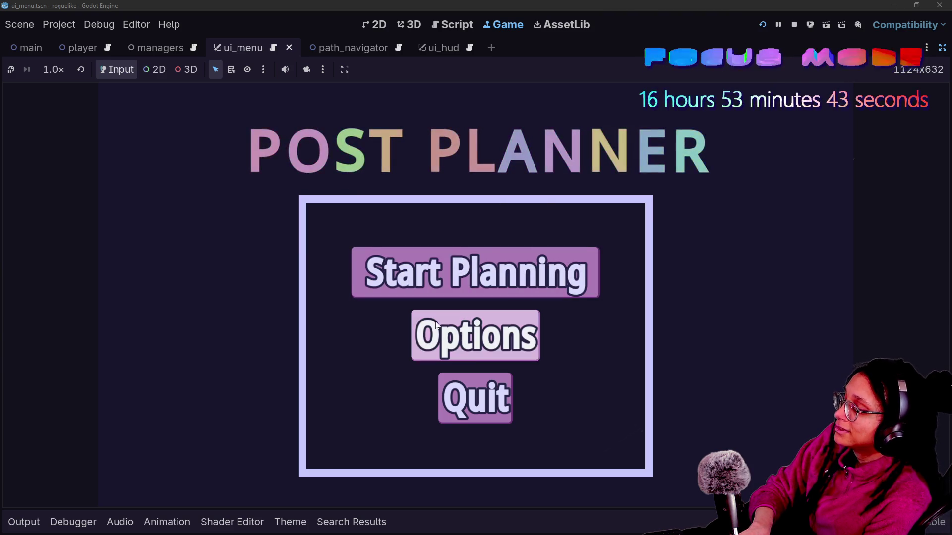
click(793, 25)
click(385, 188)
key(ctrl+s)
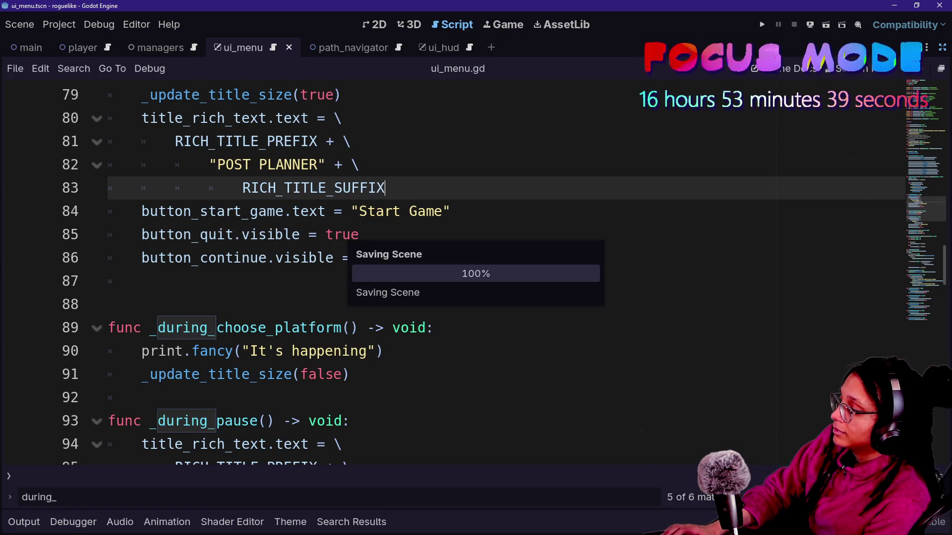
click(400, 257)
scroll(446, 273, up, 5)
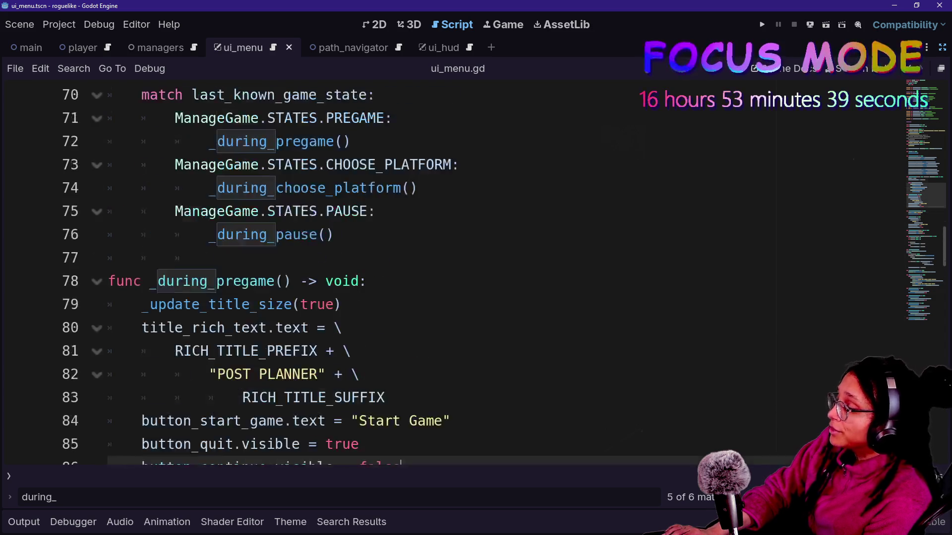
scroll(446, 272, up, 2)
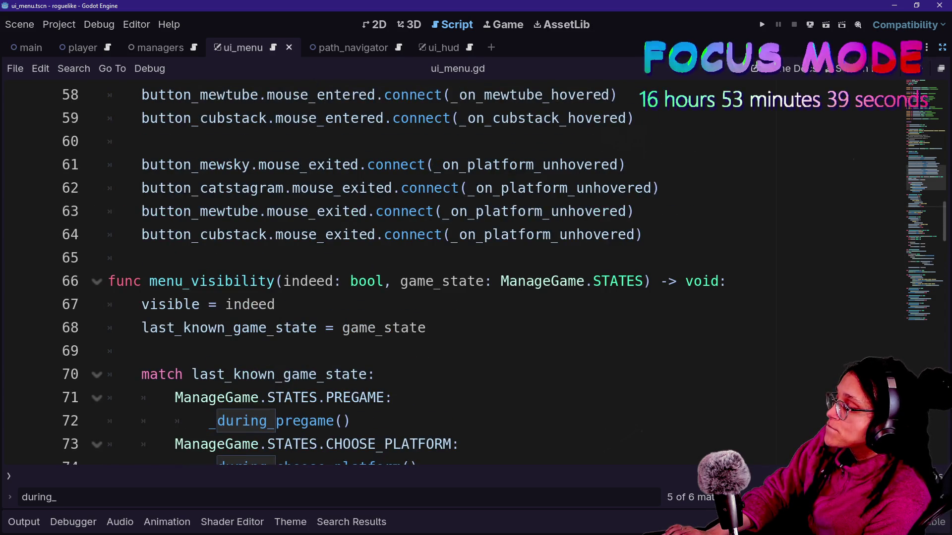
scroll(358, 211, down, 5)
click(358, 211)
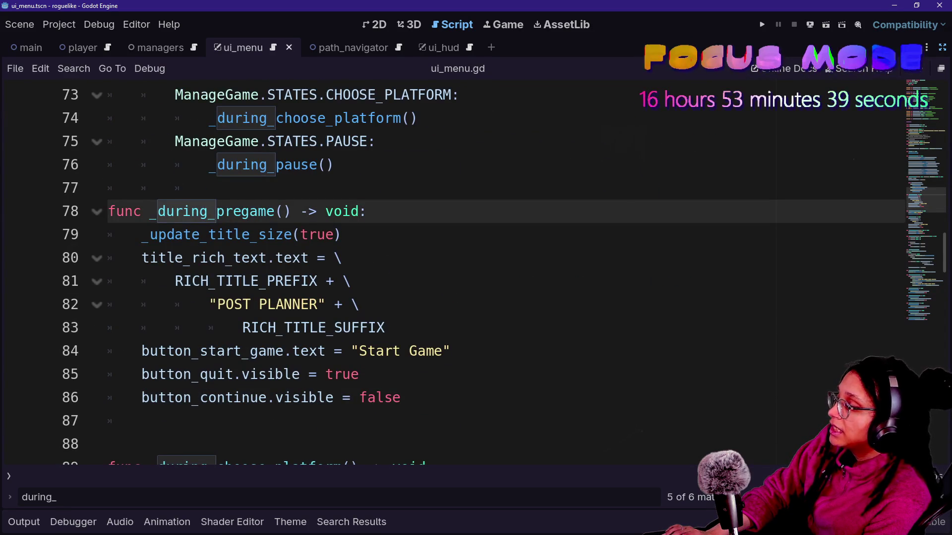
click(342, 258)
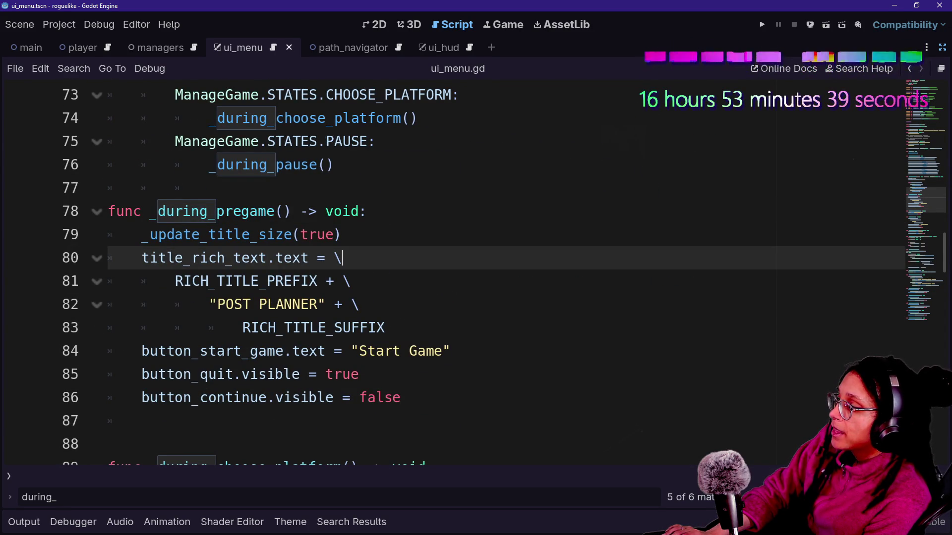
scroll(446, 272, down, 2)
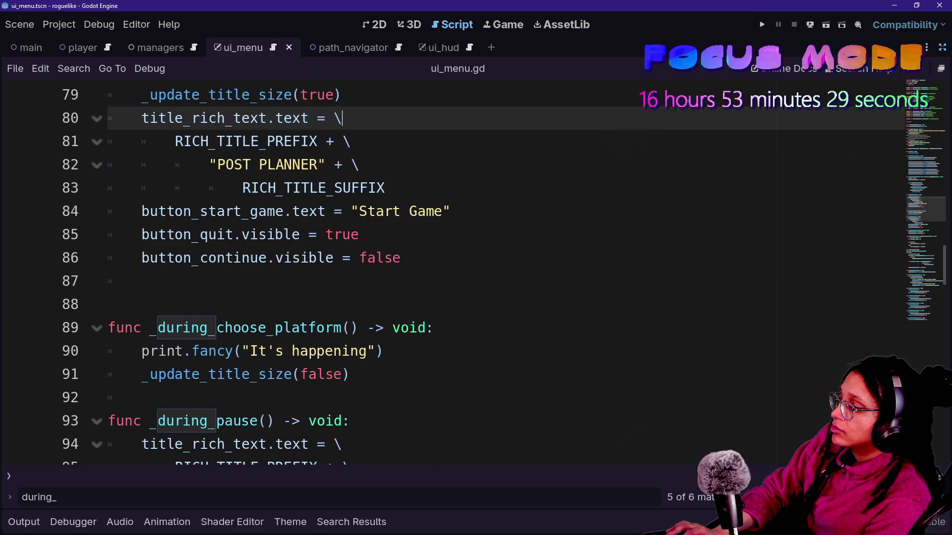
- Search the script for 'during_' and jump to the _during_choose_platform definition
key(ctrl+f)
text(start_)
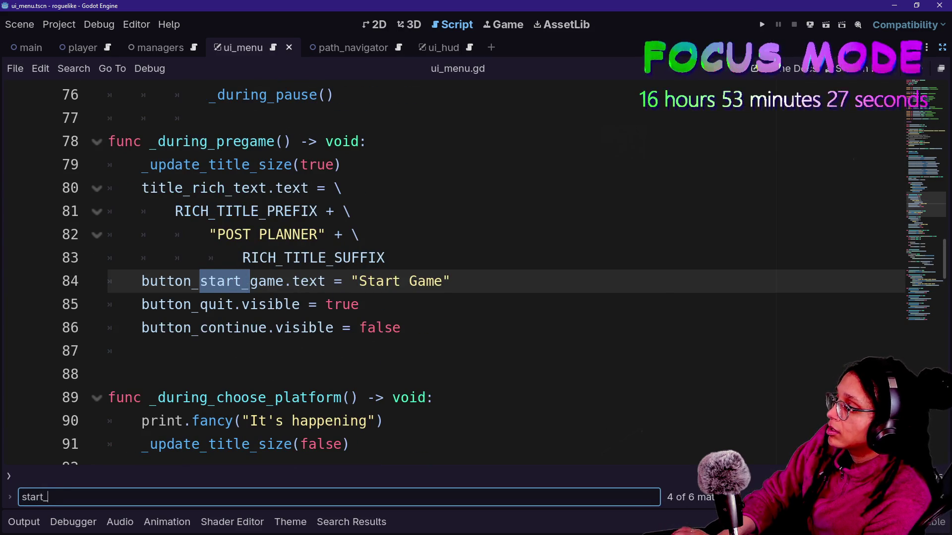
key(BackSpace)
key(BackSpace)
key(BackSpace)
text(game_press)
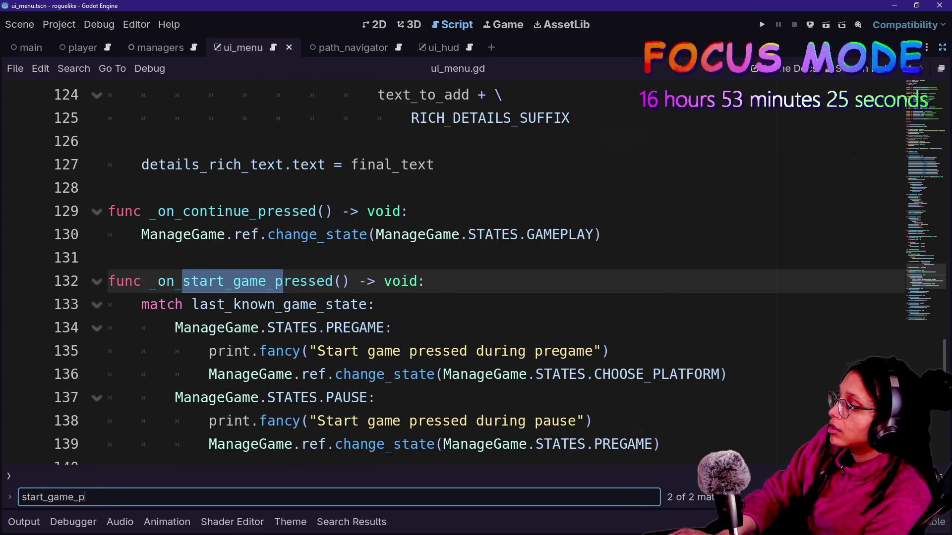
scroll(446, 273, down, 1)
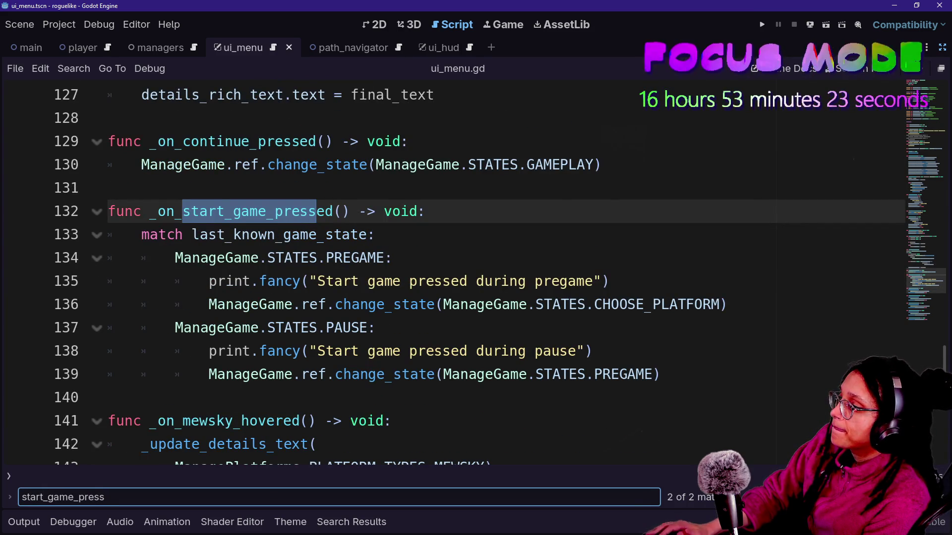
key(ctrl+a)
text(during_)
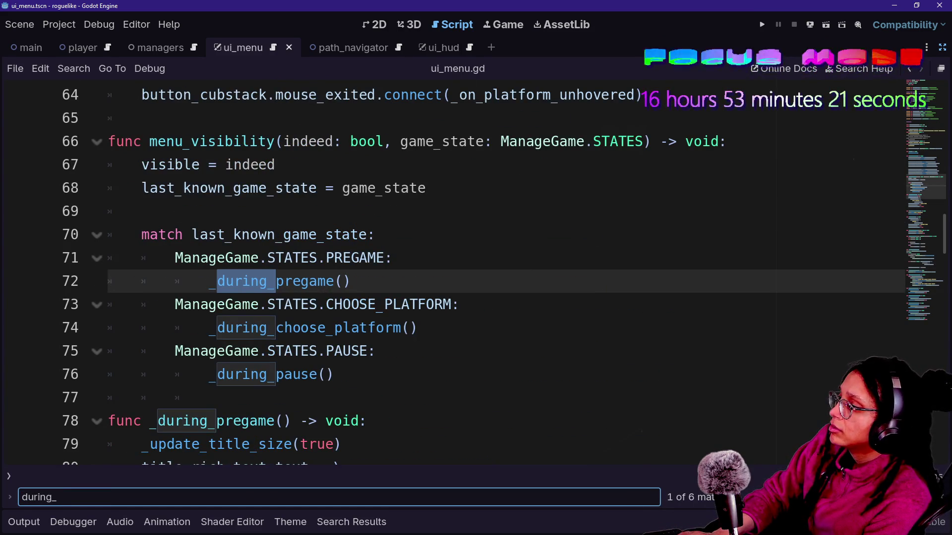
ctrl+click(287, 327)
- Delete the debug print.fancy line from _during_choose_platform
scroll(288, 334, down, 1)
click(143, 281)
click(350, 258)
click(385, 234)
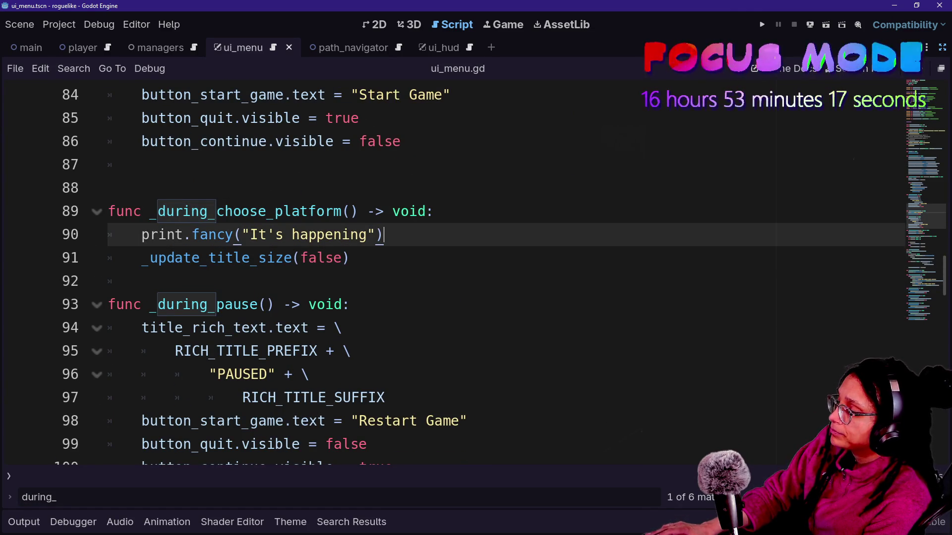
key(shift+Home)
key(BackSpace)
key(BackSpace)
key(BackSpace)
- Try adding a menu_visibility call in the function, then remove its unfinished arguments
key(Down)
key(End)
key(Return)
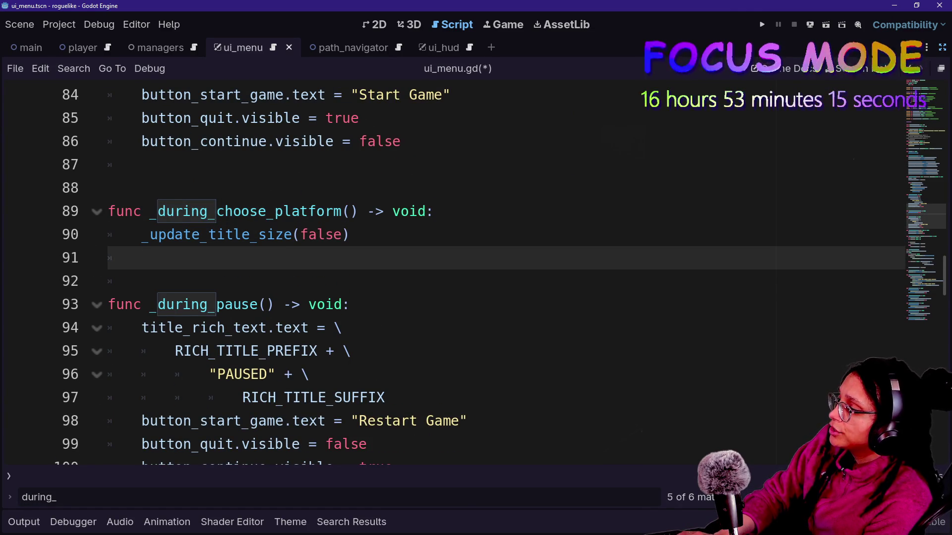
key(BackSpace)
text(enu)
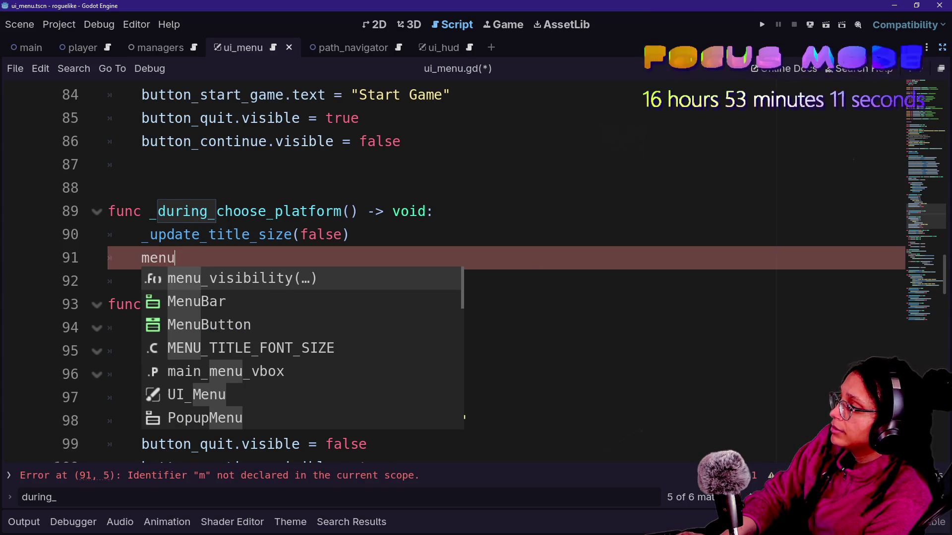
key(Return)
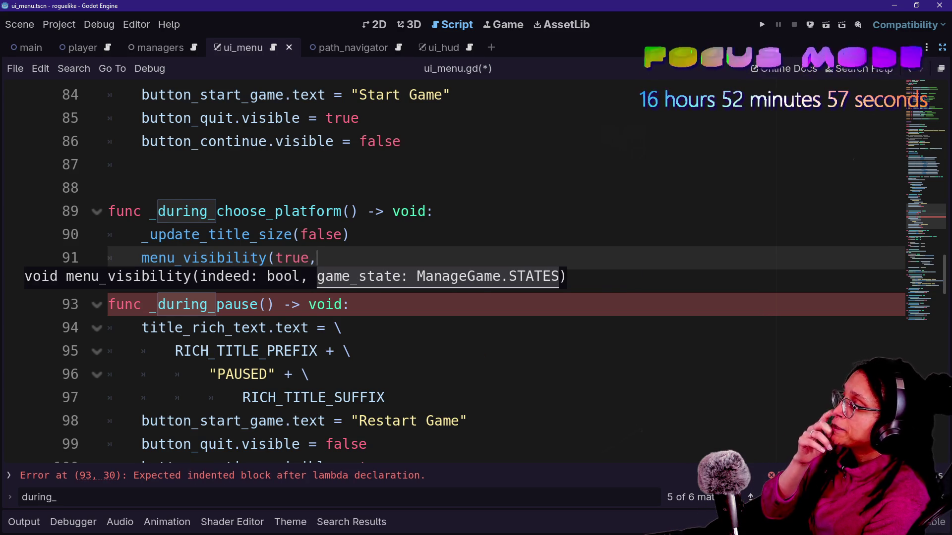
scroll(446, 267, up, 9)
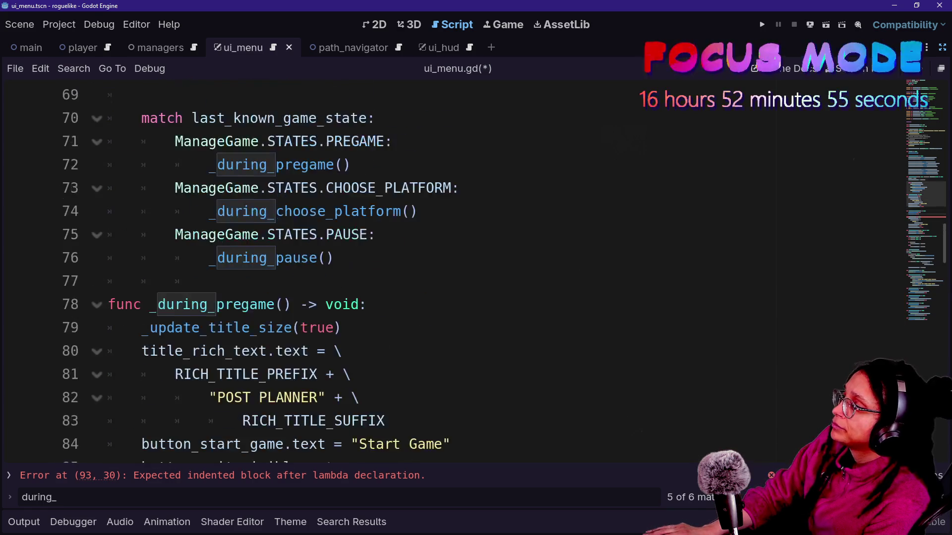
scroll(447, 268, down, 3)
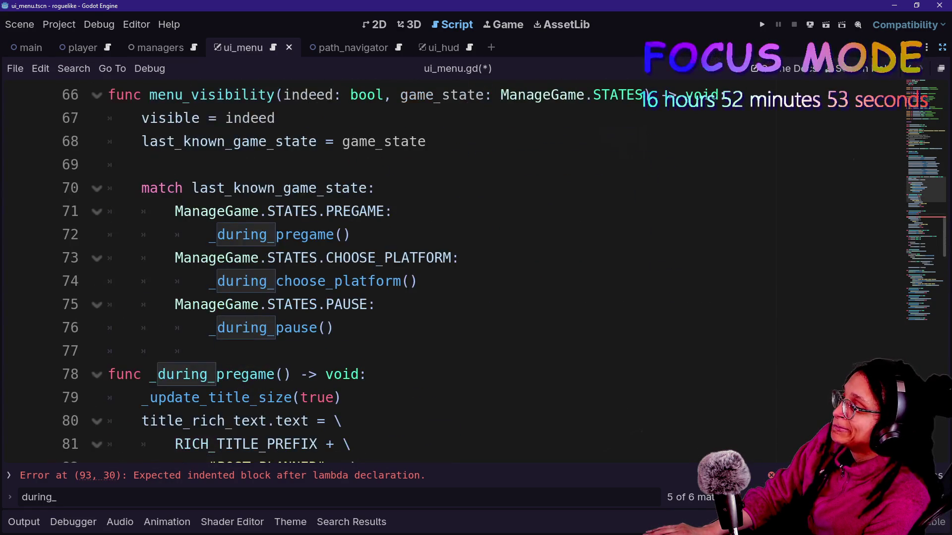
scroll(446, 267, down, 7)
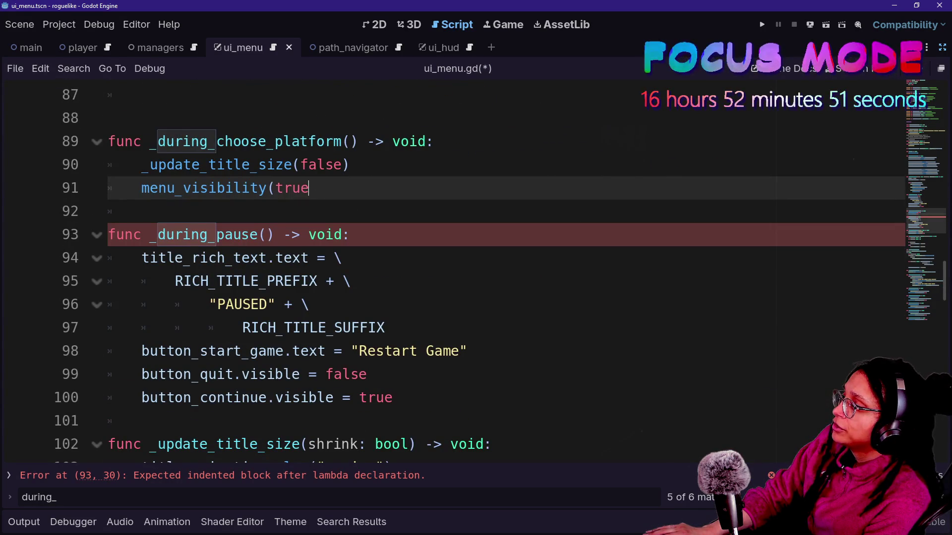
key(BackSpace)
key(BackSpace)
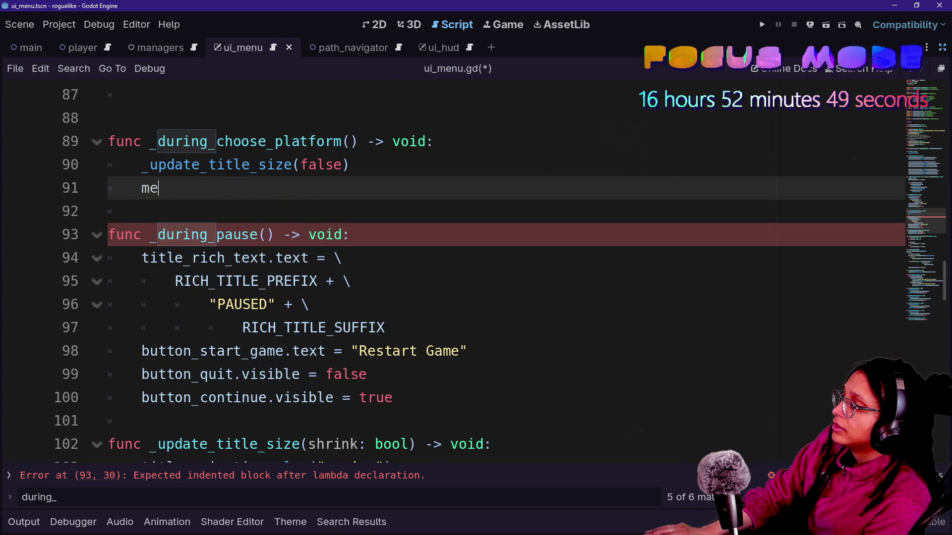
scroll(446, 268, up, 7)
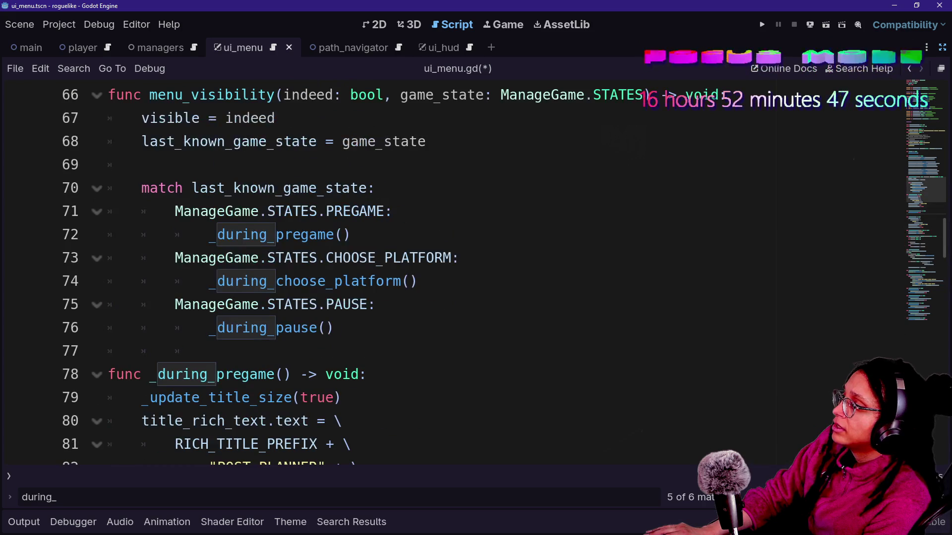
- Place carets inside the _during_pregame, _during_choose_platform and _during_pause match-branch calls
click(276, 118)
click(343, 234)
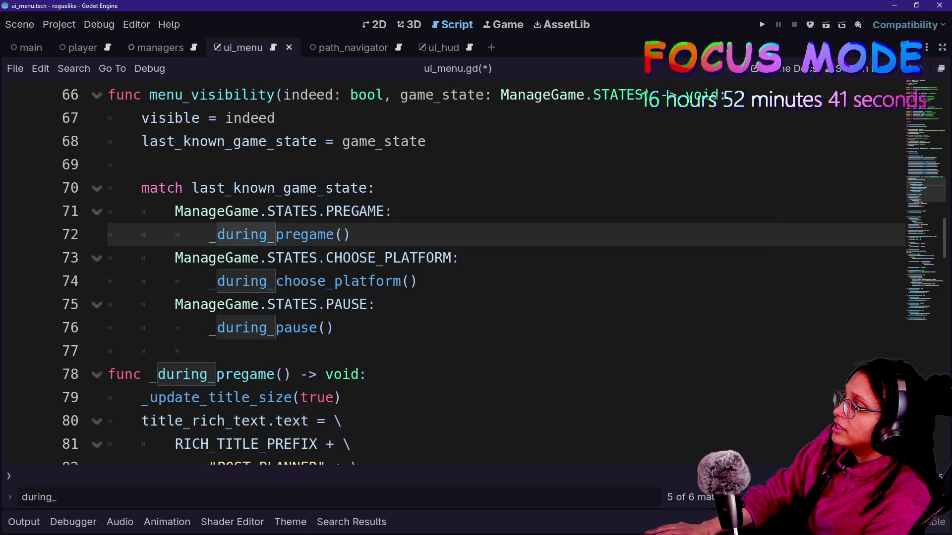
alt+click(410, 282)
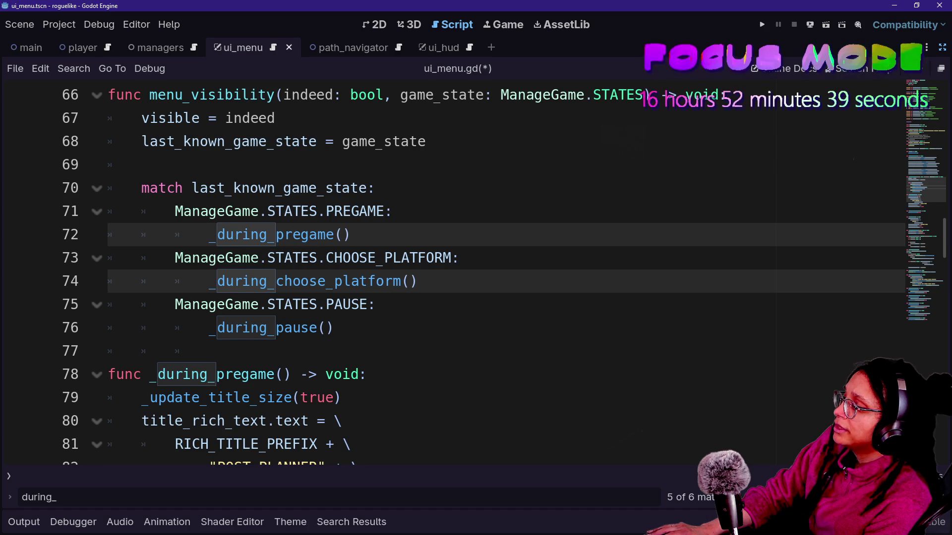
alt+click(325, 327)
- Pass indeed into all three _during_ calls at once
text(inde)
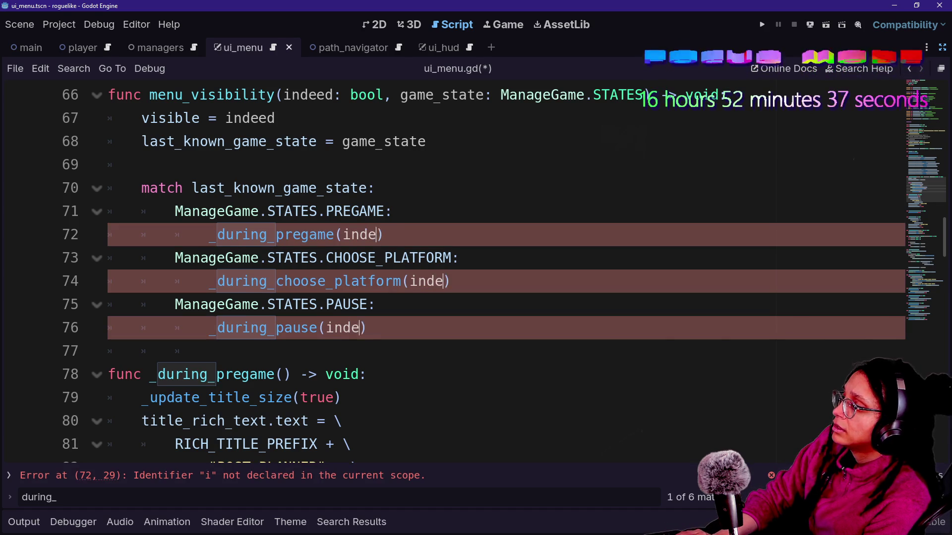
text(ed)
click(460, 257)
scroll(495, 248, down, 1)
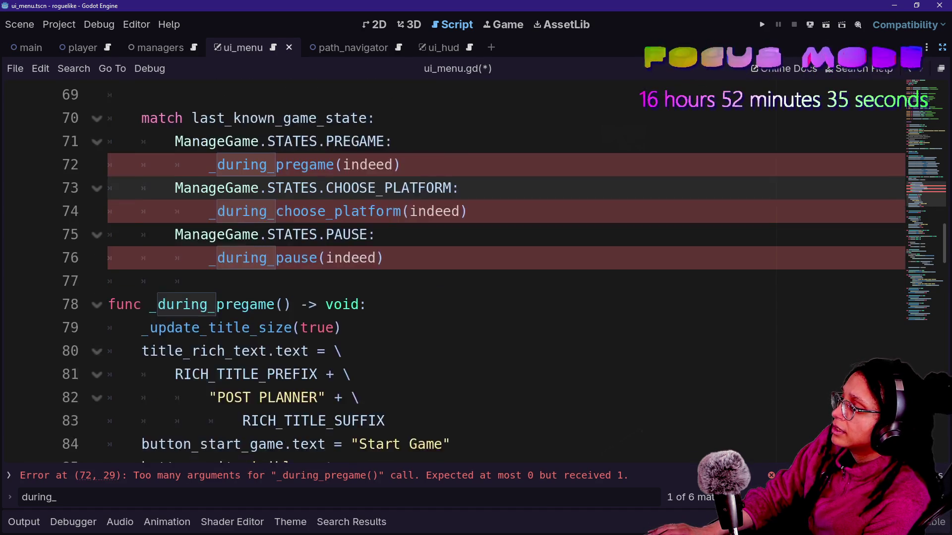
scroll(496, 248, down, 1)
- Add a become_visible: bool parameter to the _during_pregame signature
click(282, 235)
text(true)
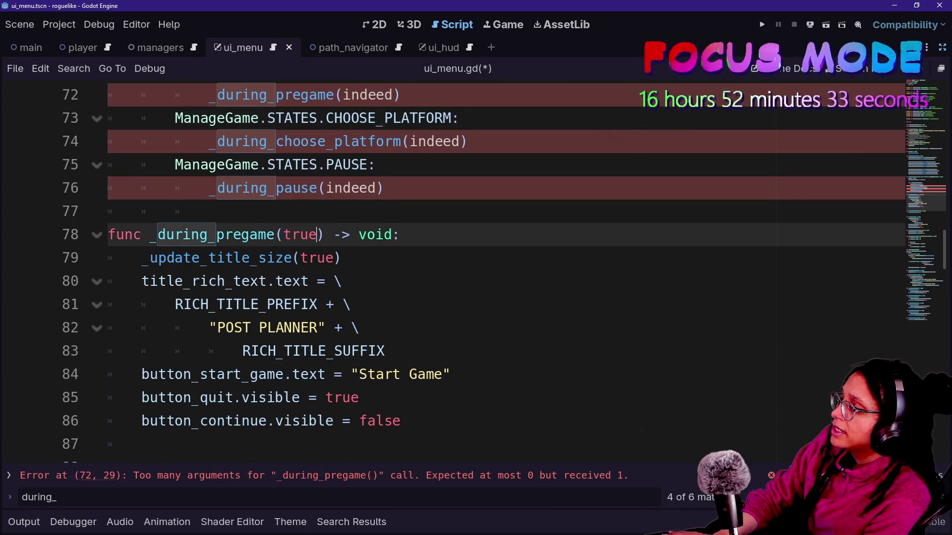
click(175, 211)
click(108, 258)
key(shift+Down)
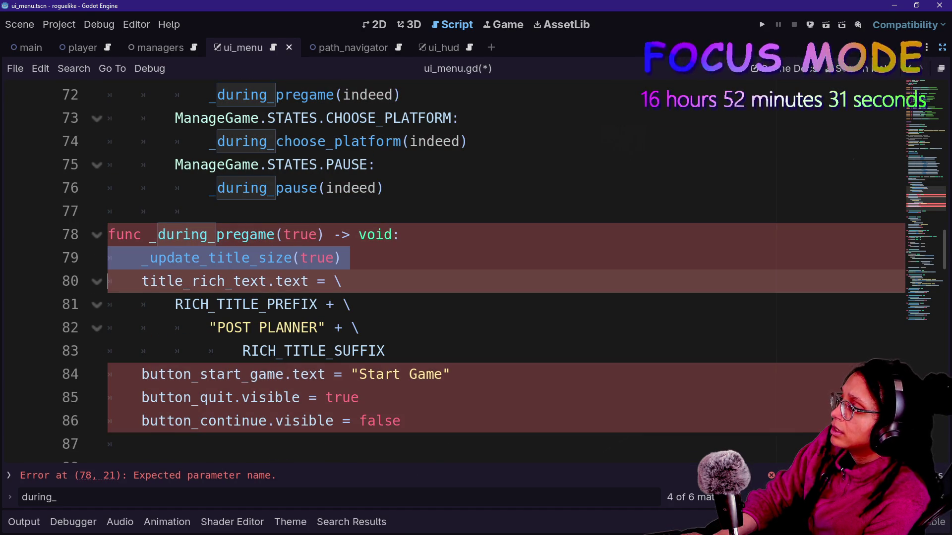
double_click(300, 235)
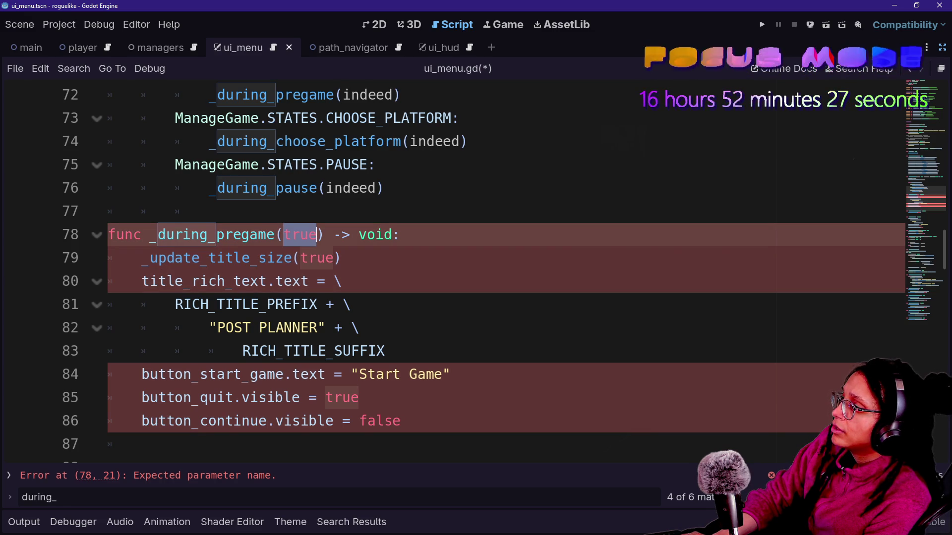
text(visib)
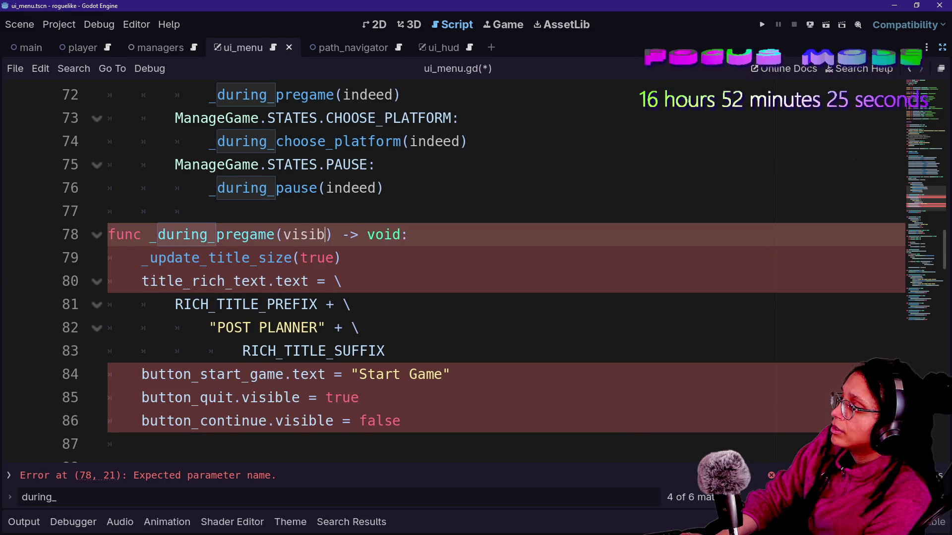
key(BackSpace)
key(BackSpace)
text(is_)
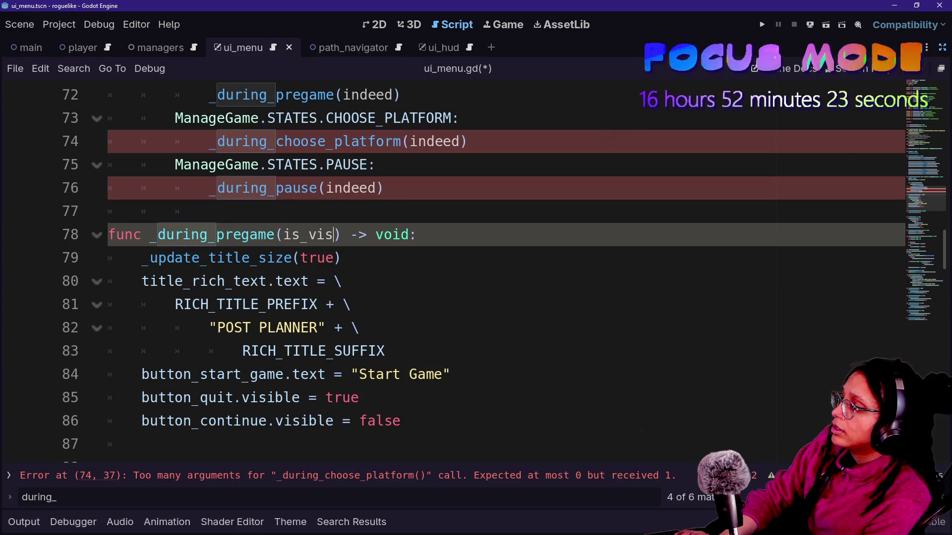
key(BackSpace)
key(BackSpace)
key(BackSpace)
text(ome_visible: boool)
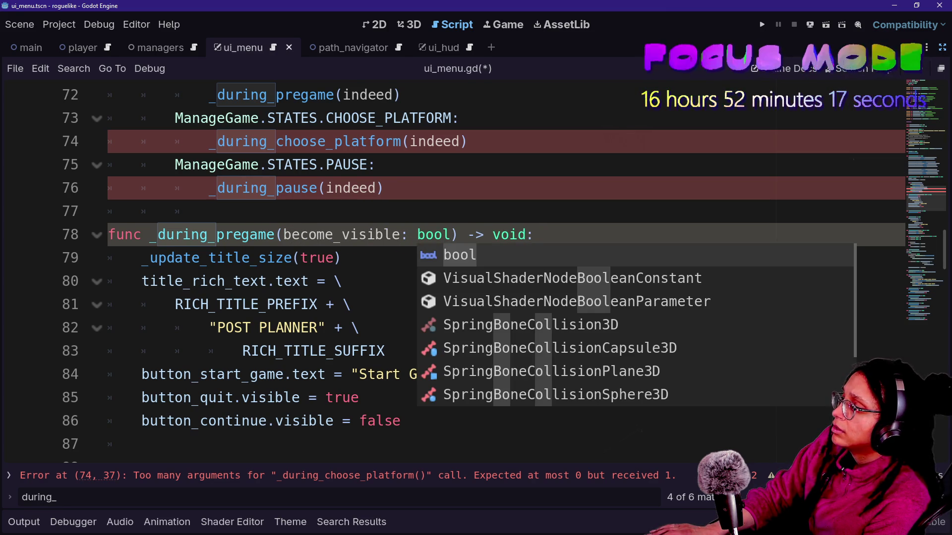
- Pass the parameter to _update_title_size and rename it to activated
double_click(316, 258)
text(become_)
text(visible)
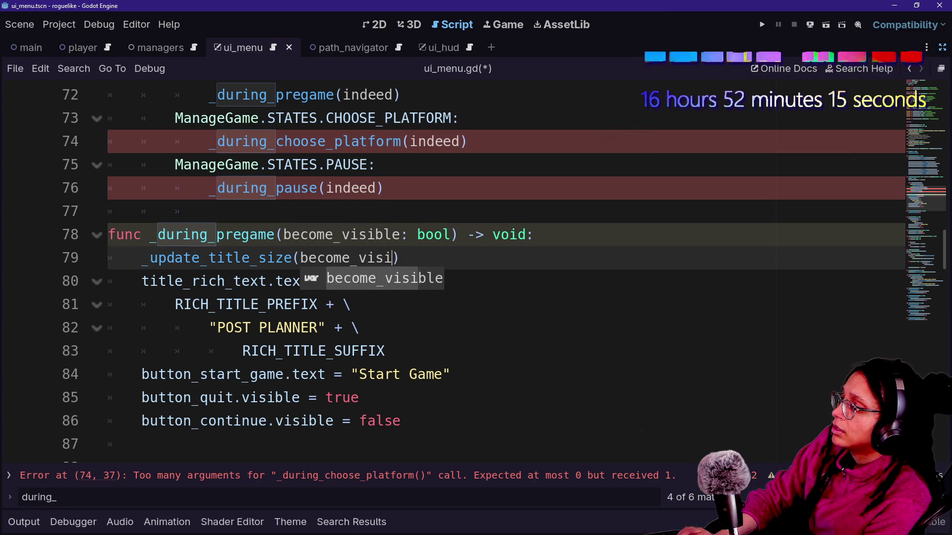
double_click(342, 234)
text(activated)
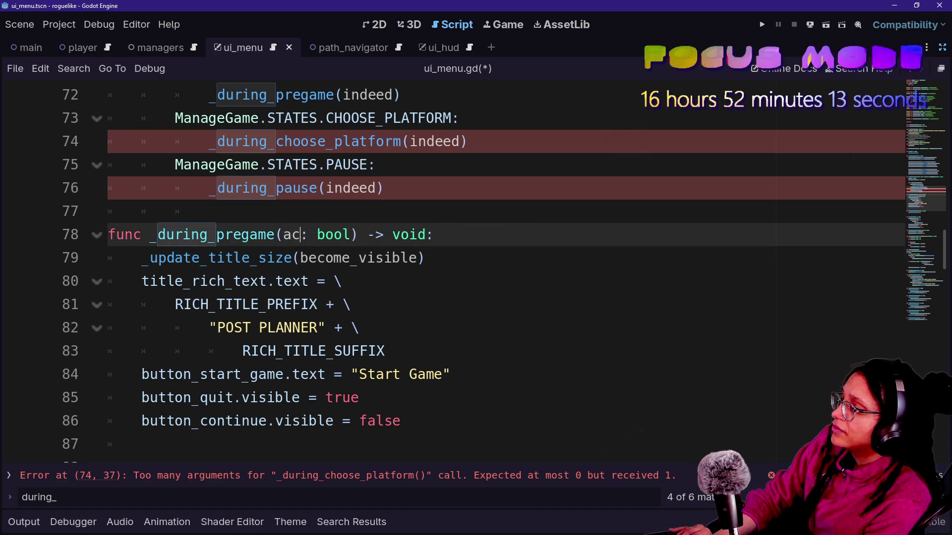
click(303, 258)
drag(300, 258, 418, 258)
text(activated)
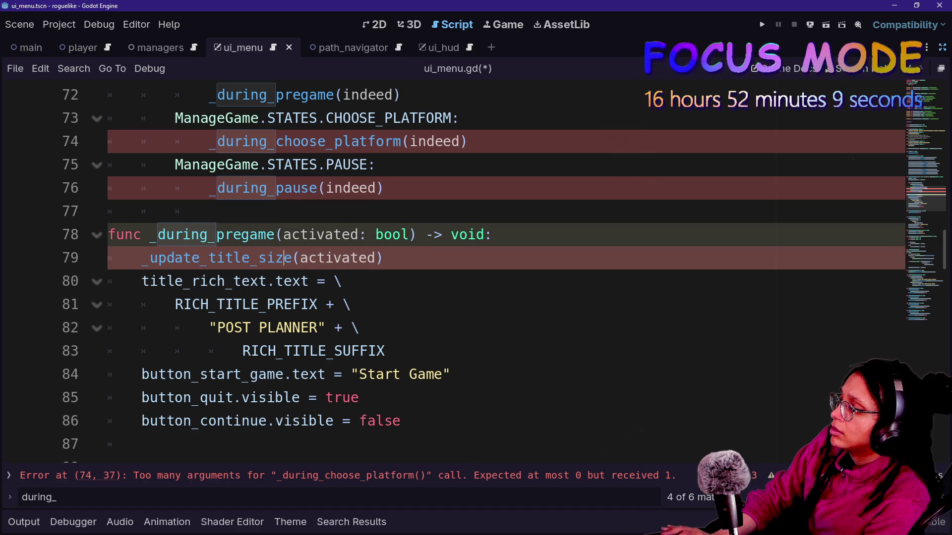
- Try changing the true and false on lines 85–86, then undo and keep true
double_click(343, 397)
text(activa)
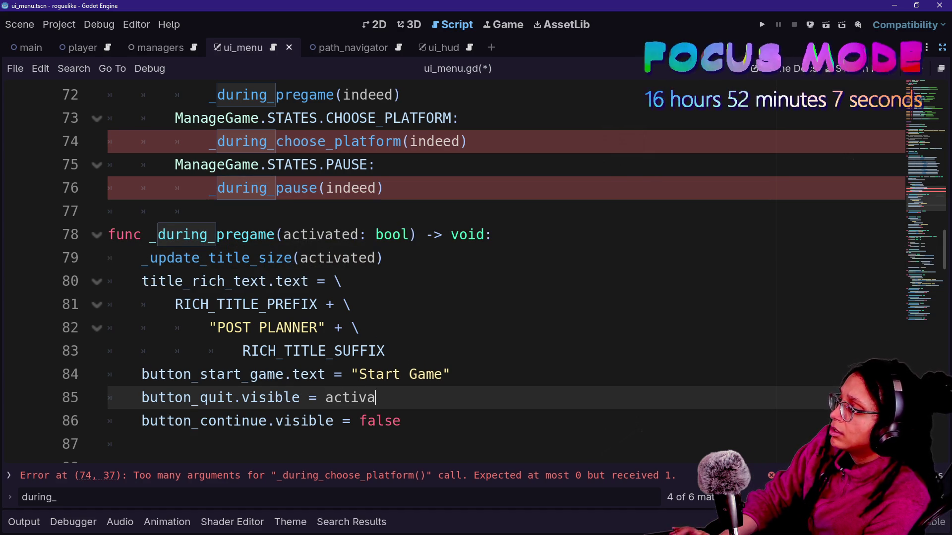
double_click(380, 421)
text(a)
key(ctrl+z)
key(ctrl+z)
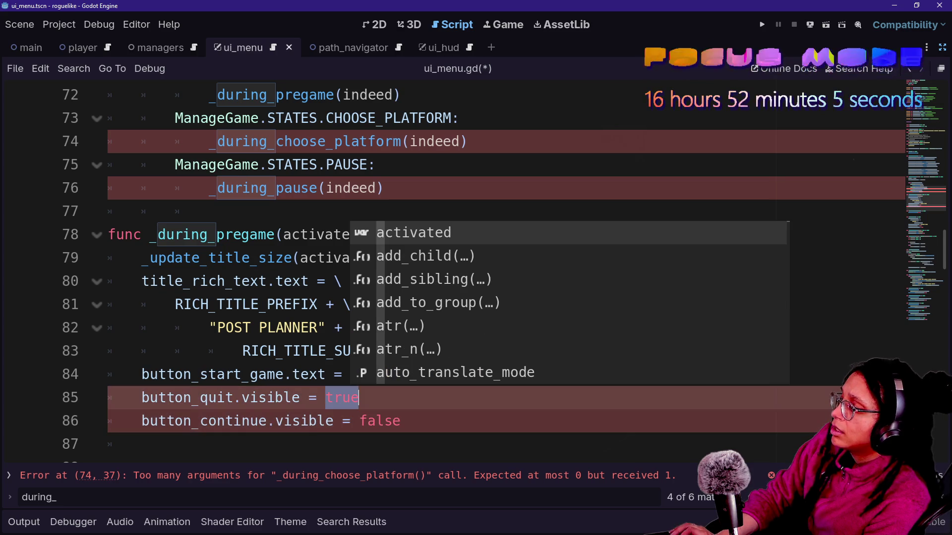
text(activ)
key(BackSpace)
key(BackSpace)
key(BackSpace)
key(BackSpace)
key(BackSpace)
text(true)
key(Escape)
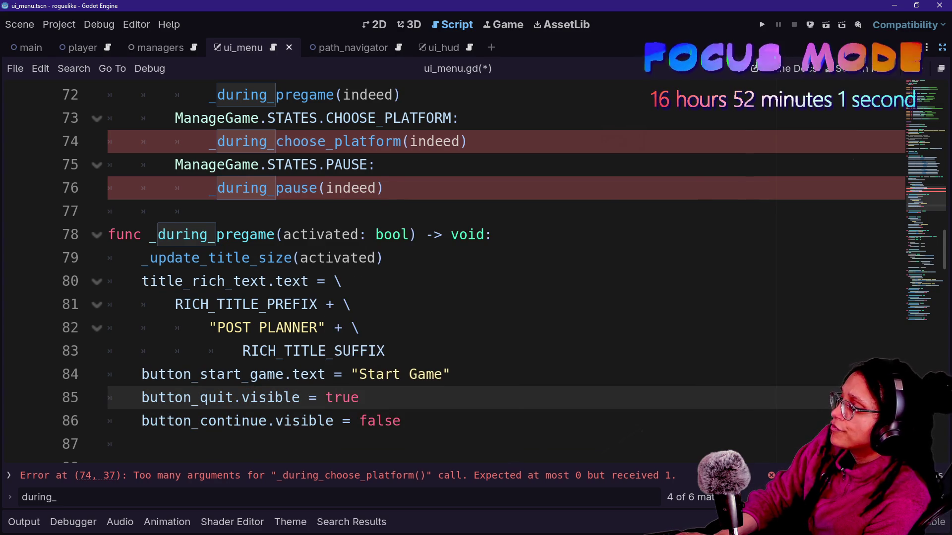
- Put true back as line 79's argument and begin editing _during_choose_platform's parameters
click(367, 421)
click(342, 281)
double_click(350, 258)
text(true)
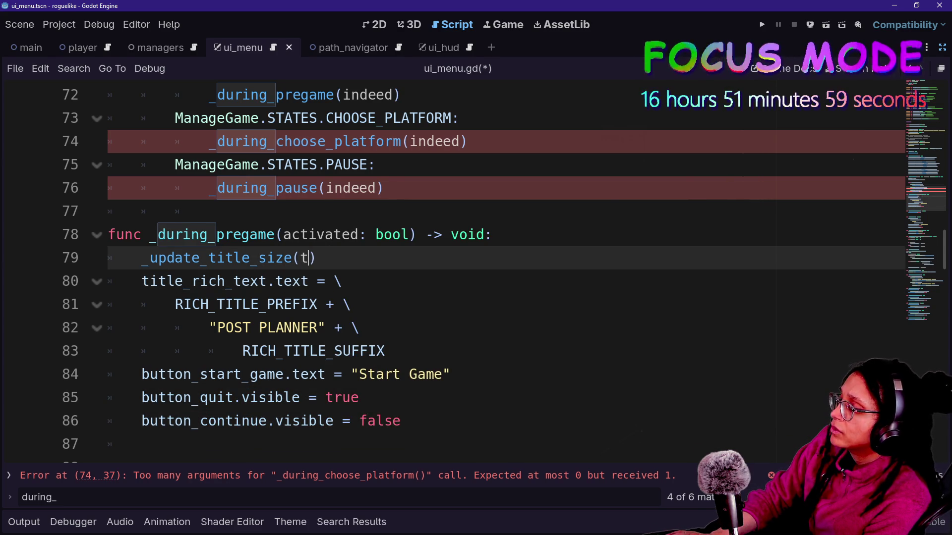
click(317, 235)
click(385, 188)
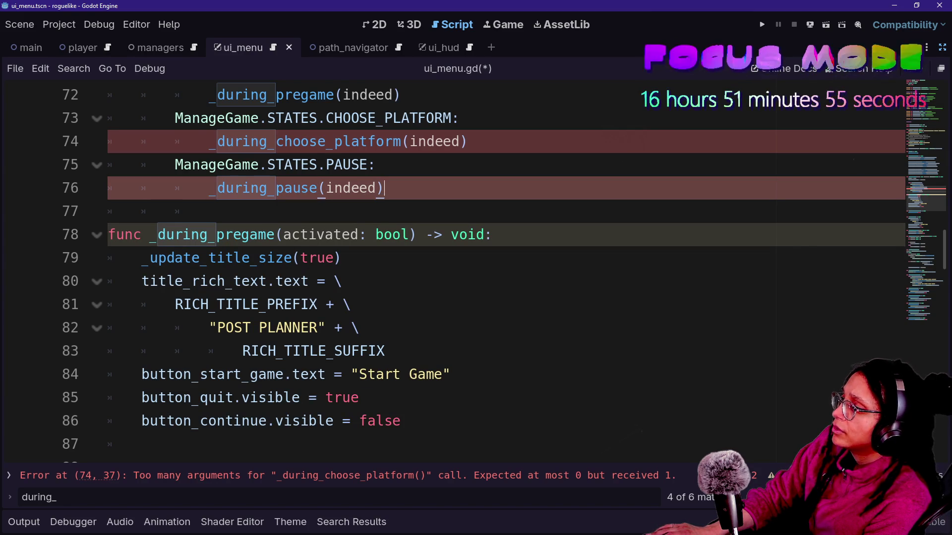
scroll(456, 270, down, 3)
click(351, 281)
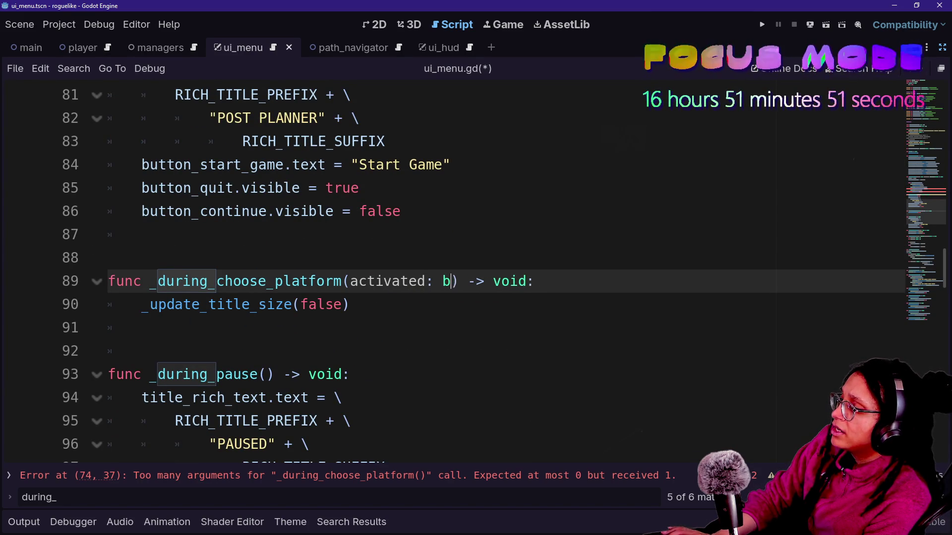
- Complete the bool type on _during_choose_platform's activated parameter
key(BackSpace)
text(ol)
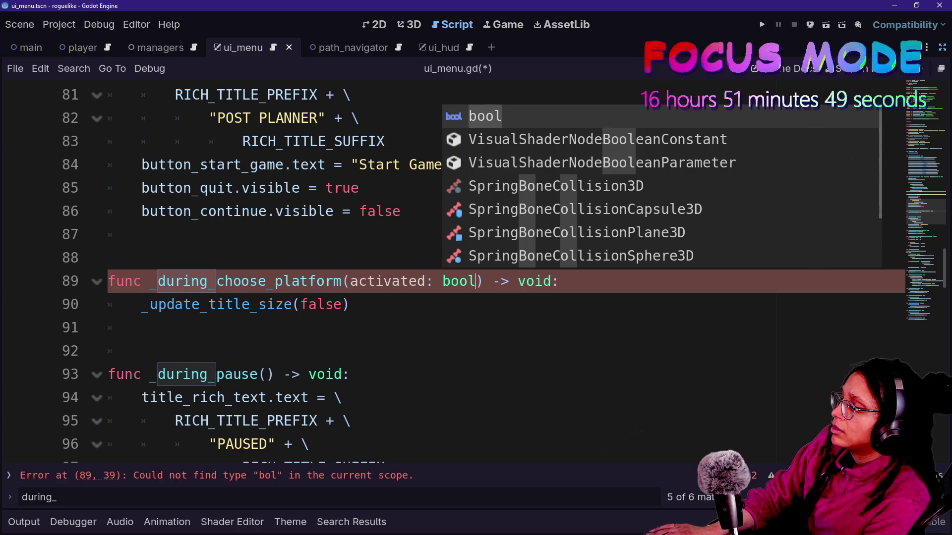
click(325, 304)
double_click(326, 304)
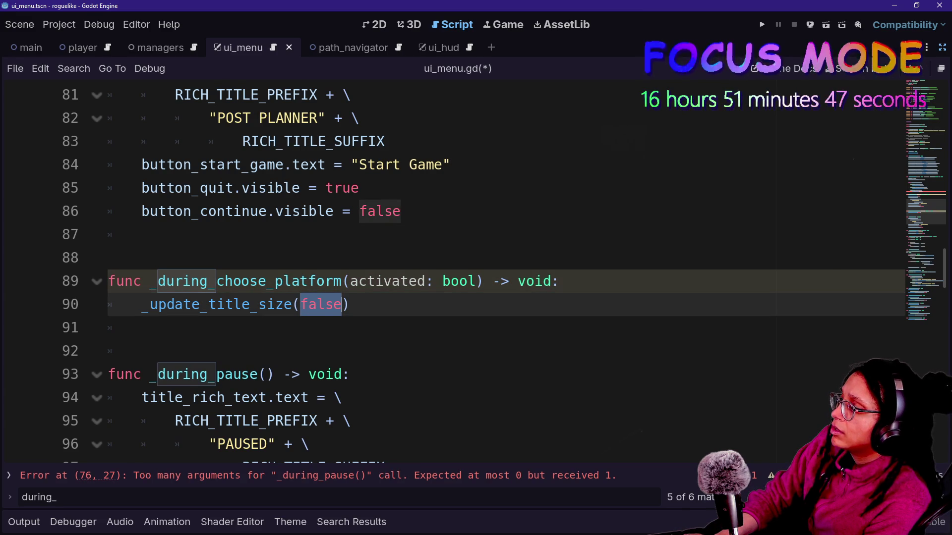
key(Down)
key(Up)
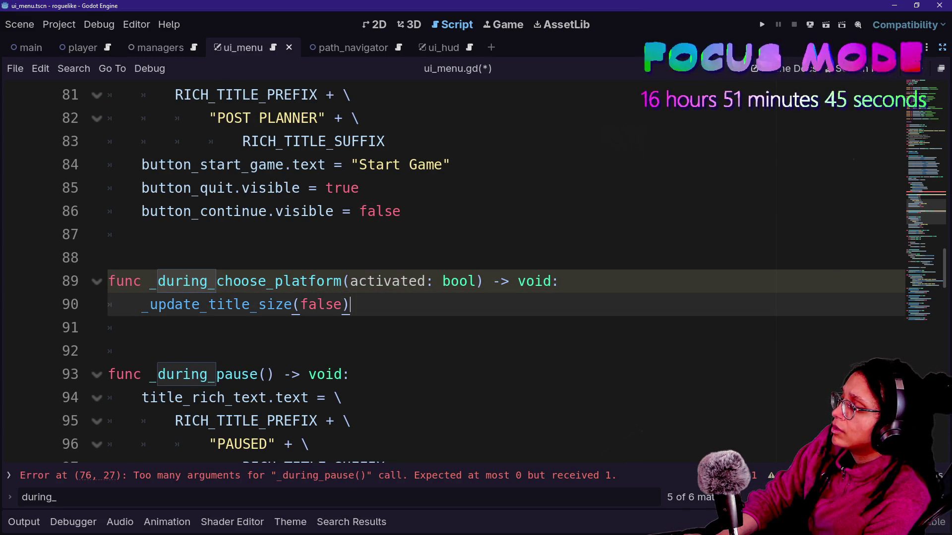
key(Up)
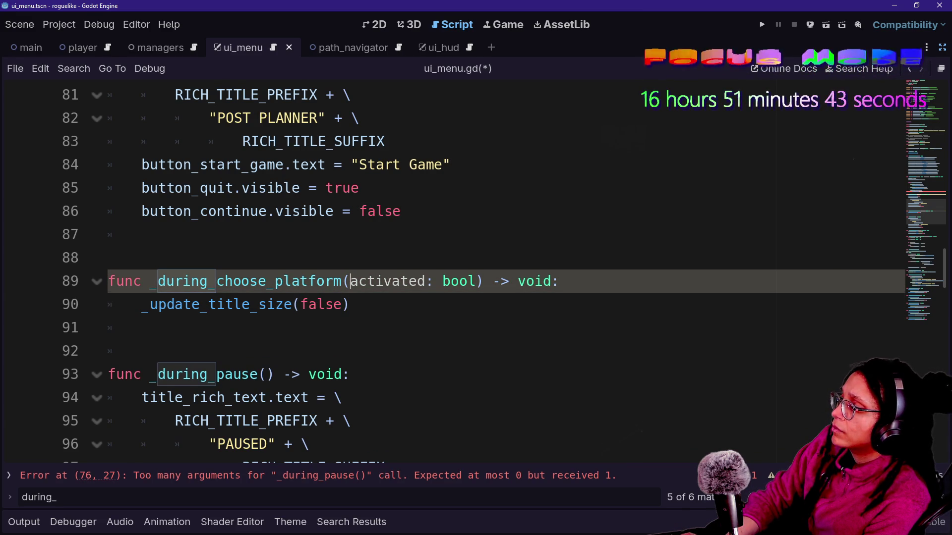
- Give _during_pause an underscore-prefixed _activated: bool parameter
key(Down)
key(Down)
key(Down)
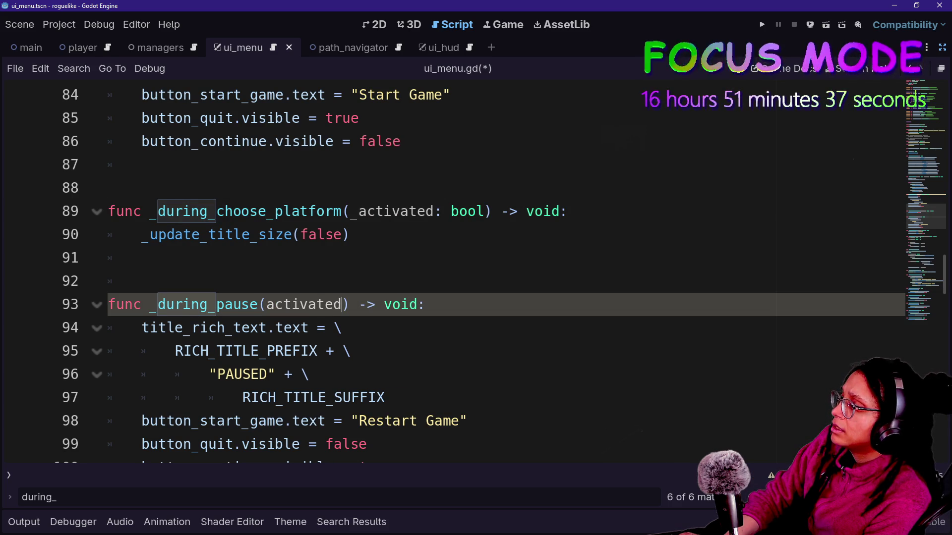
key(ctrl+space)
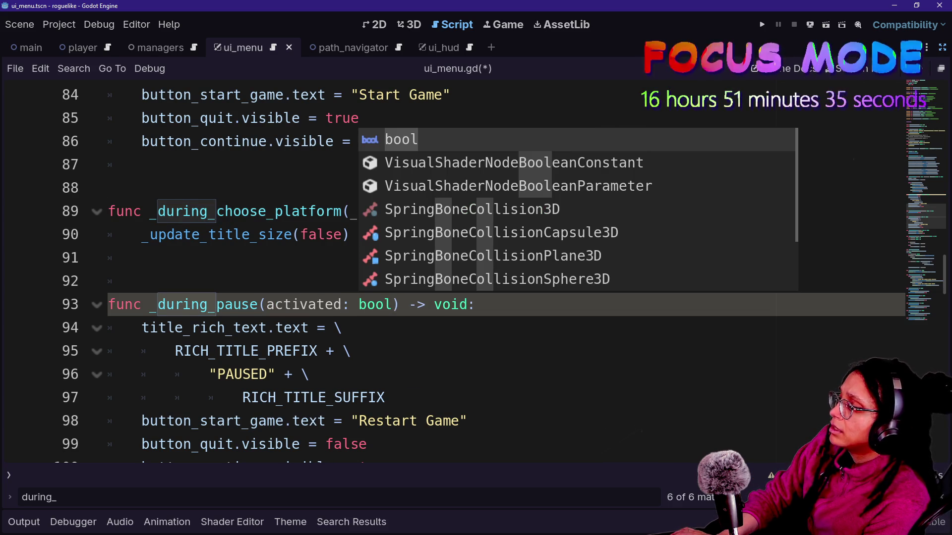
click(274, 305)
text(_)
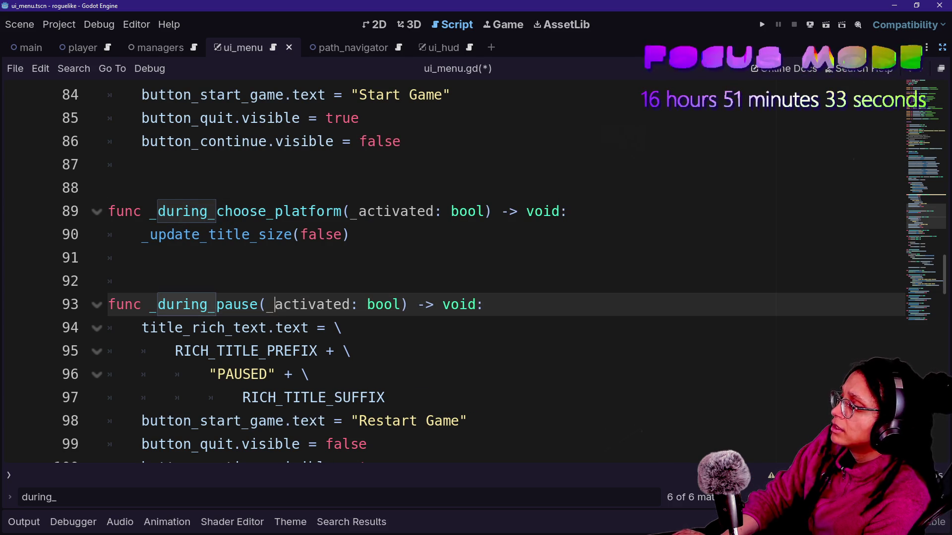
key(Page_Up)
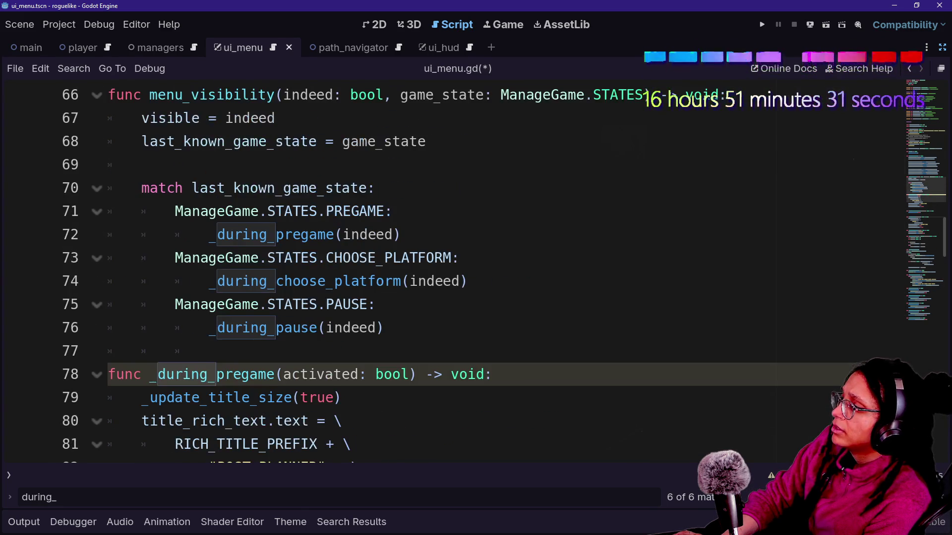
- Prefix the line 78 parameter as _activated: bool and save ui_menu.gd with Ctrl+S
scroll(446, 248, up, 2)
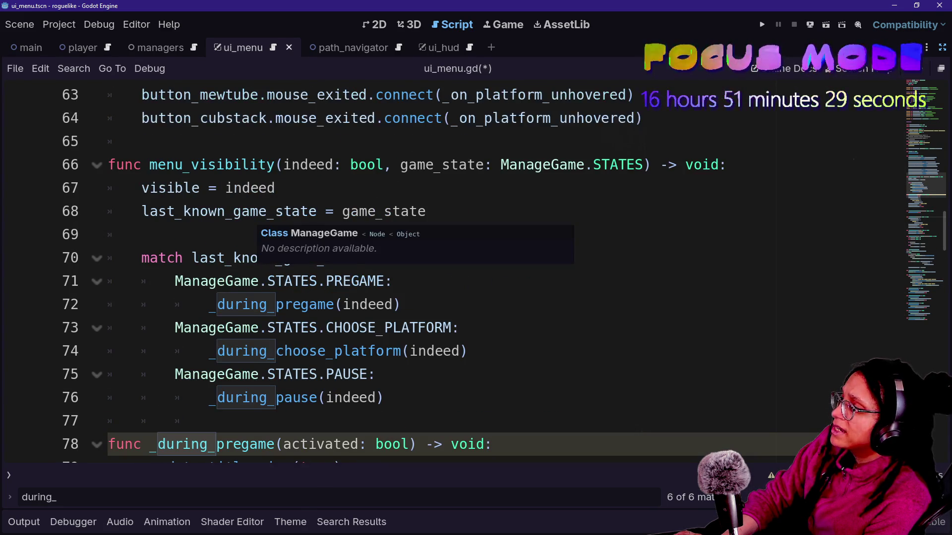
drag(144, 141, 241, 165)
drag(208, 304, 410, 327)
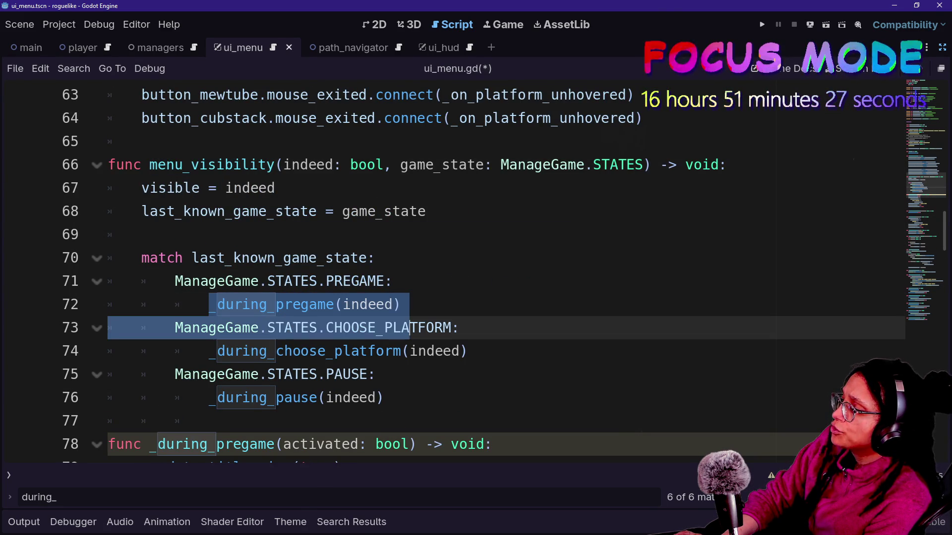
click(209, 351)
scroll(446, 248, down, 3)
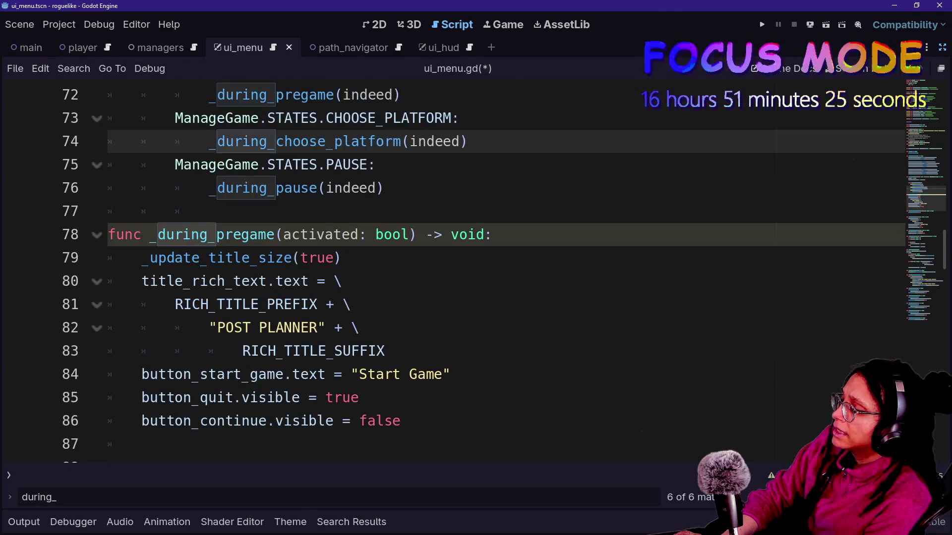
drag(208, 187, 209, 211)
click(209, 211)
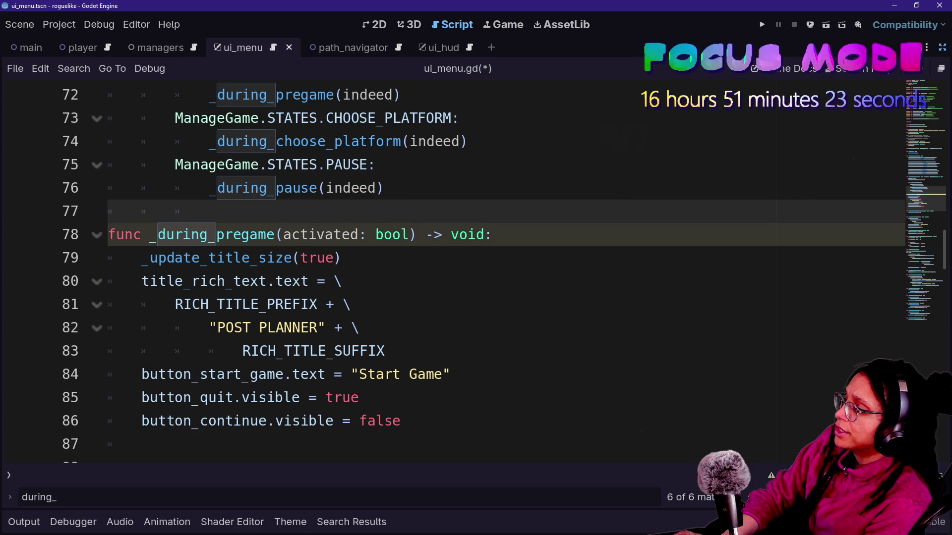
click(276, 258)
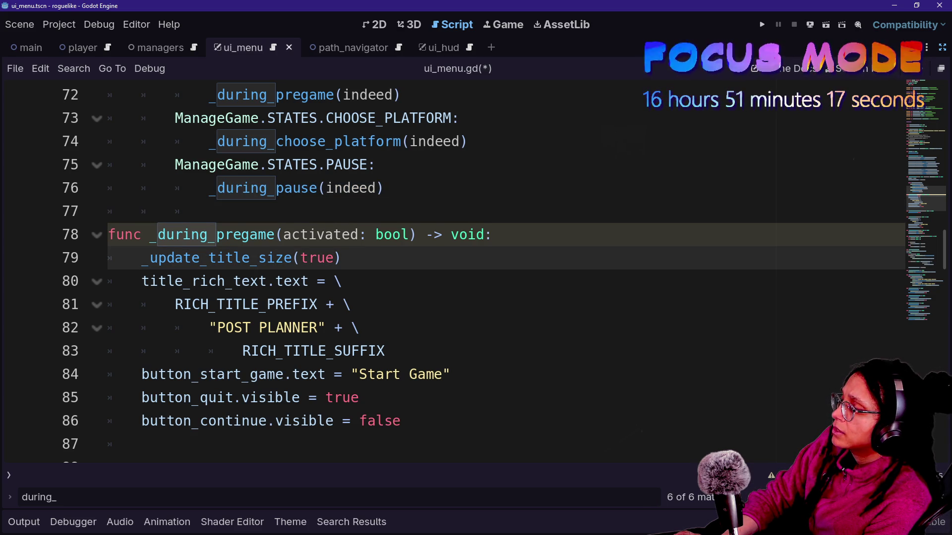
click(291, 235)
text(_)
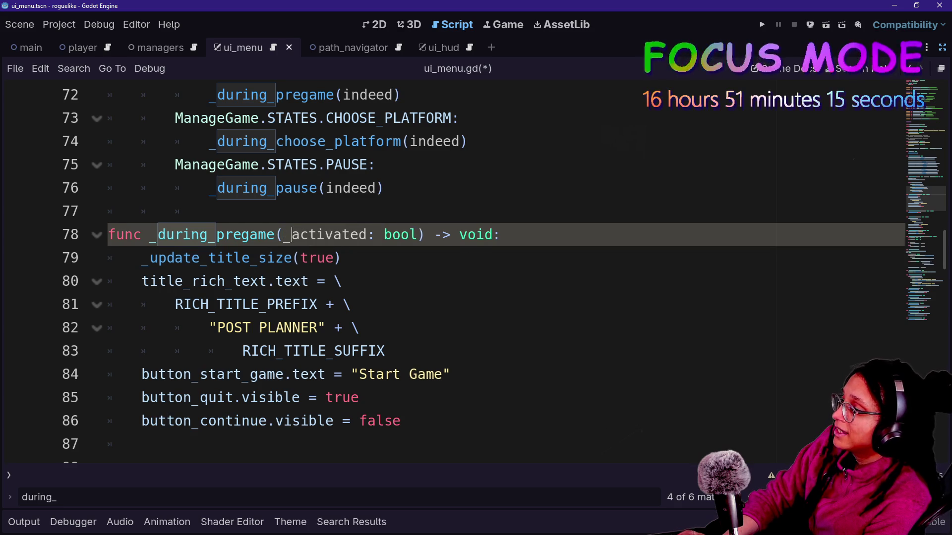
click(300, 234)
key(ctrl+s)
scroll(446, 273, down, 4)
- Add 'main_menu_vbox.visible = false' under _during_choose_platform
click(350, 234)
key(Return)
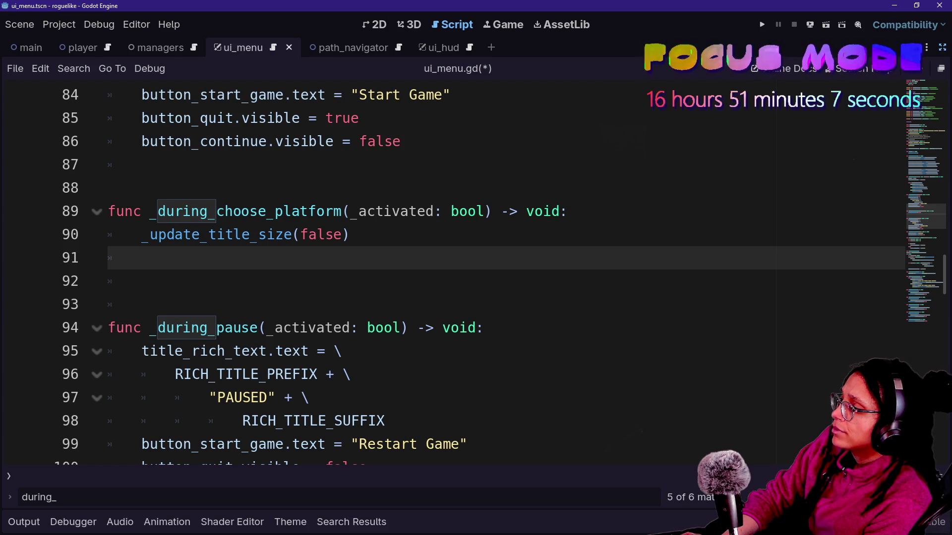
text(,)
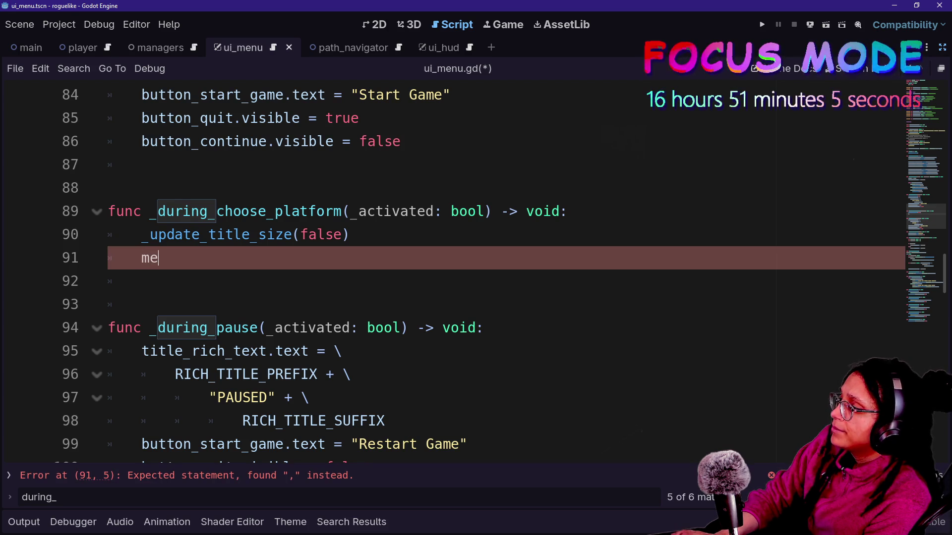
text(nu)
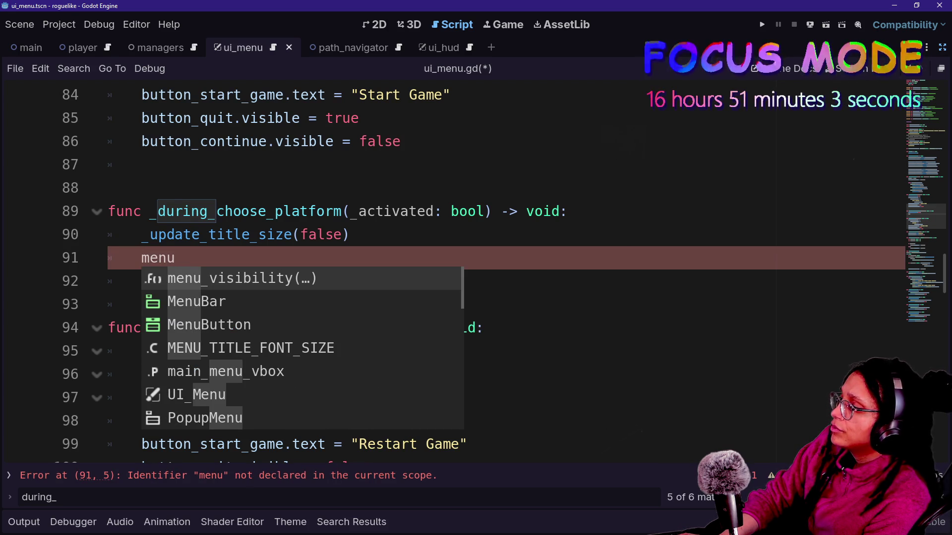
key(Down)
key(Down)
key(Down)
key(Down)
key(Down)
key(Up)
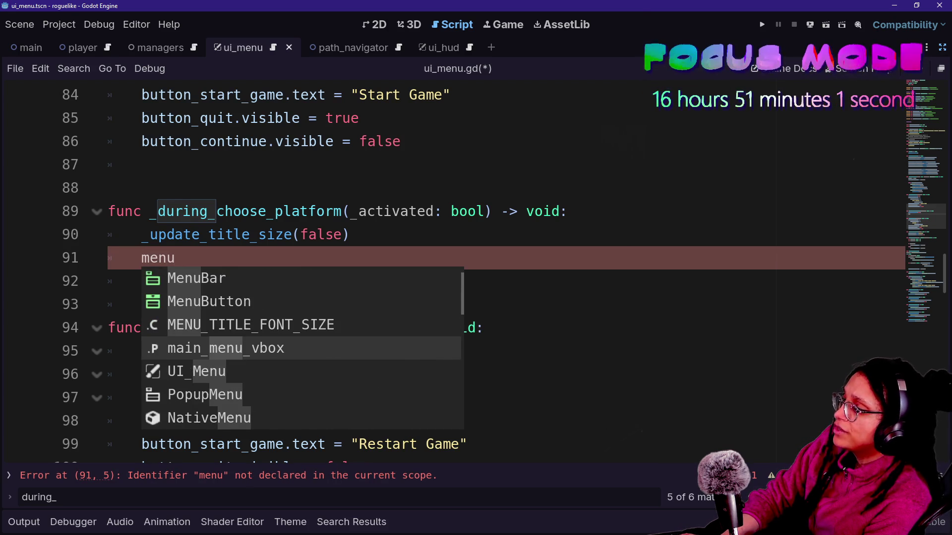
key(Return)
text(.visible =)
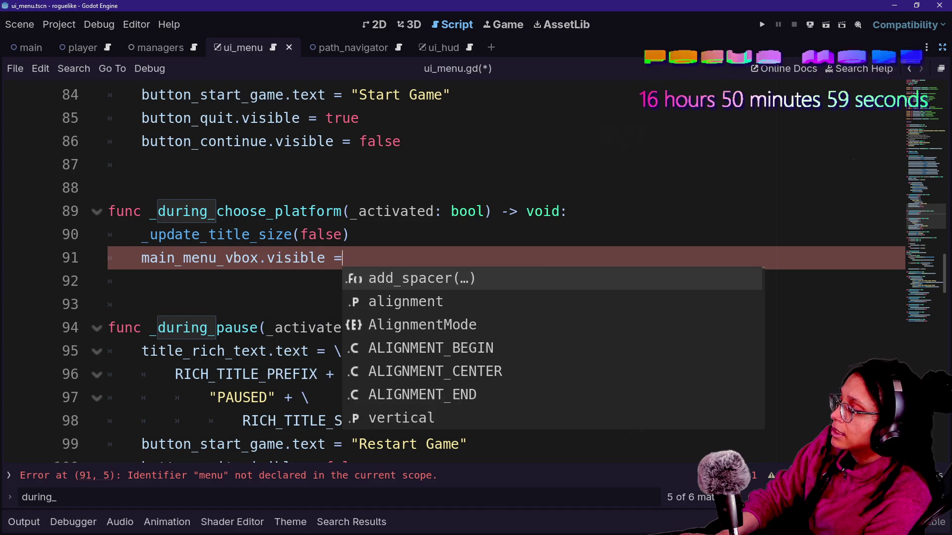
text( false)
key(Return)
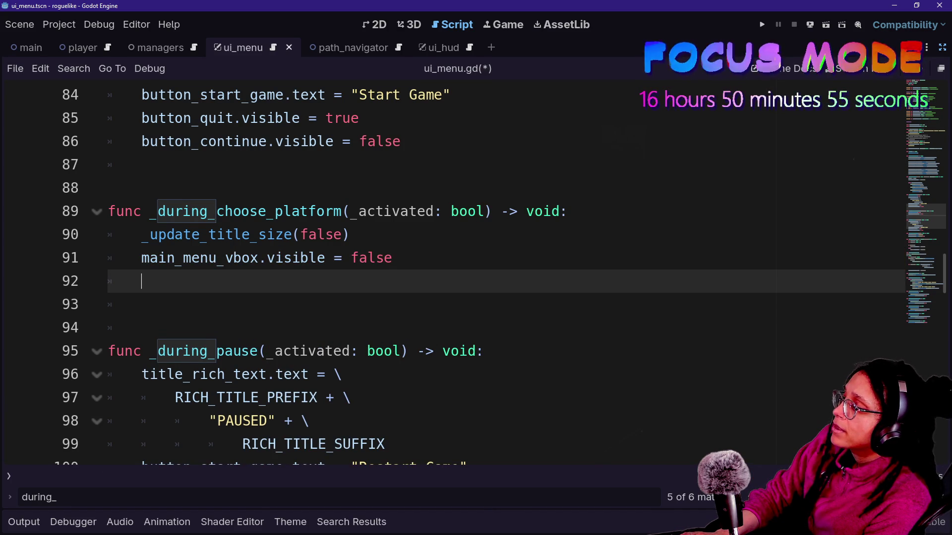
text(o)
- Add 'platform_vbox.visible = true' on the next line and run the project
key(BackSpace)
text(form)
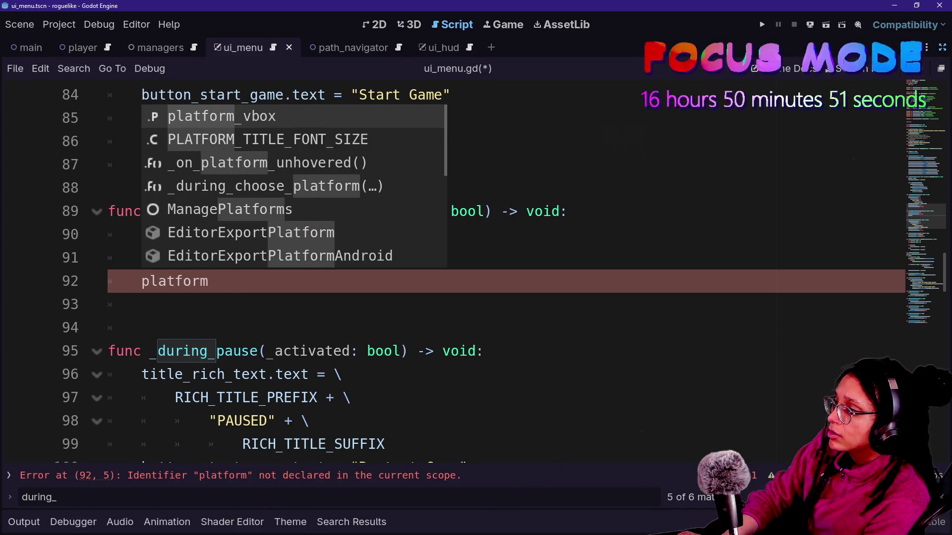
key(Return)
text(.visible = true)
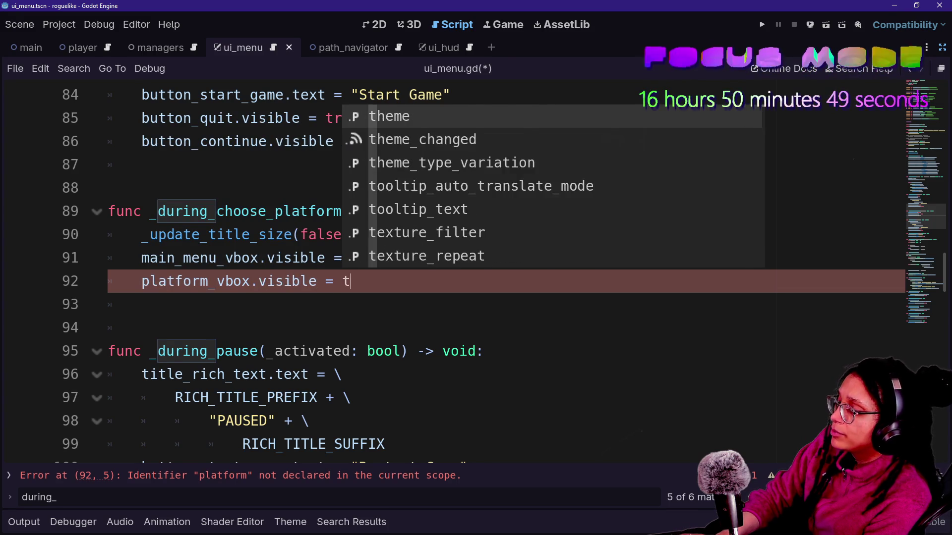
key(Escape)
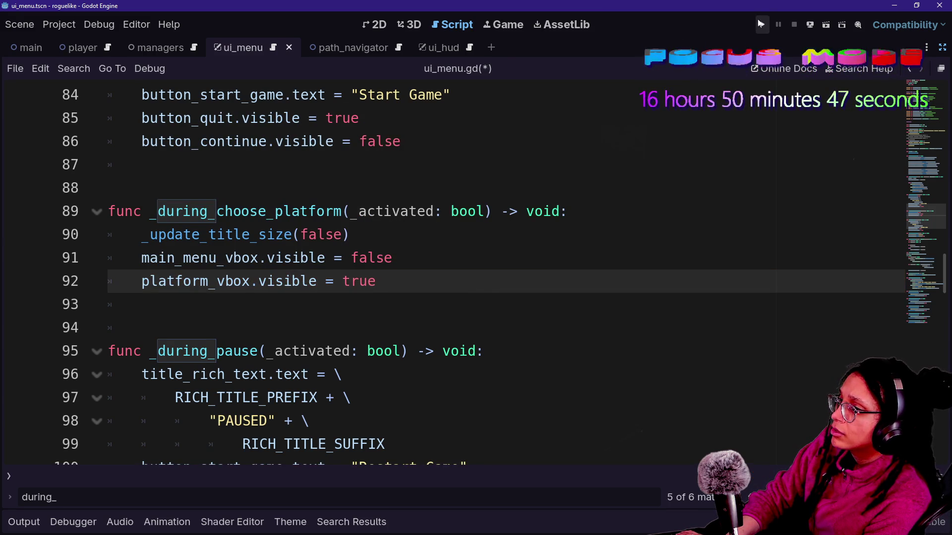
click(761, 24)
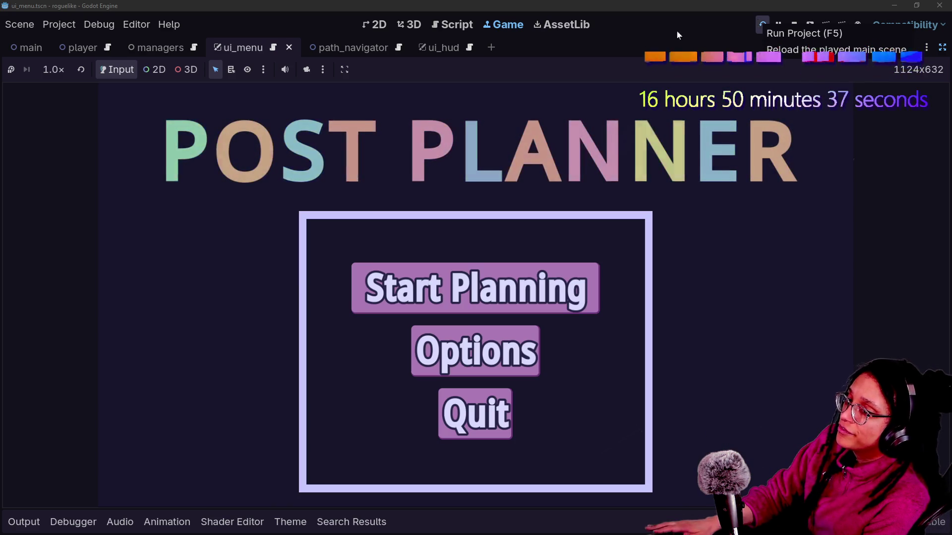
- Use Start Planning to confirm the Pick a platform screen appears, then reload the game
key(shift+F11)
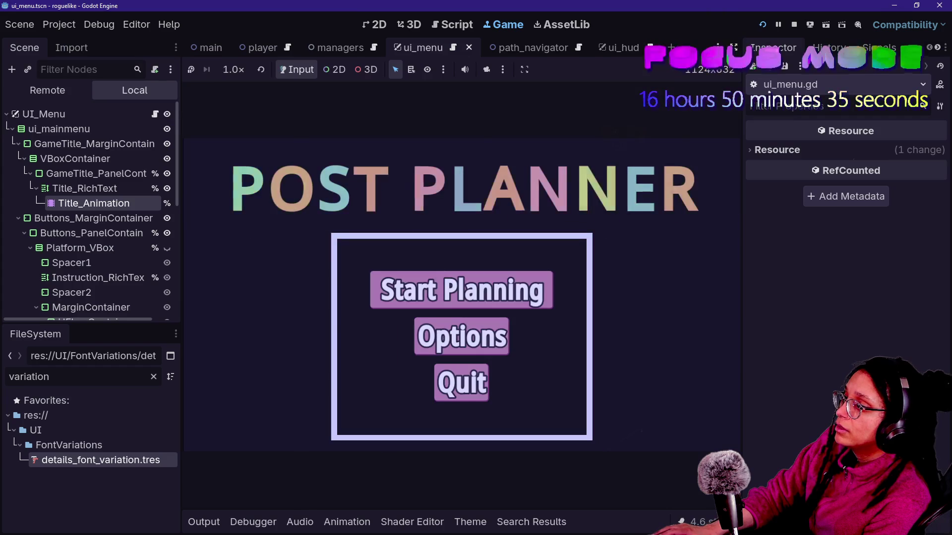
click(534, 276)
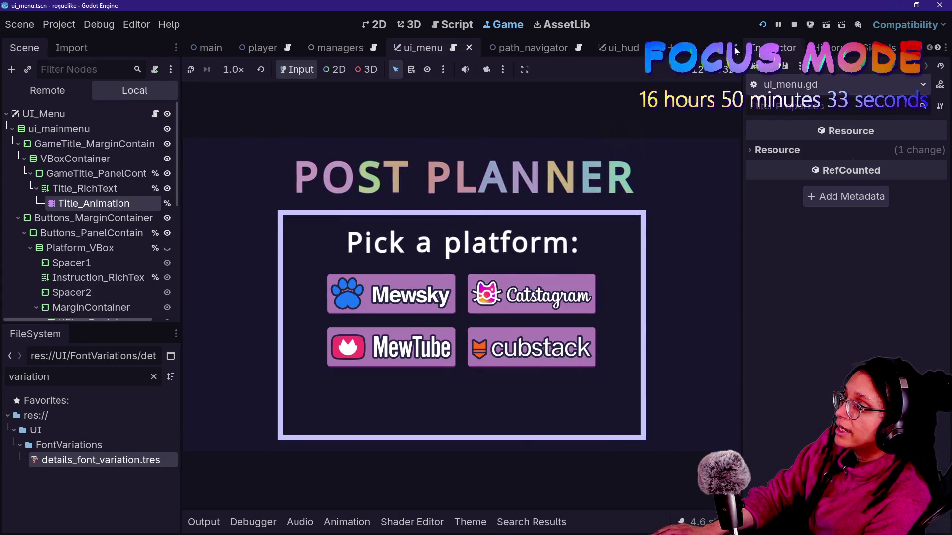
click(736, 48)
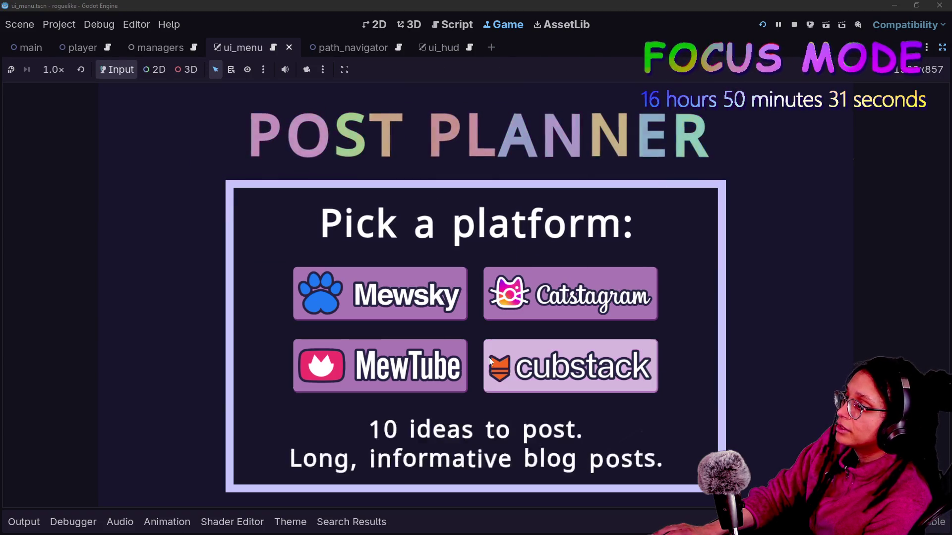
click(762, 25)
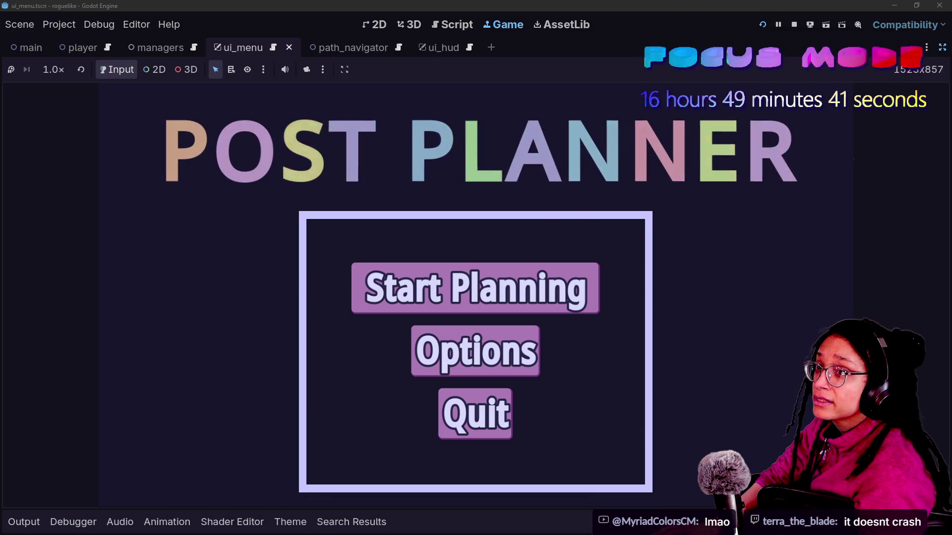
- Open Task Manager with Ctrl+Shift+Esc and sort the Details list by Name
key(ctrl+shift+Escape)
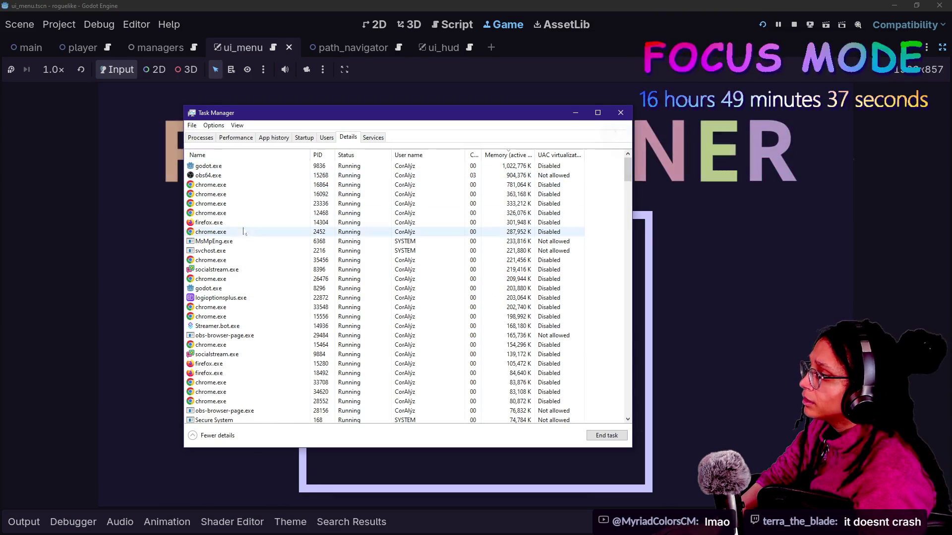
click(250, 154)
scroll(272, 322, down, 20)
scroll(272, 326, down, 10)
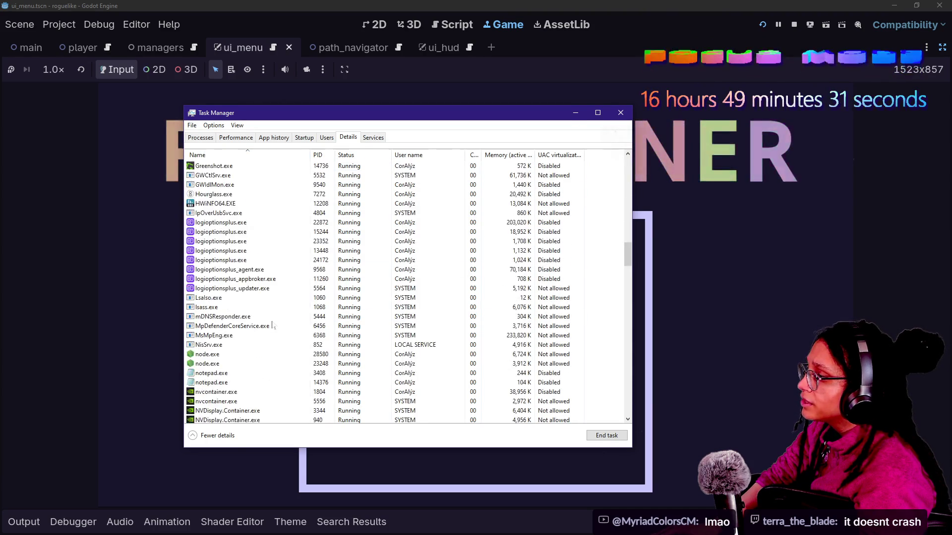
scroll(272, 326, up, 12)
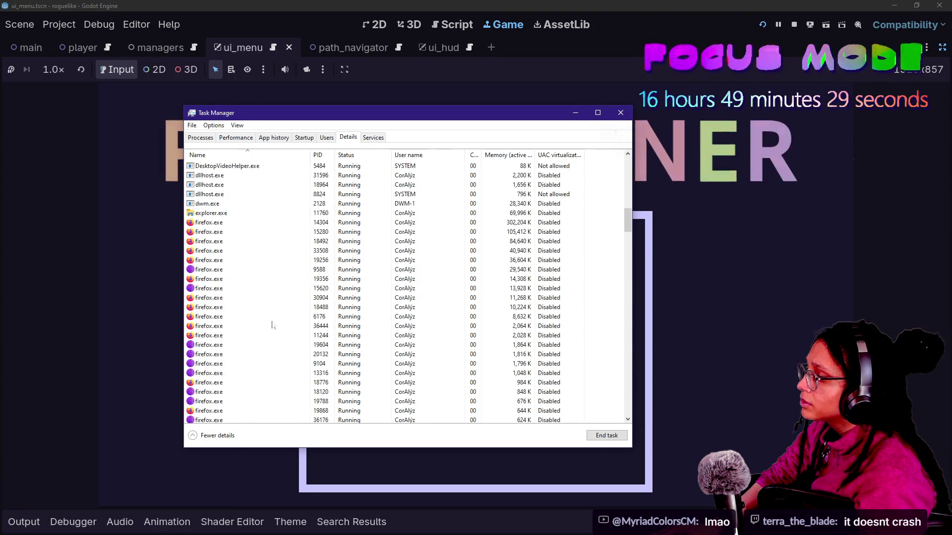
scroll(272, 325, down, 7)
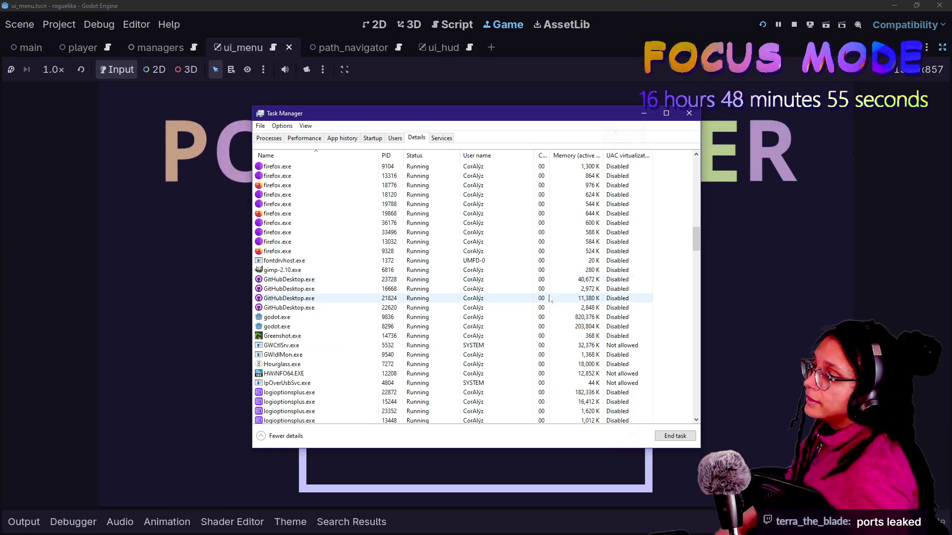
- Stop the running game and move Task Manager to the right beside Godot
click(794, 25)
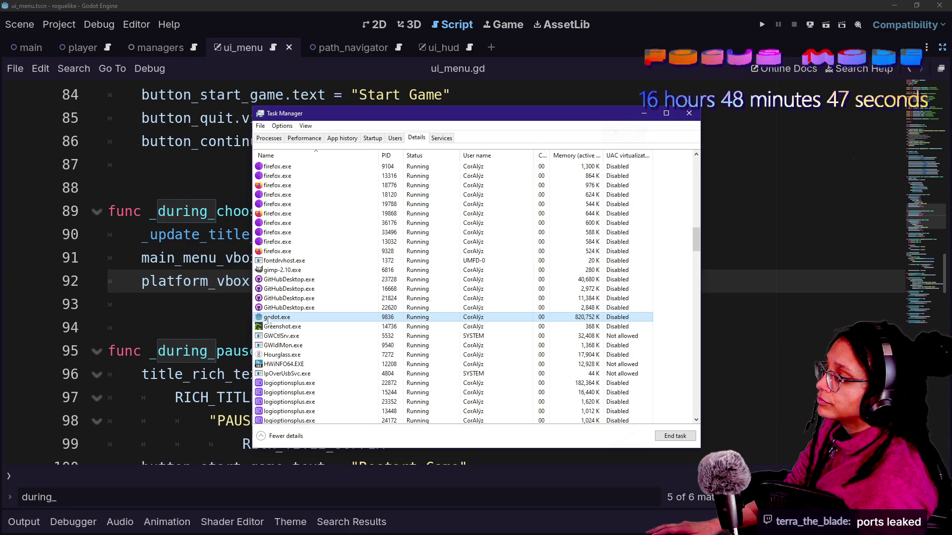
mouse_move(329, 117)
mouse_down()
mouse_move(585, 121)
mouse_move(492, 118)
mouse_up()
click(401, 141)
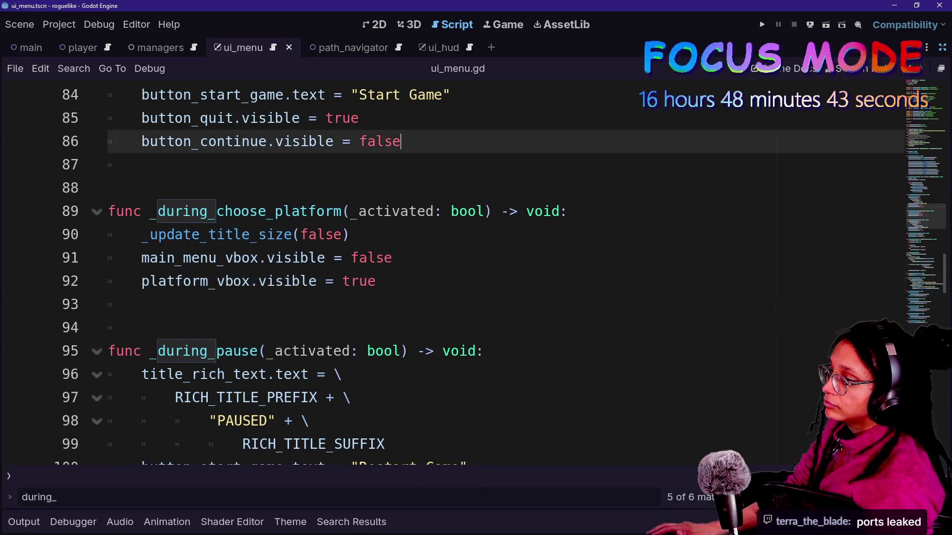
- Delete the extra blank lines 87 and 94 in ui_menu.gd with two carets
click(359, 118)
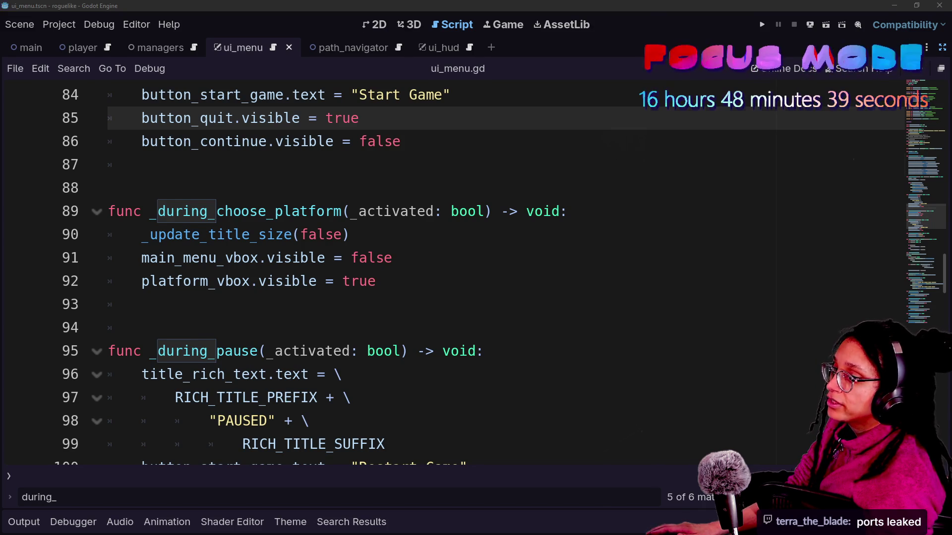
click(141, 165)
click(401, 141)
click(109, 188)
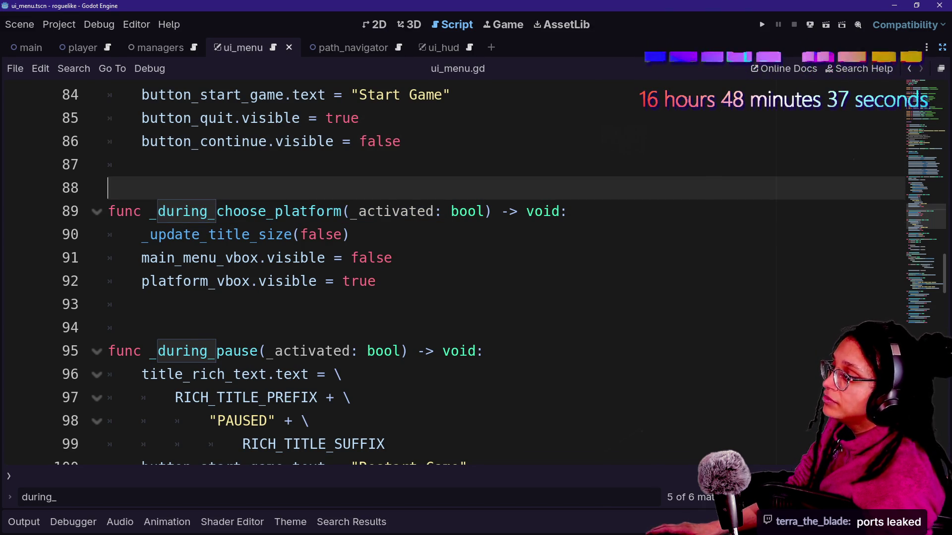
key(Down)
key(Down)
key(Down)
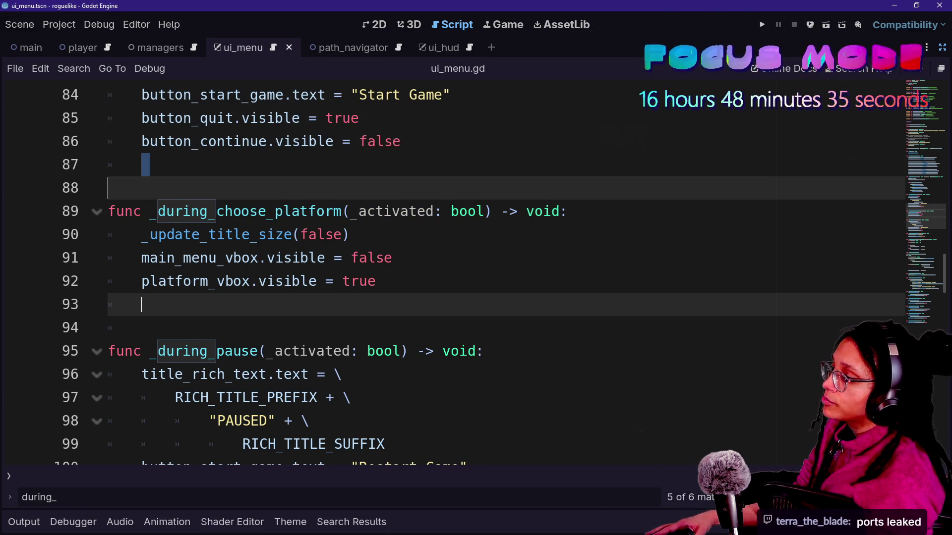
click(141, 165)
alt+click(141, 327)
key(BackSpace)
key(BackSpace)
- Clear the leftover caret and documentation popup, then run the project to test it
scroll(357, 397, down, 4)
scroll(357, 397, up, 4)
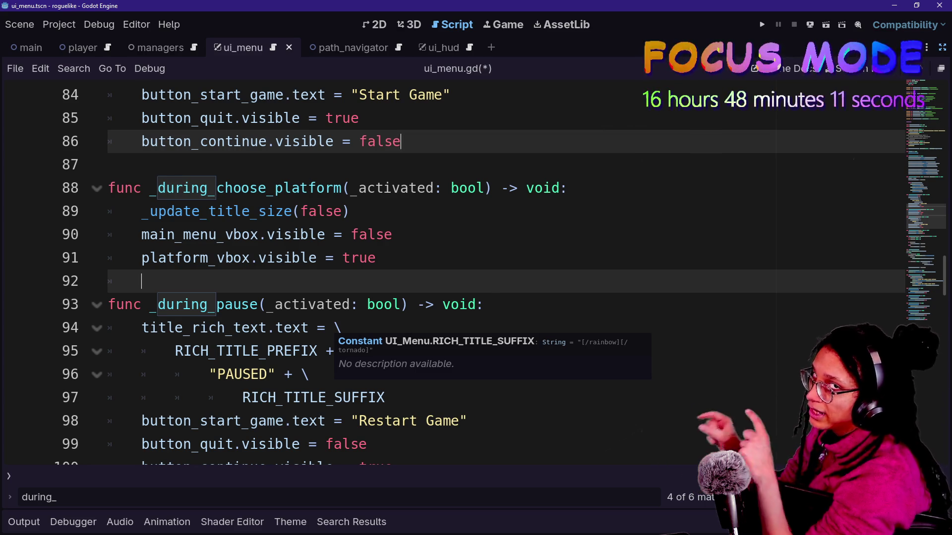
click(344, 258)
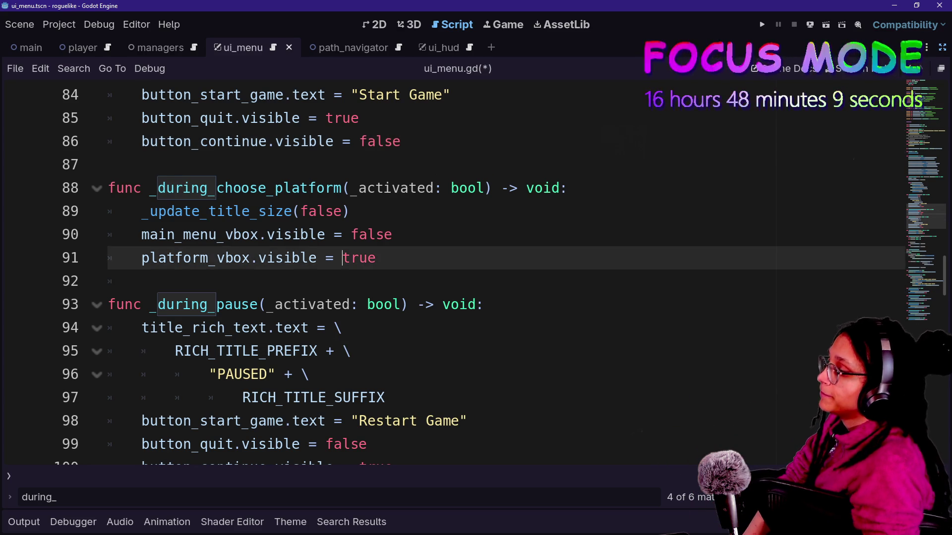
key(Down)
scroll(447, 272, down, 7)
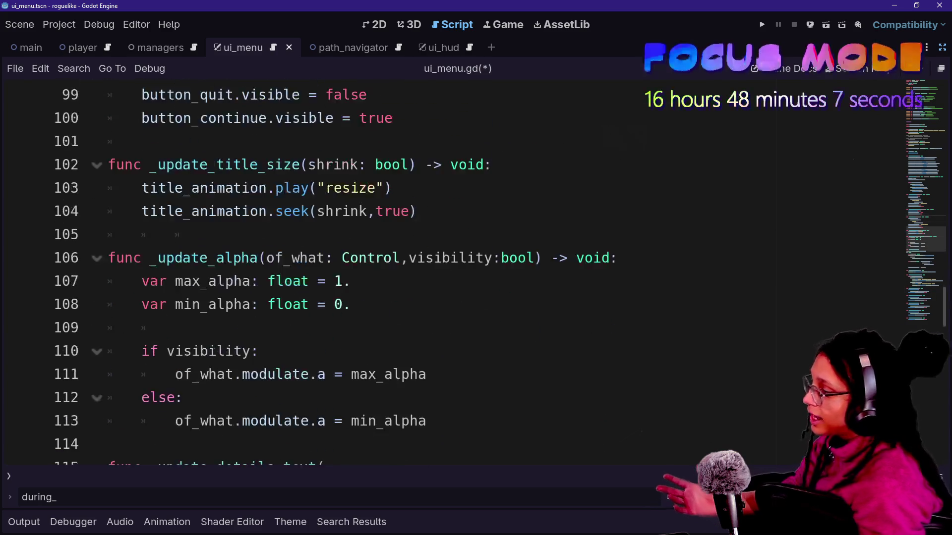
scroll(447, 272, up, 3)
scroll(347, 273, up, 1)
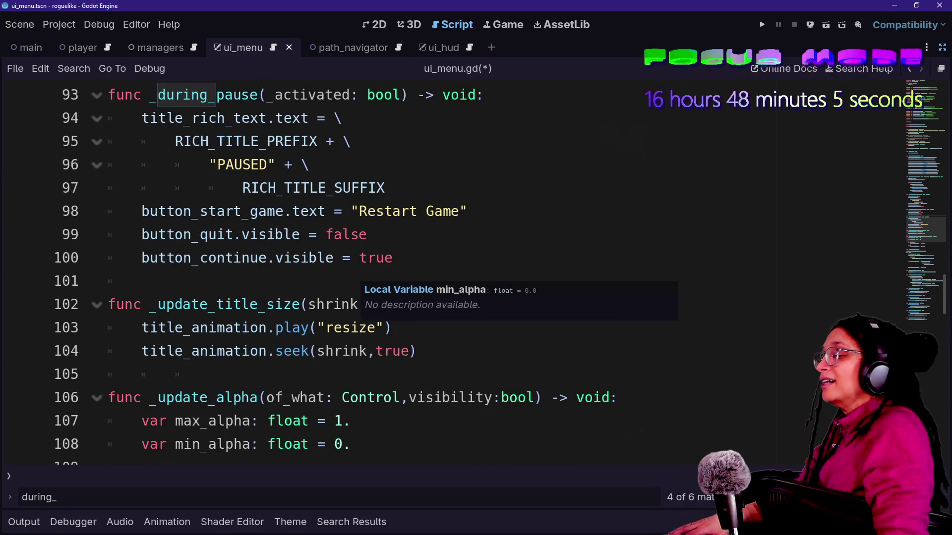
mouse_move(307, 258)
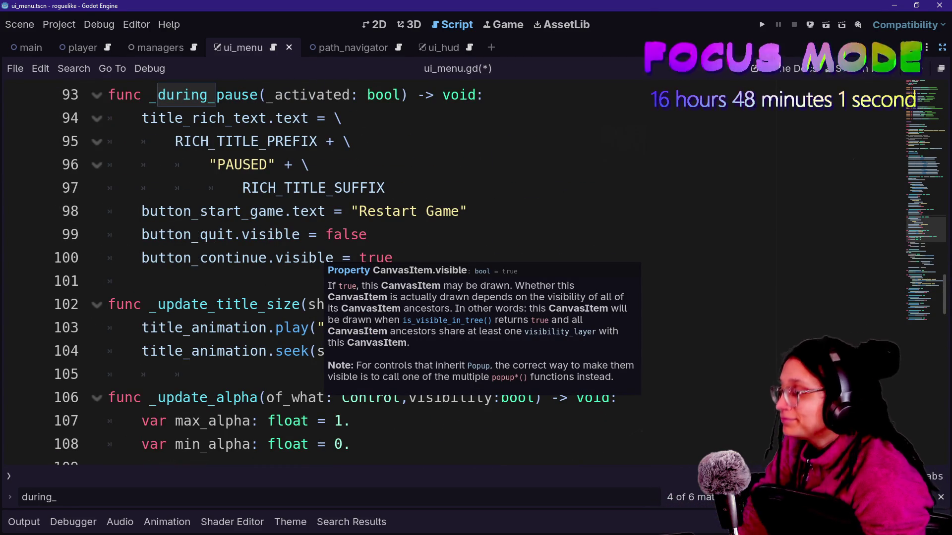
click(141, 281)
scroll(140, 281, up, 3)
scroll(347, 273, up, 1)
click(199, 235)
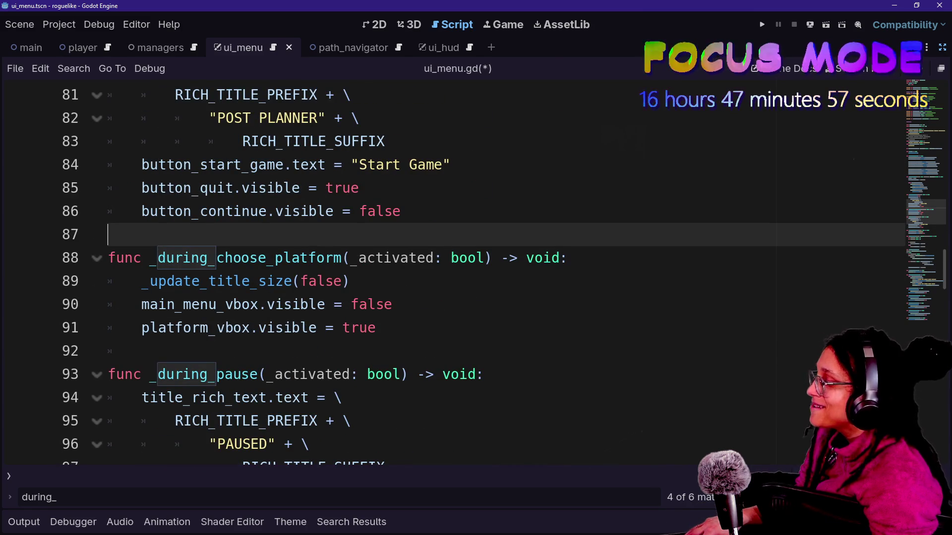
scroll(496, 273, down, 5)
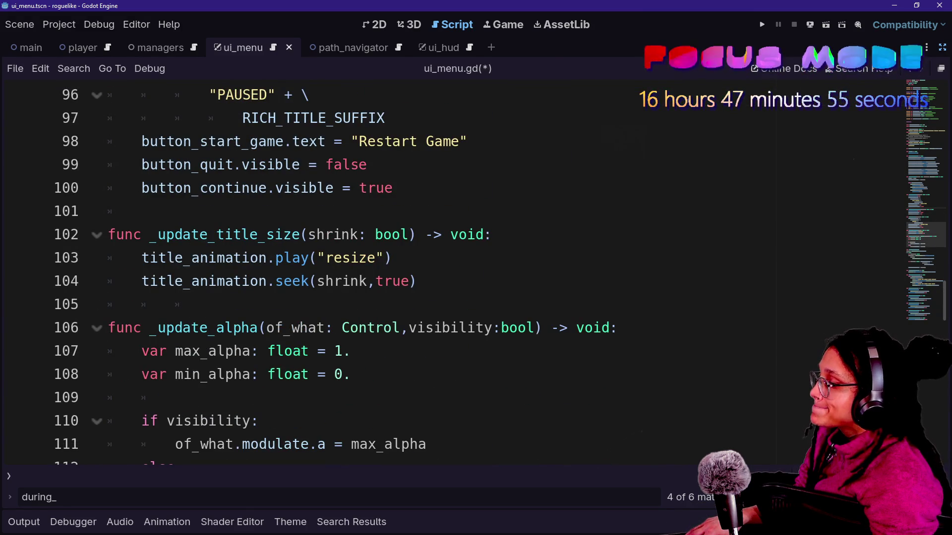
mouse_move(393, 235)
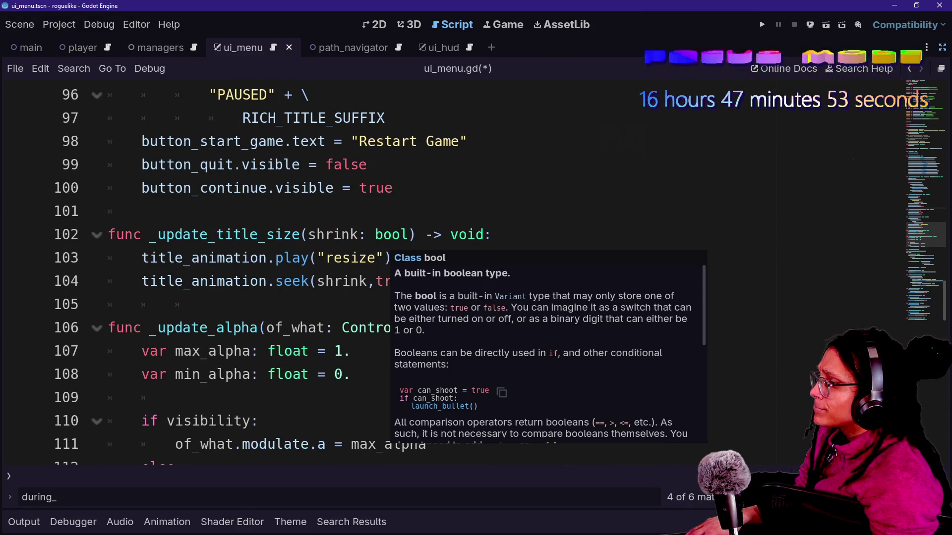
click(762, 24)
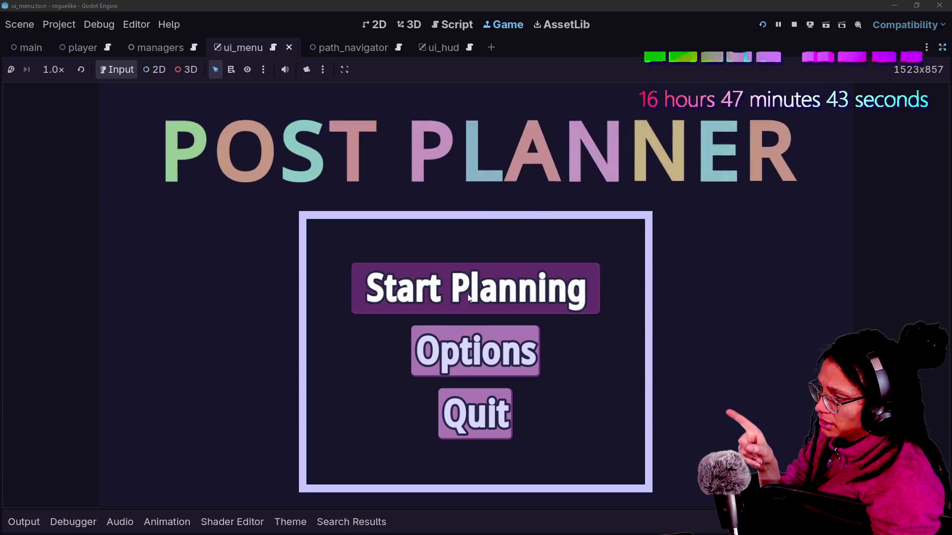
- Test the game from main menu to platform picker, restart it, reach the picker again, and stop
click(468, 293)
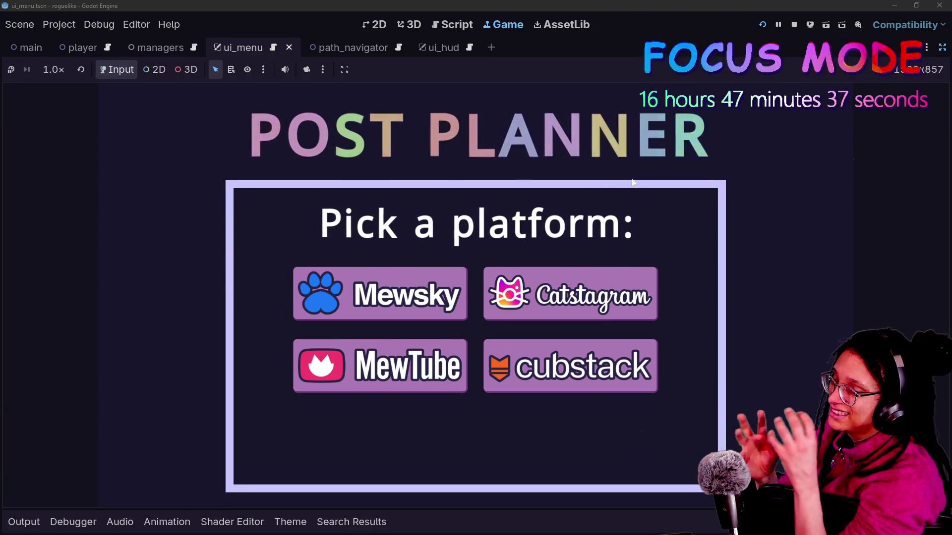
click(762, 25)
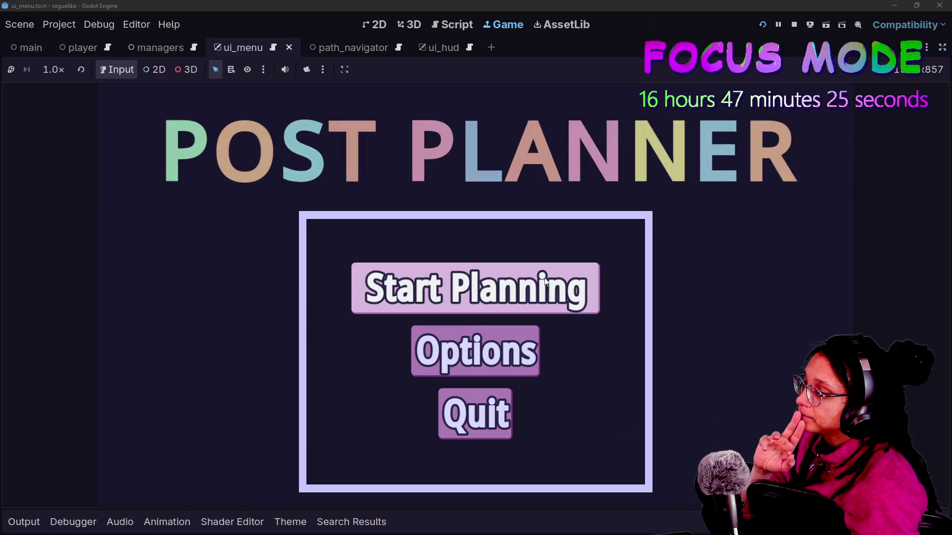
click(541, 286)
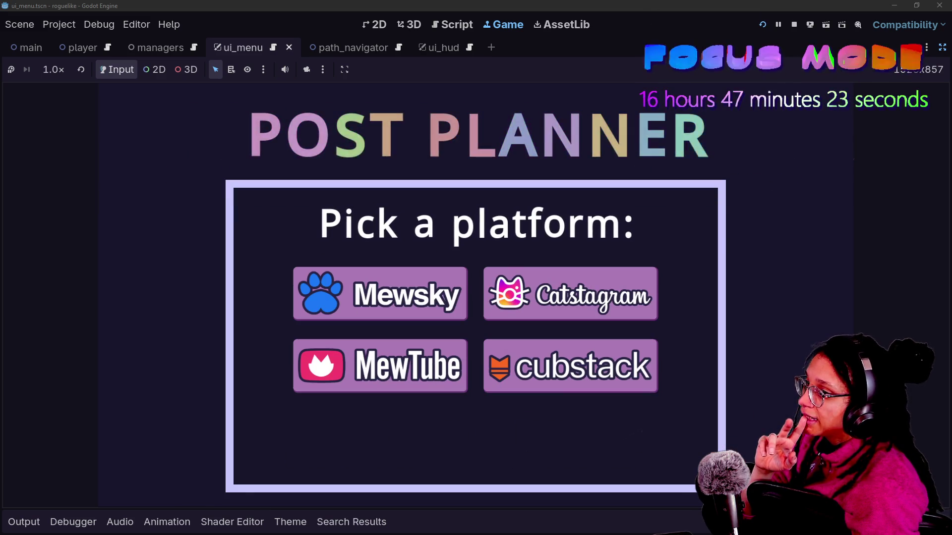
click(794, 24)
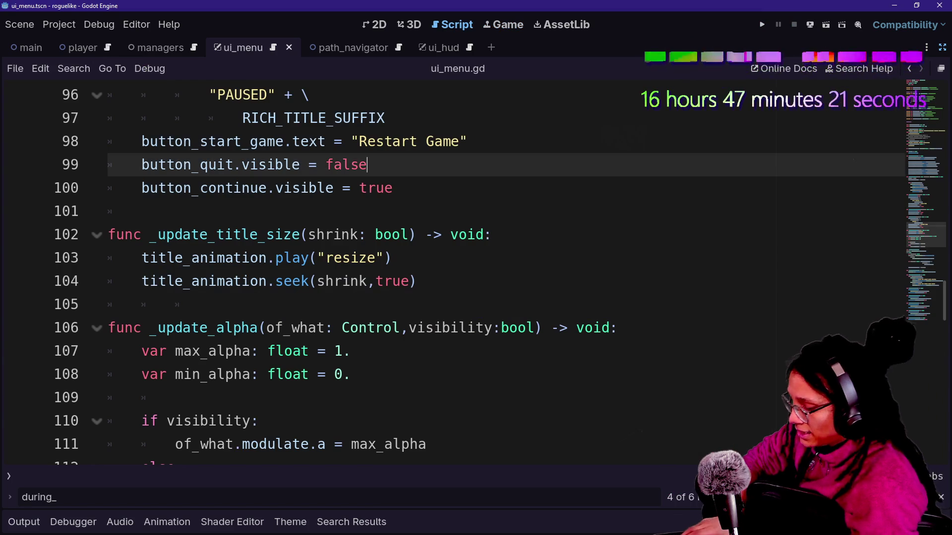
click(943, 47)
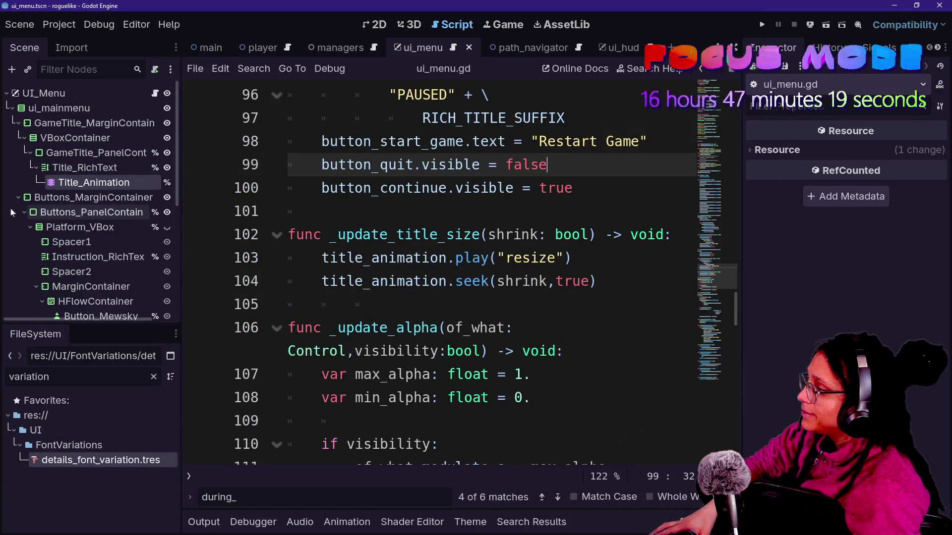
- Delete the Title_Animation node from the ui_menu scene tree
double_click(61, 187)
key(Escape)
click(82, 170)
click(83, 183)
key(Delete)
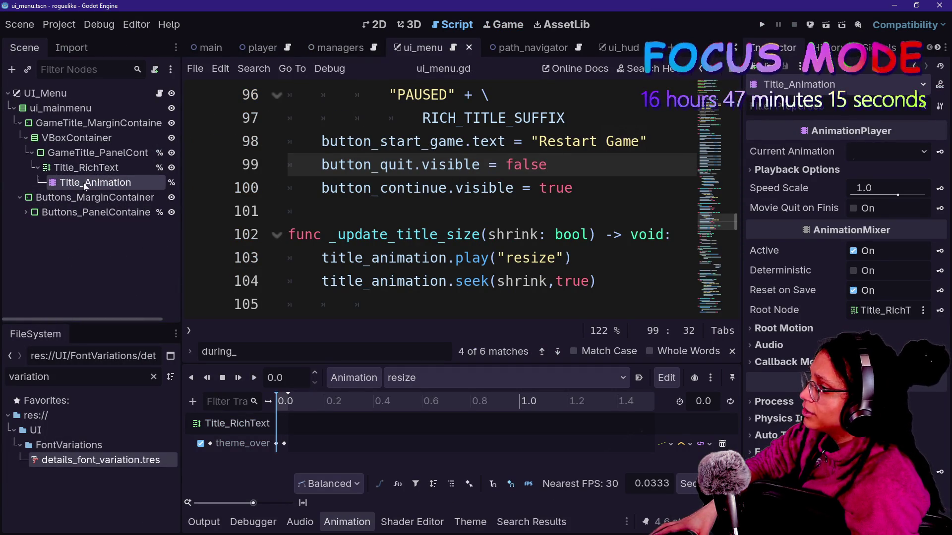
key(Return)
scroll(365, 189, up, 15)
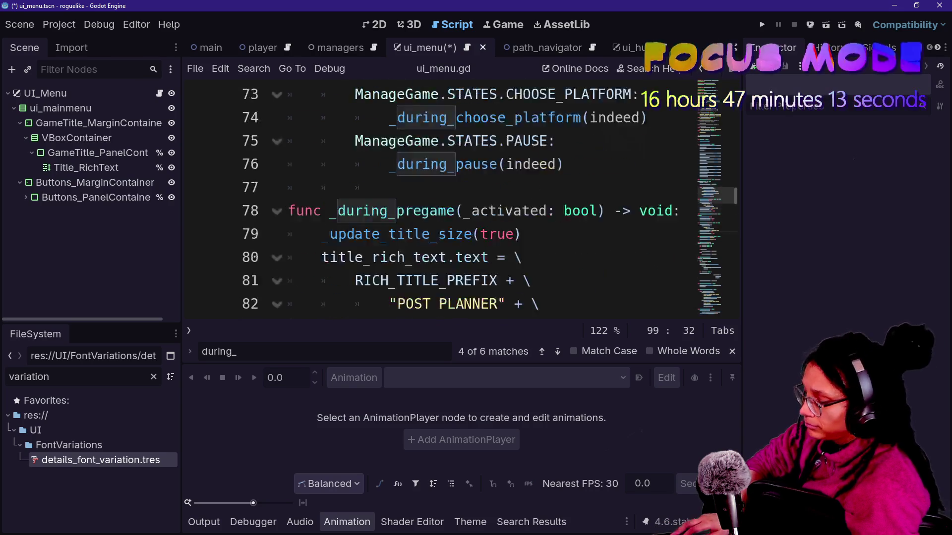
key(ctrl+shift+F11)
key(ctrl+j)
scroll(364, 189, up, 15)
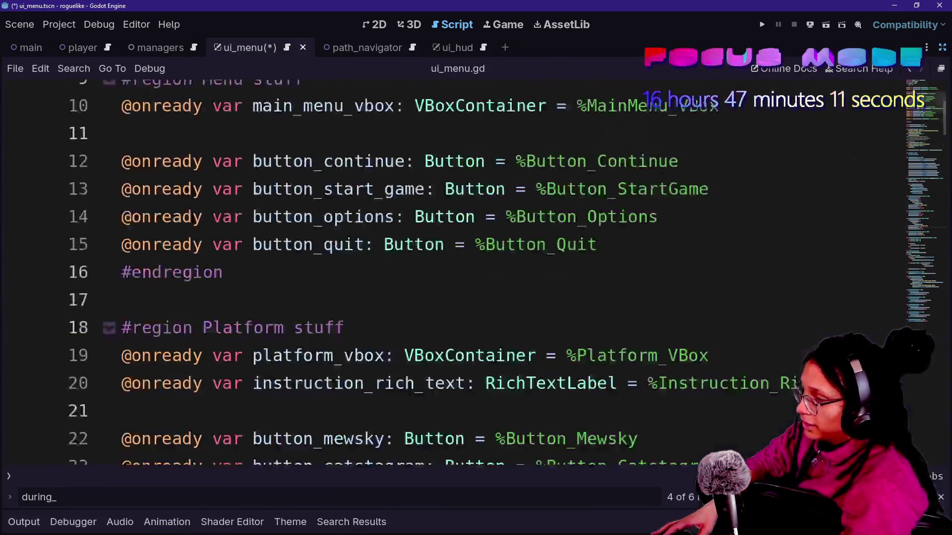
scroll(364, 188, down, 7)
scroll(446, 273, down, 4)
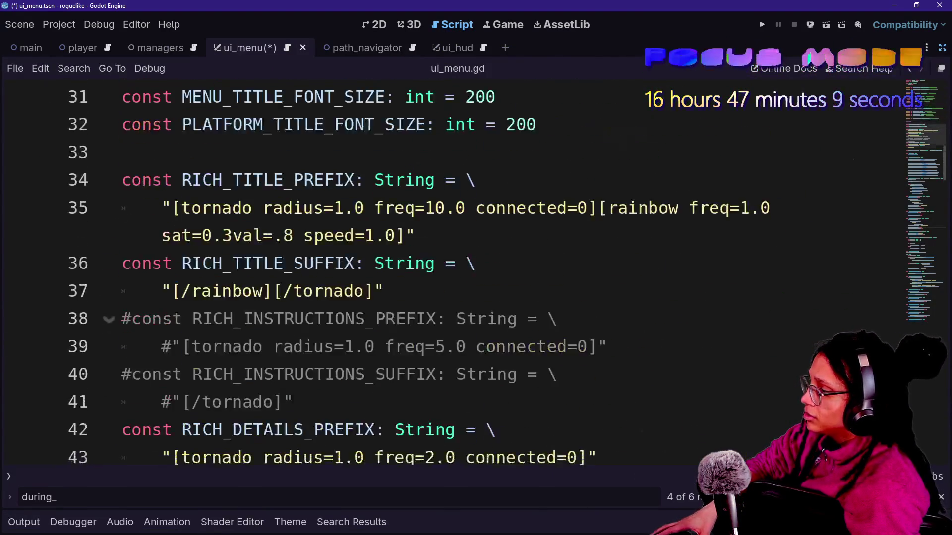
scroll(446, 273, up, 4)
scroll(446, 273, down, 3)
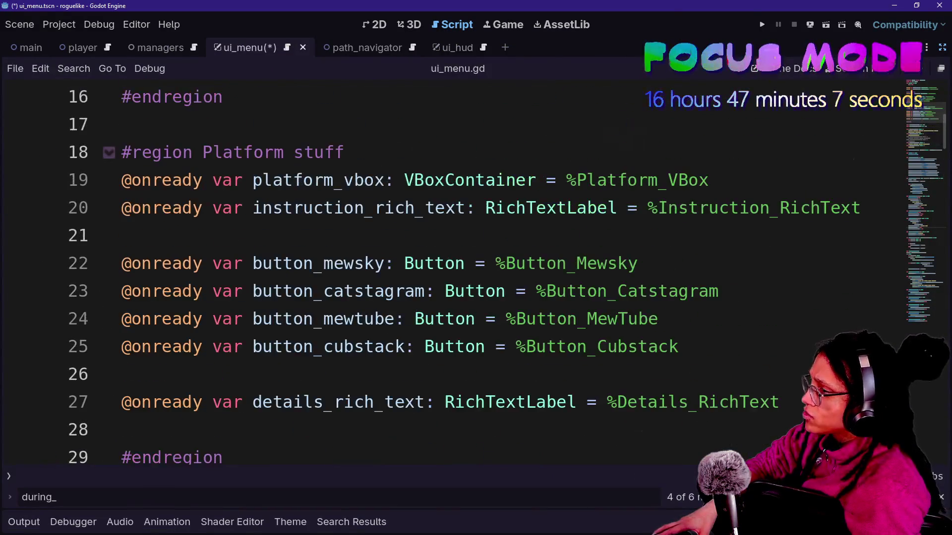
scroll(446, 273, down, 1)
scroll(446, 273, up, 3)
scroll(447, 272, down, 1)
scroll(447, 272, up, 8)
scroll(446, 272, up, 1)
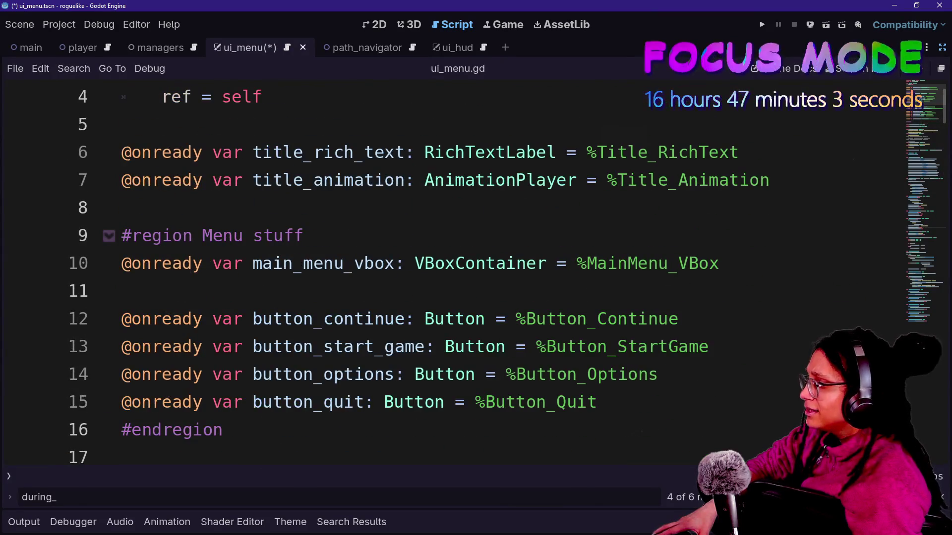
key(shift+Down)
key(BackSpace)
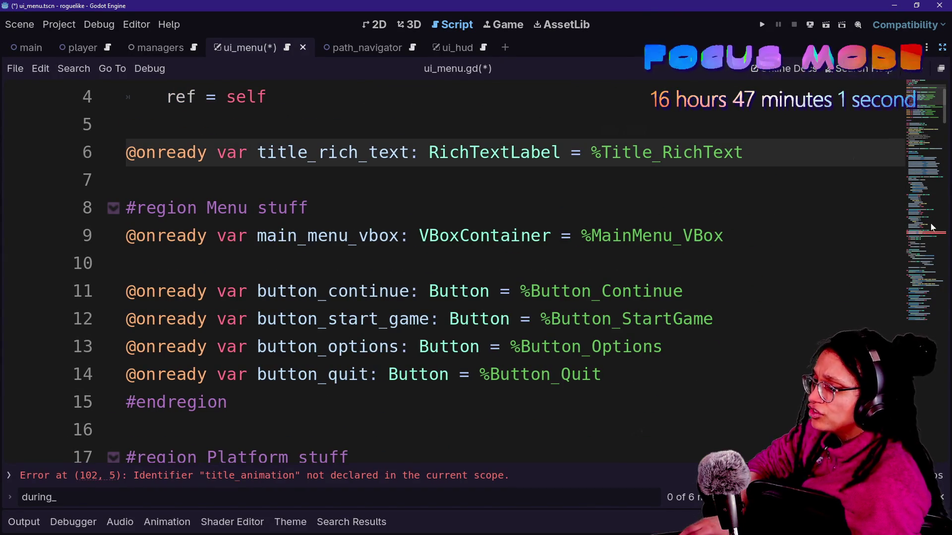
- Delete the two title_animation play and seek calls in _update_title_size
click(932, 226)
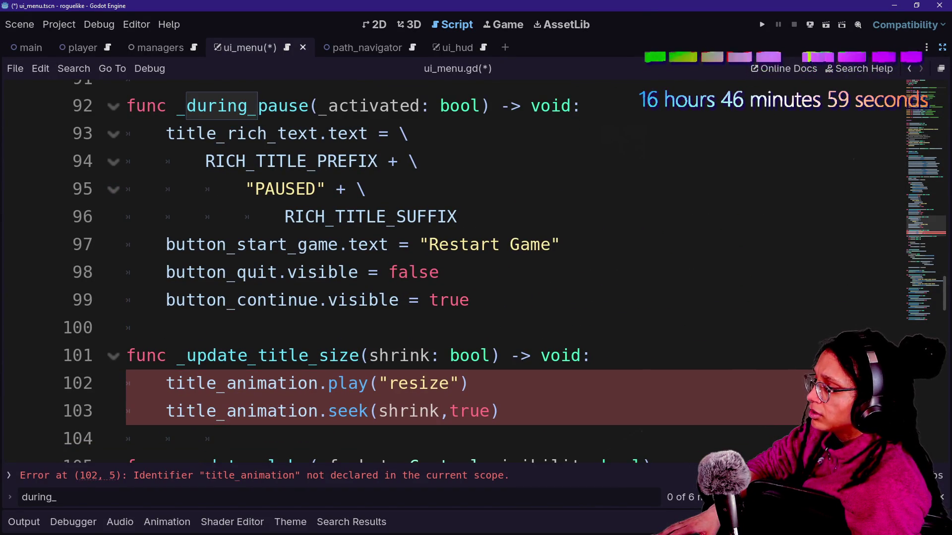
key(shift+Up)
key(shift+Up)
key(shift+Up)
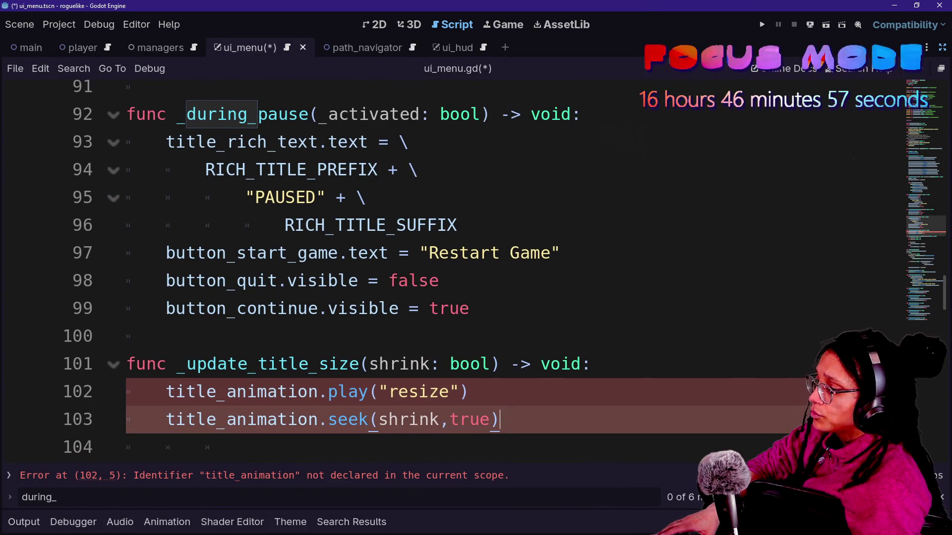
key(BackSpace)
key(Return)
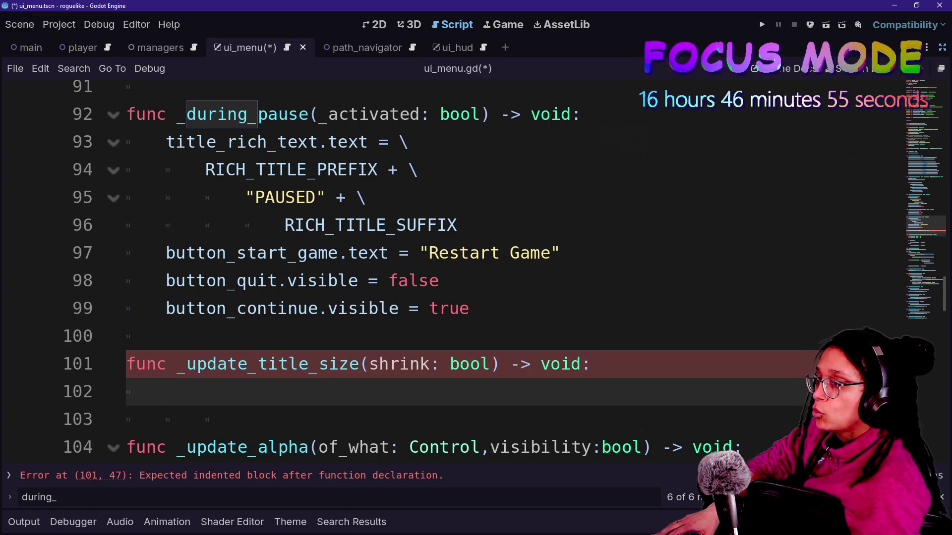
- Show the ui_menu scene's POST PLANNER layout in the 2D editor
click(941, 47)
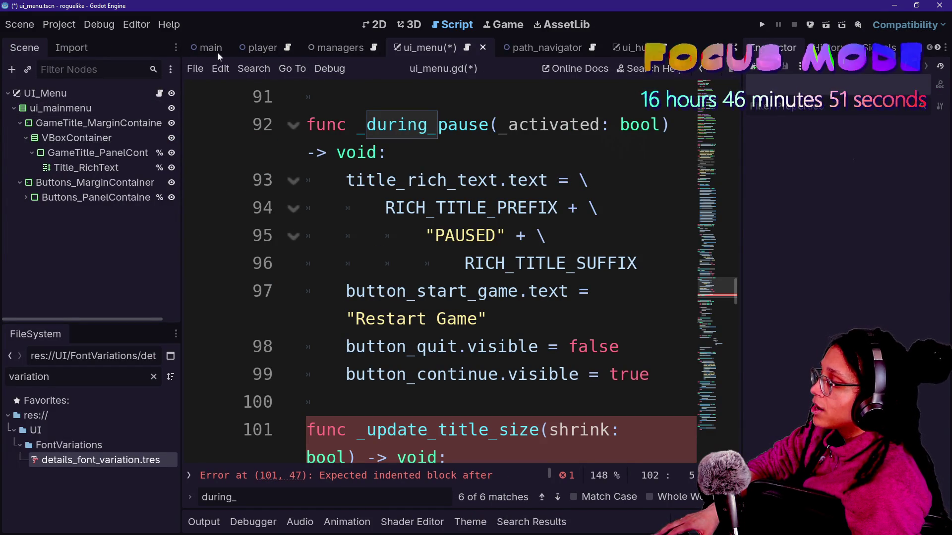
click(203, 50)
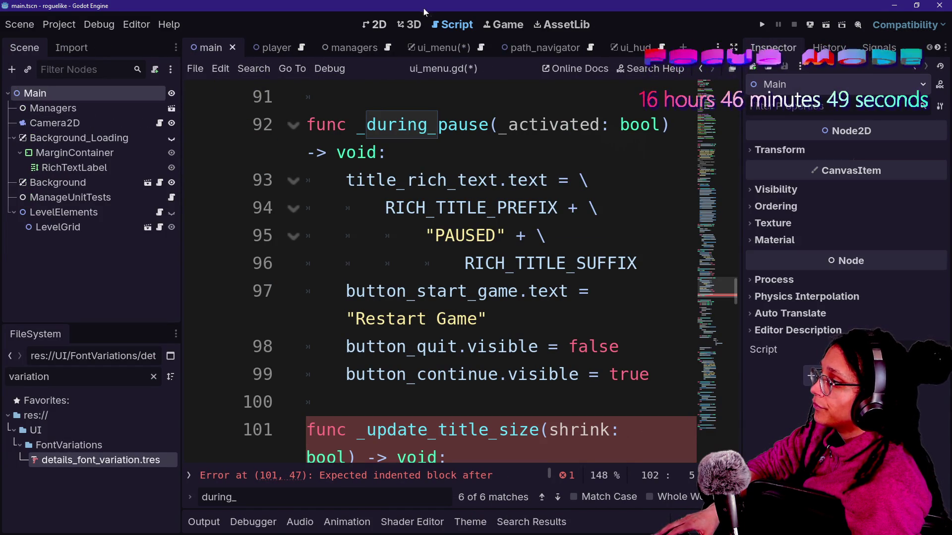
click(383, 29)
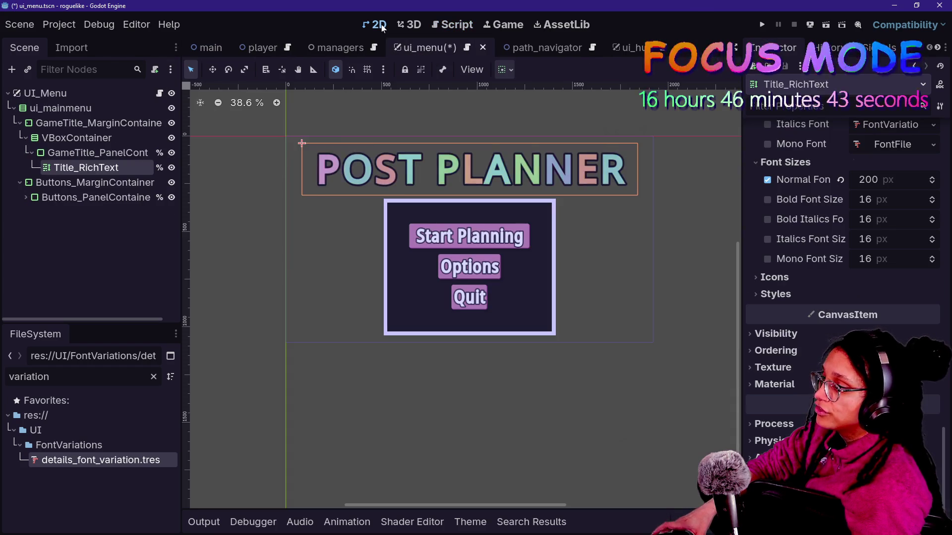
- Duplicate Title_RichText and rename the copy to Title_RichText_Small
click(63, 169)
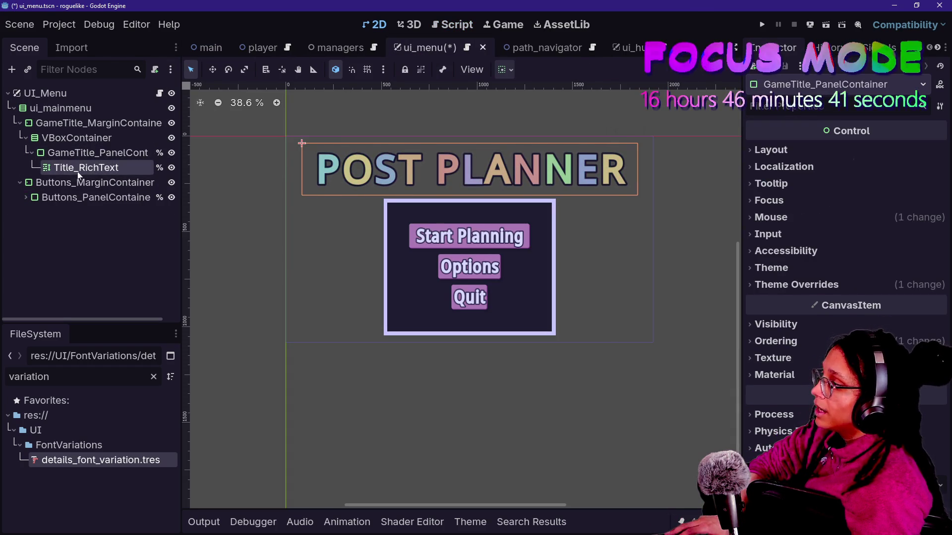
key(ctrl+d)
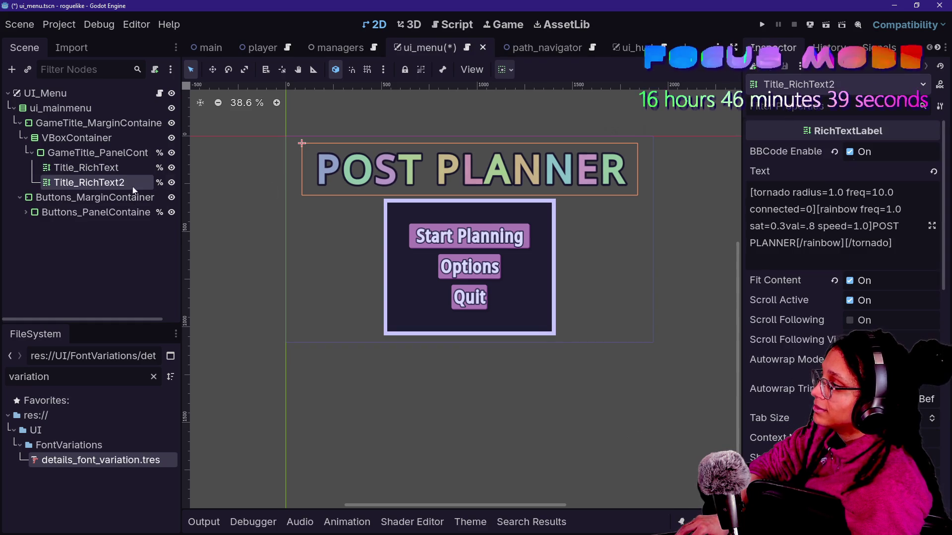
click(125, 167)
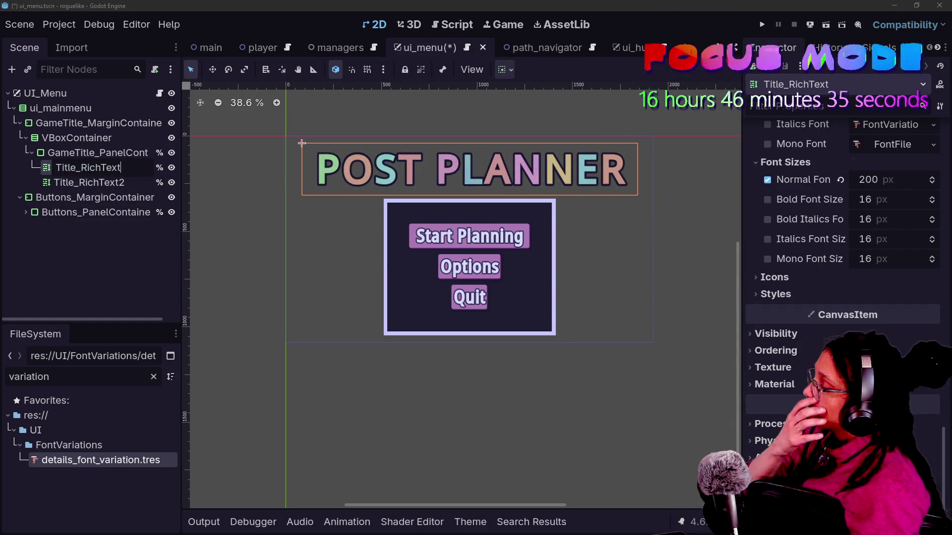
click(132, 185)
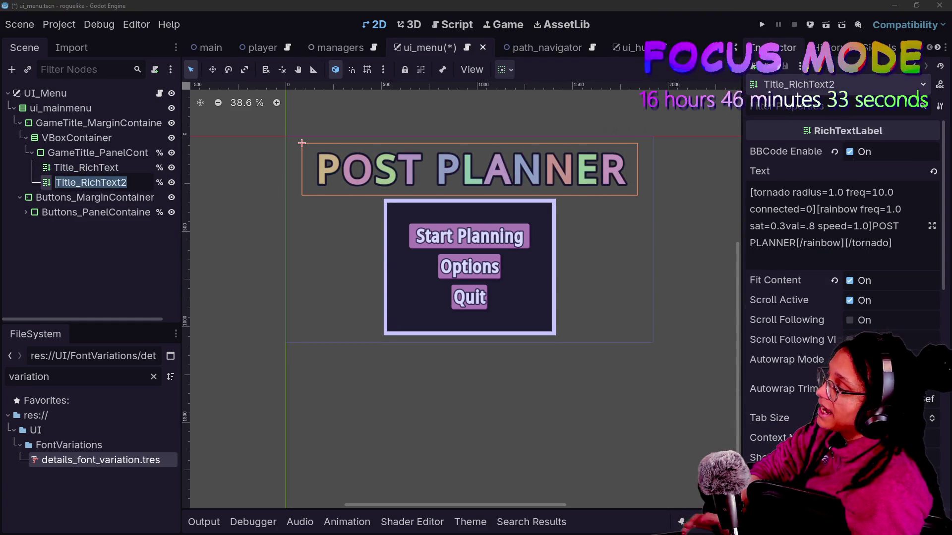
key(F2)
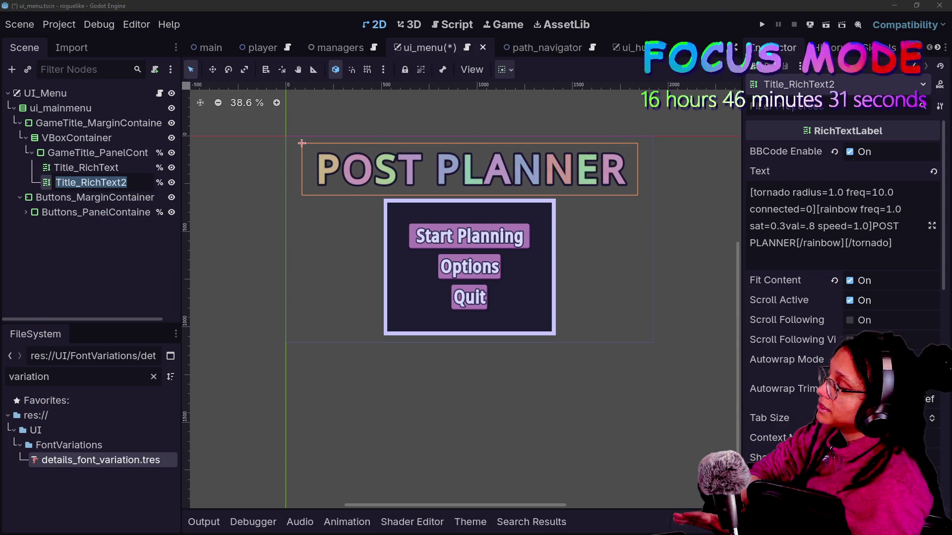
key(Escape)
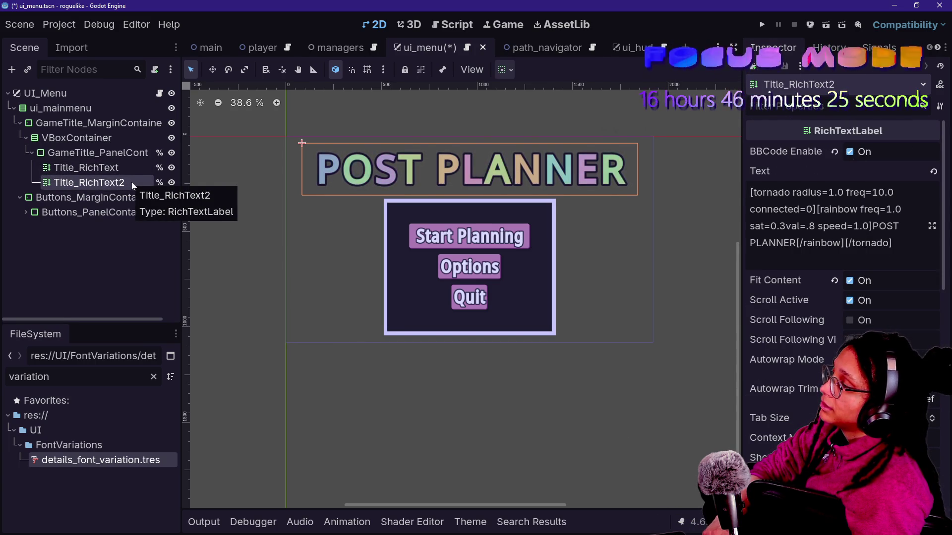
double_click(132, 182)
key(BackSpace)
text(_Small)
key(Escape)
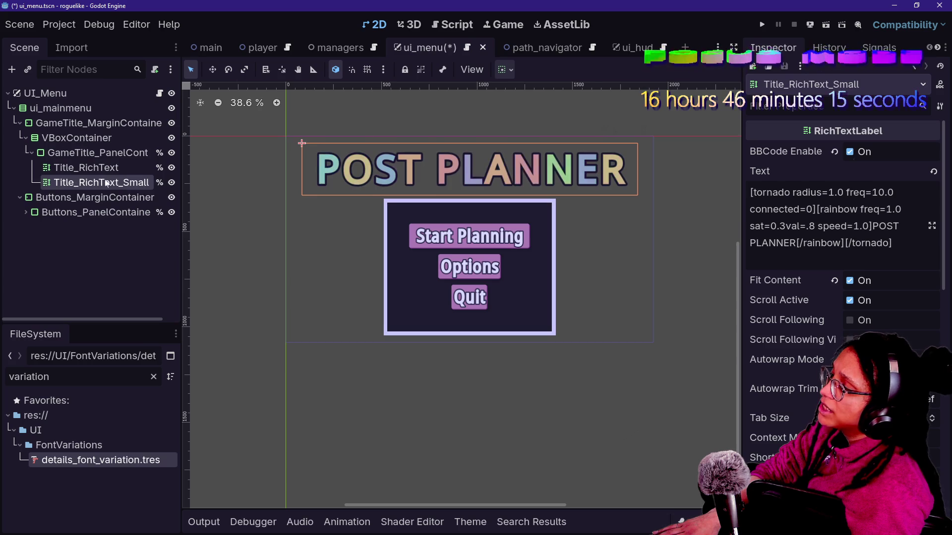
- Rename the original Title_RichText node to Title_RichText_Big
click(137, 167)
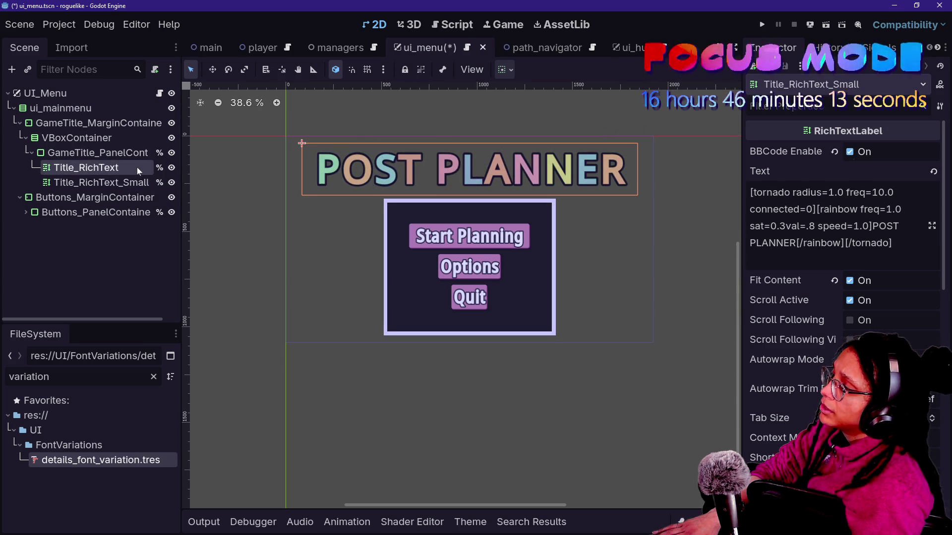
click(135, 168)
text(_)
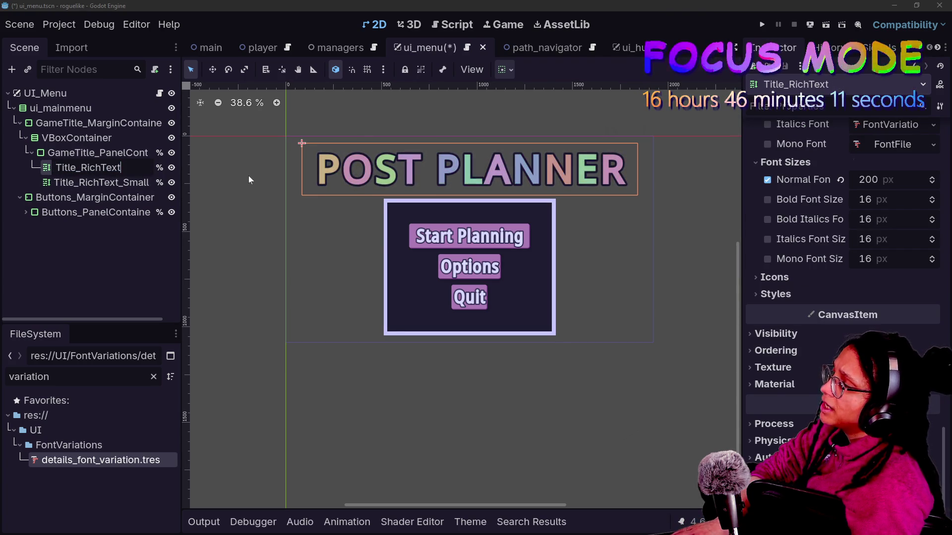
key(Escape)
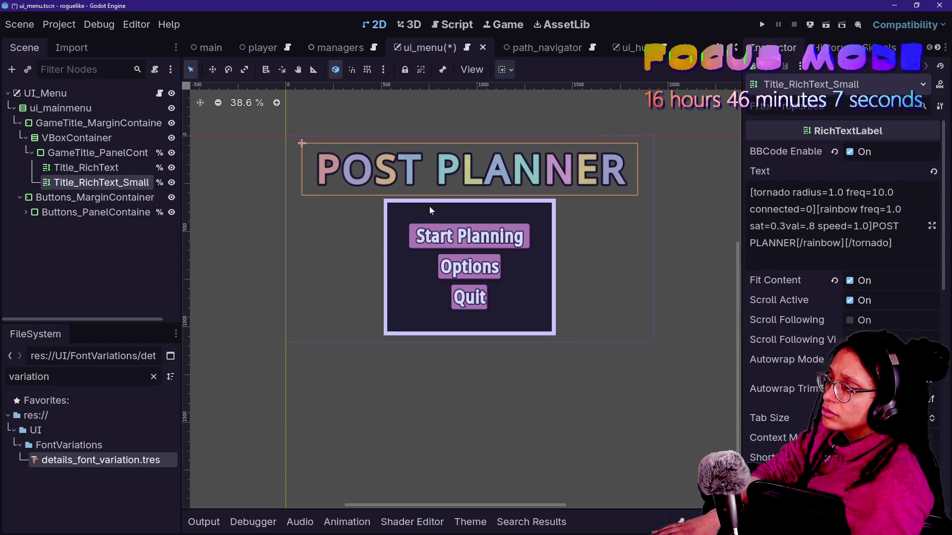
click(77, 166)
click(99, 168)
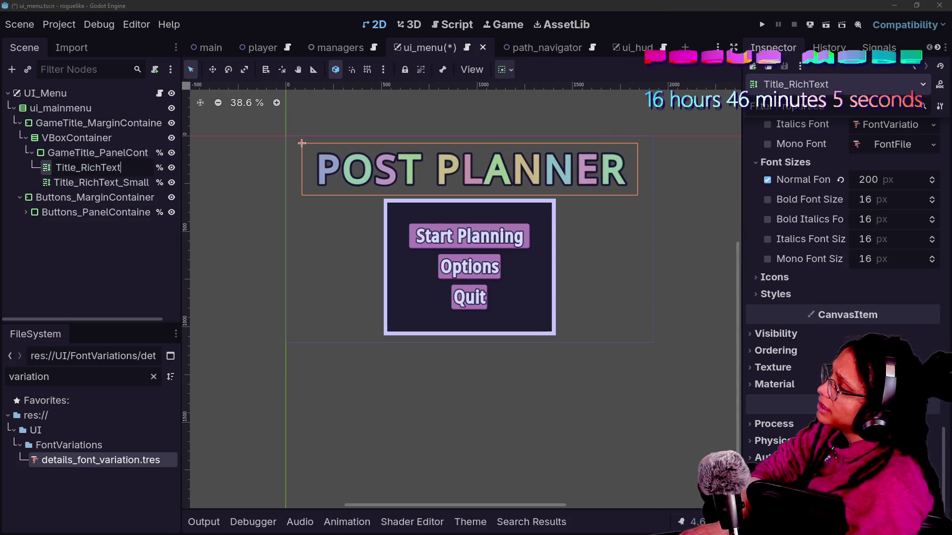
text(_Bi)
key(Escape)
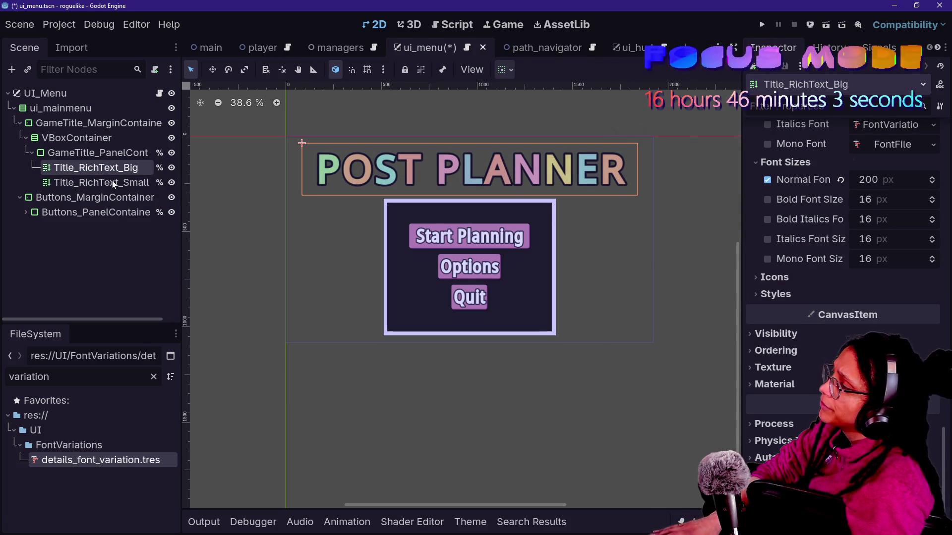
text(_Big)
key(Tab)
scroll(787, 275, down, 5)
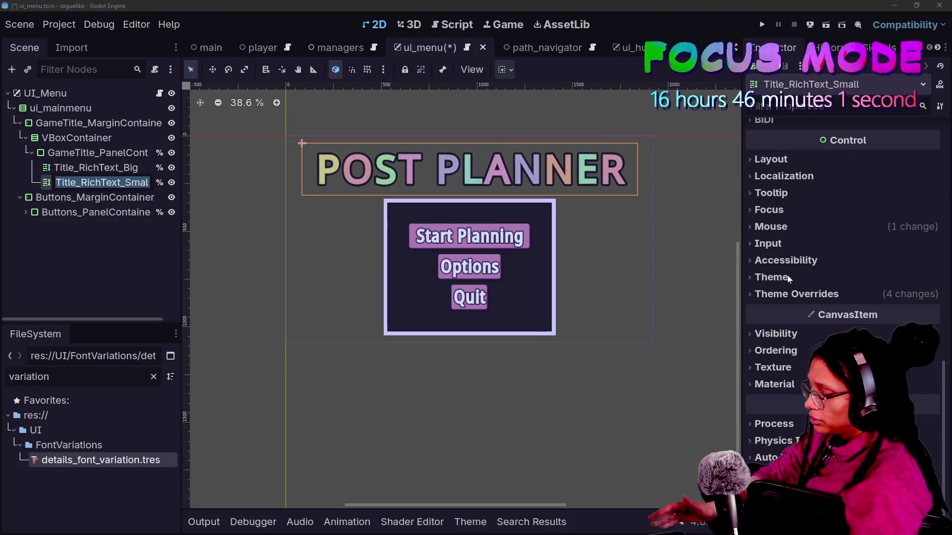
- Set Title_RichText_Small's Normal Font Size override to 140 and save the scene
click(794, 294)
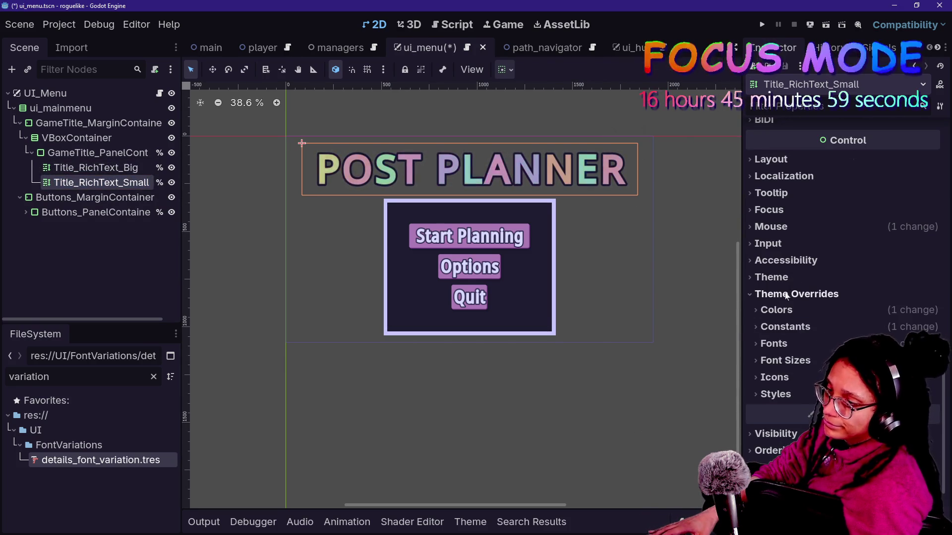
scroll(790, 256, down, 3)
click(789, 259)
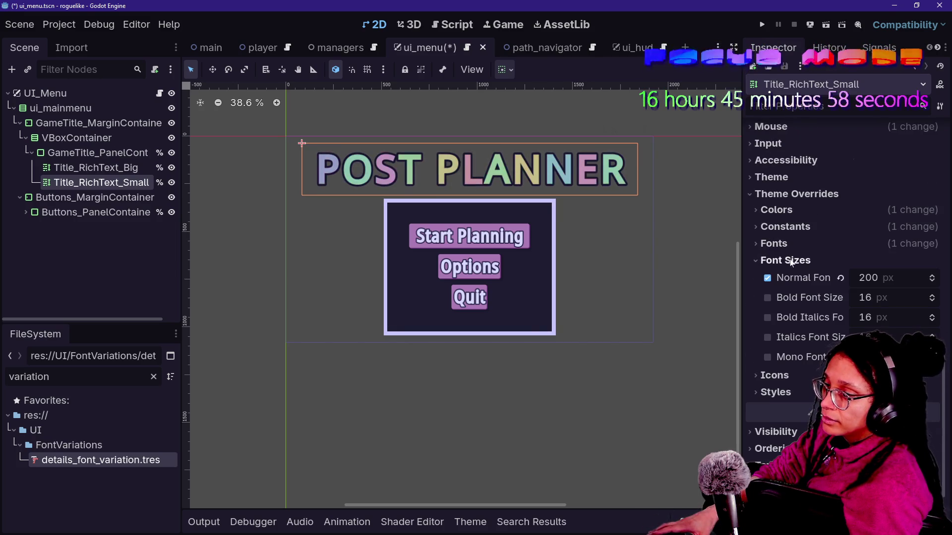
click(872, 277)
text(140)
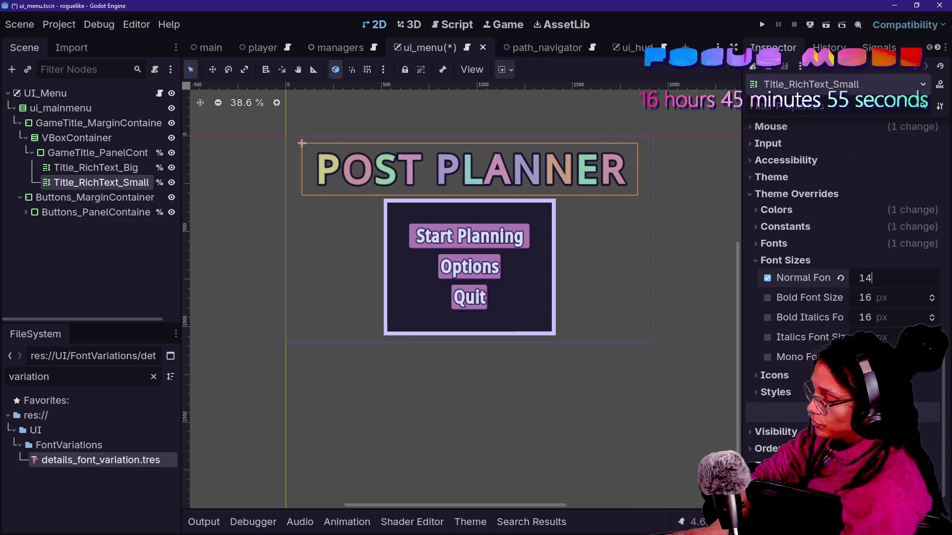
key(Return)
key(ctrl+s)
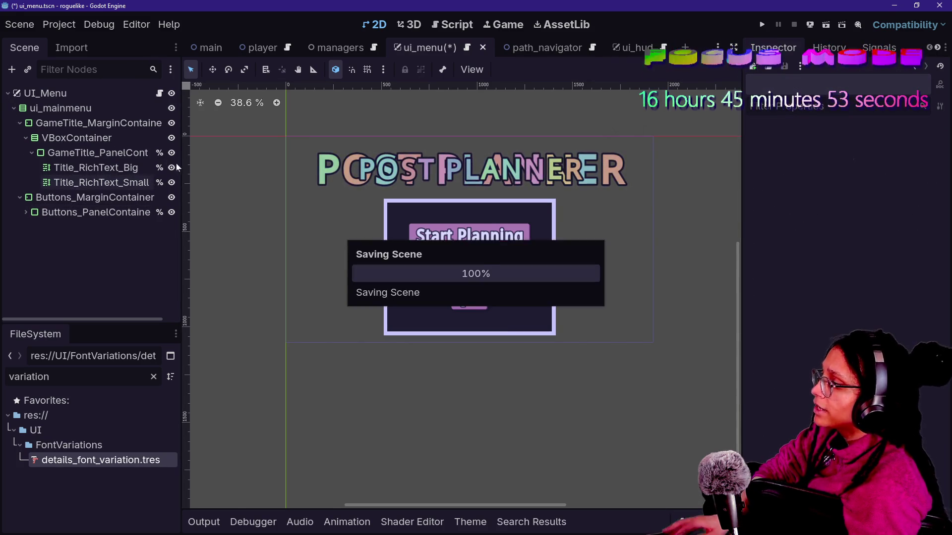
- Compare the two title nodes' visibility, leave Title_RichText_Small hidden, and open ui_menu.gd
click(172, 184)
click(171, 184)
click(171, 183)
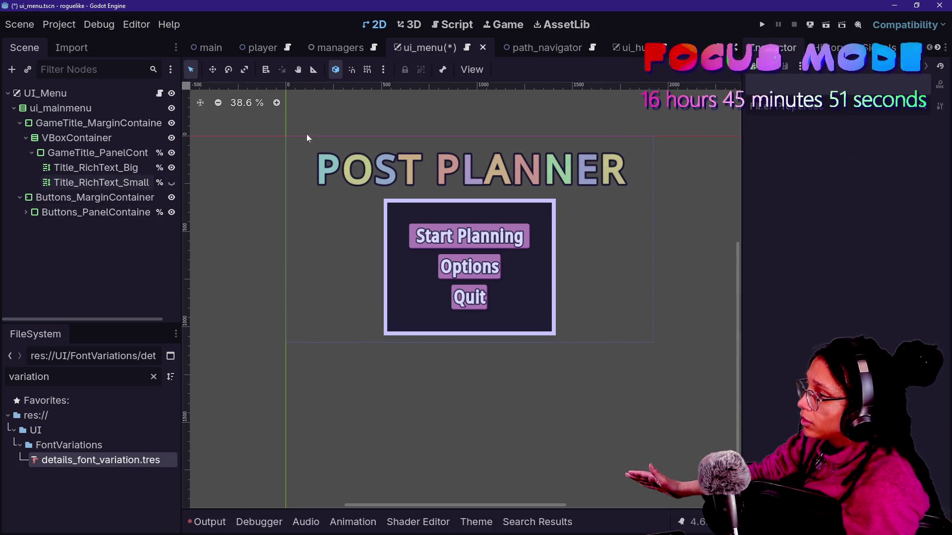
click(171, 183)
click(108, 184)
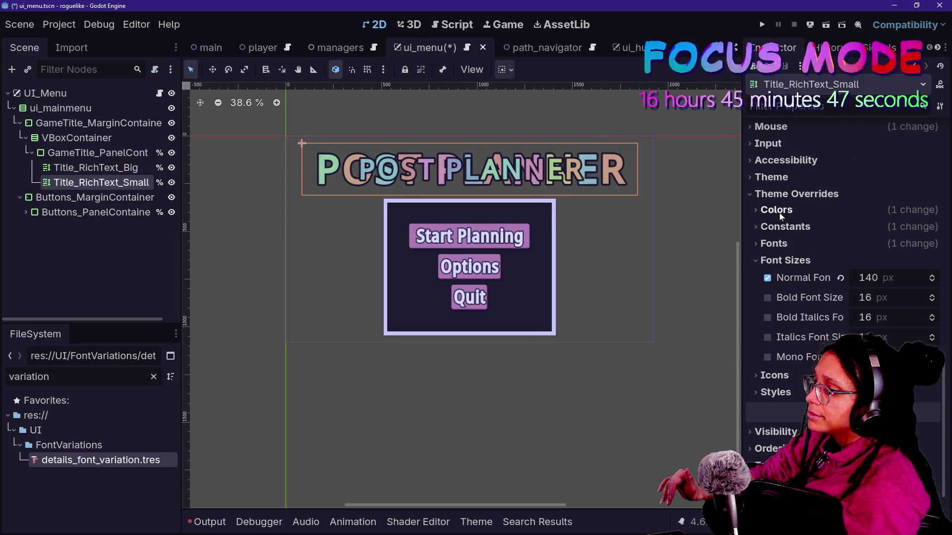
scroll(795, 284, up, 10)
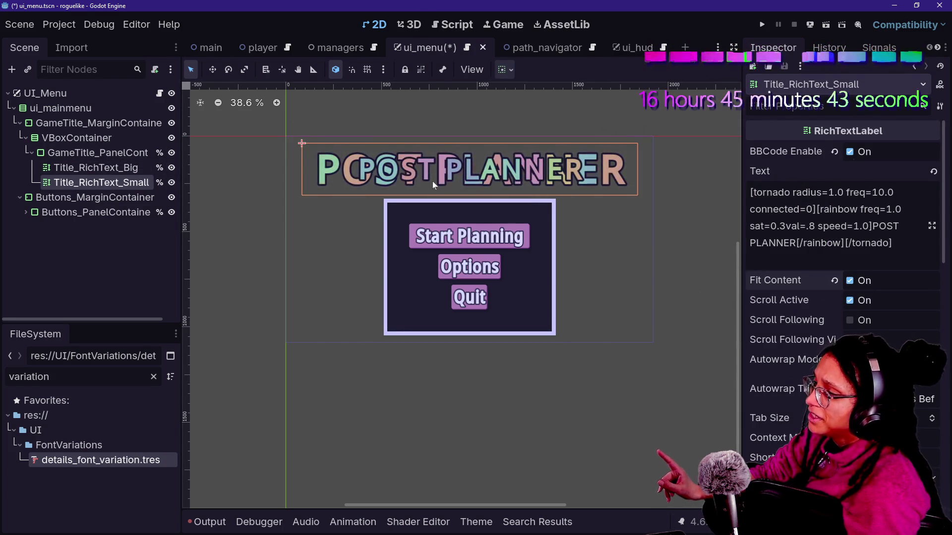
scroll(433, 181, up, 8)
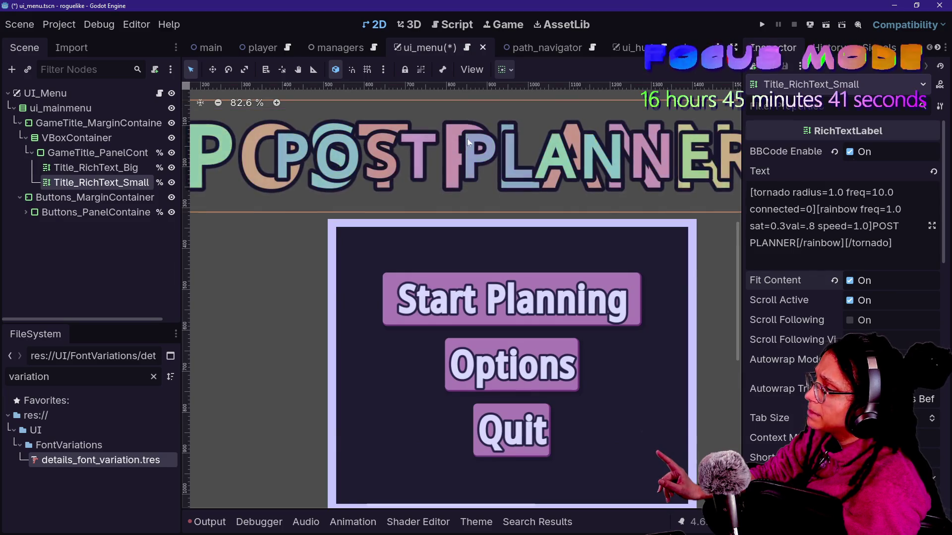
scroll(466, 164, down, 3)
scroll(465, 165, down, 1)
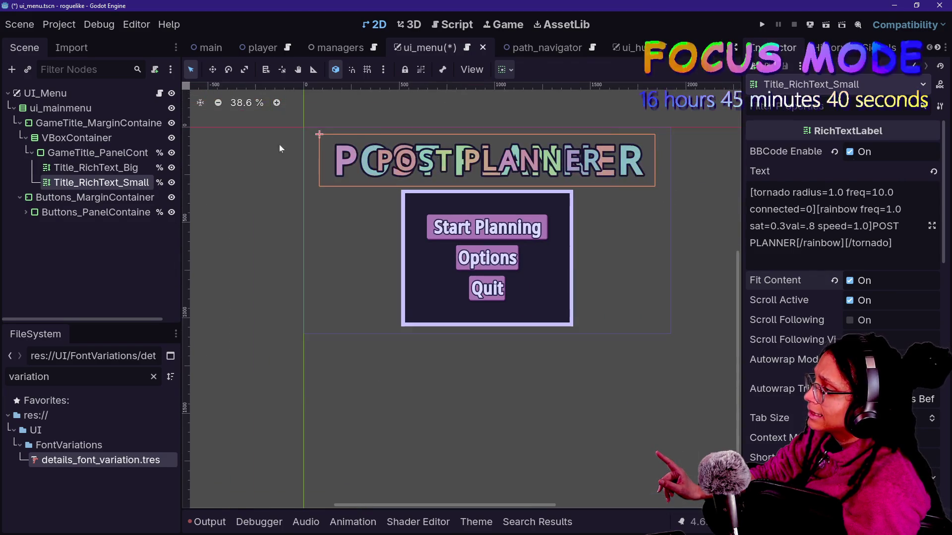
click(172, 168)
click(171, 167)
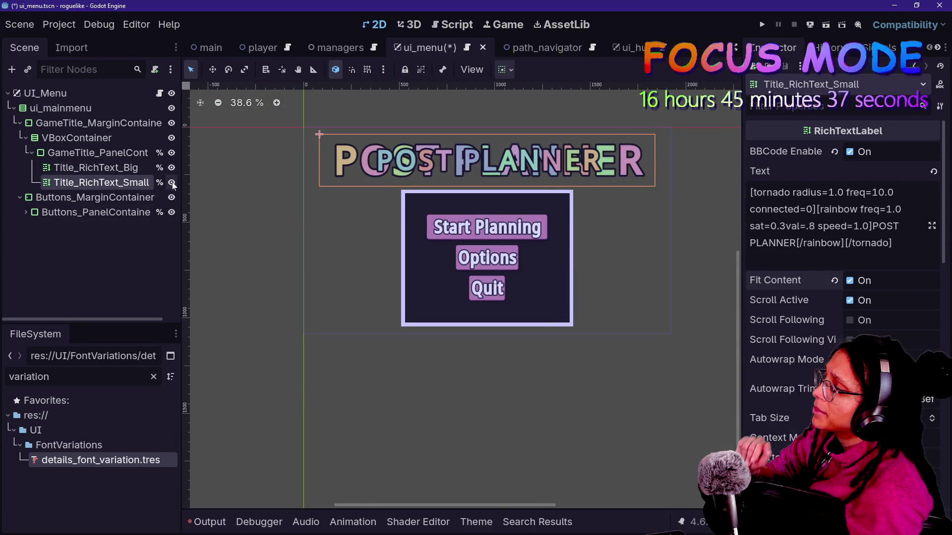
click(171, 182)
click(457, 26)
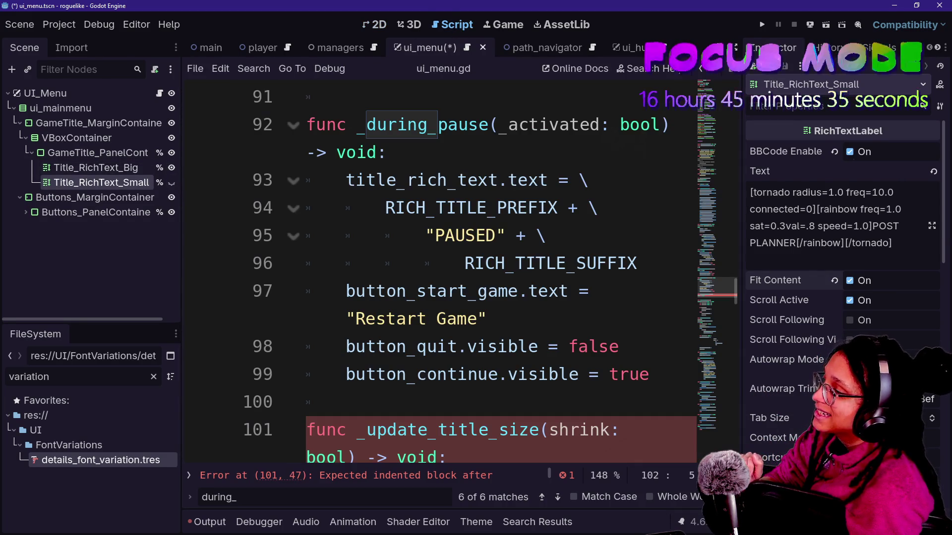
- Switch the script editor to distraction-free mode and save the changes
key(ctrl+shift+F11)
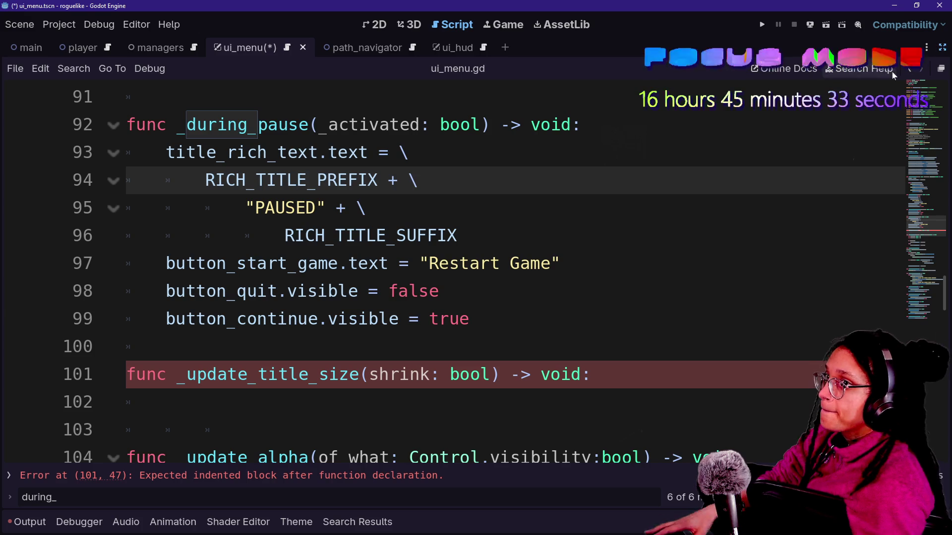
key(ctrl+s)
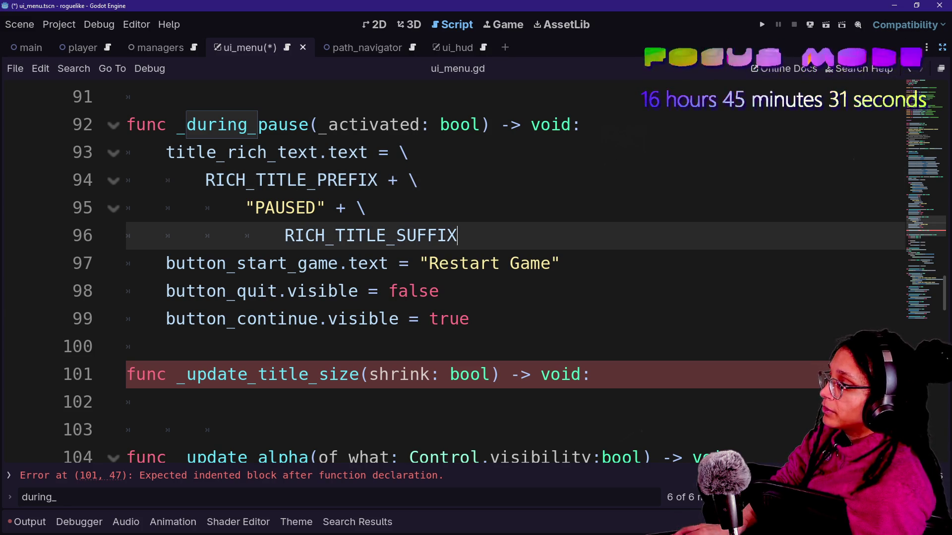
click(166, 402)
key(Delete)
key(ctrl+z)
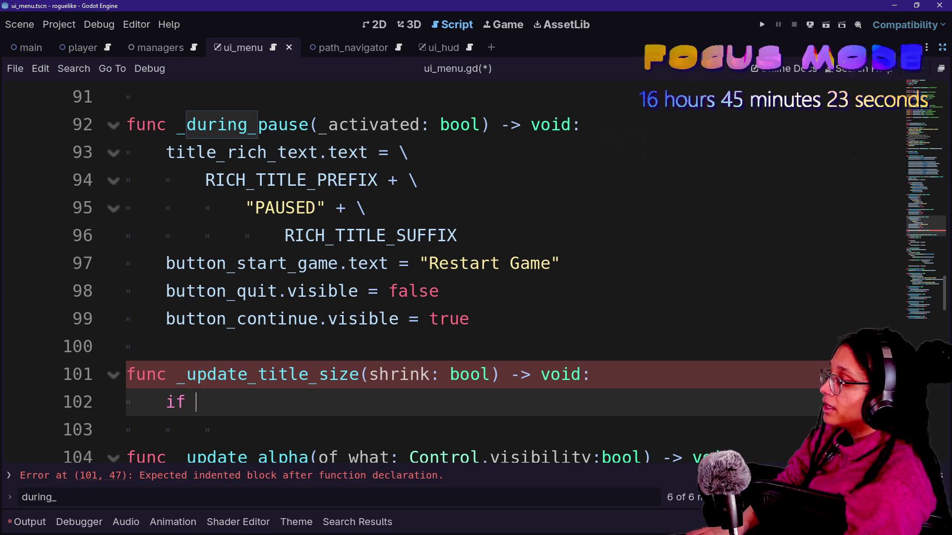
- Write an if shrink: line in _update_title_size, then delete it, leaving the body empty
text(shrink:)
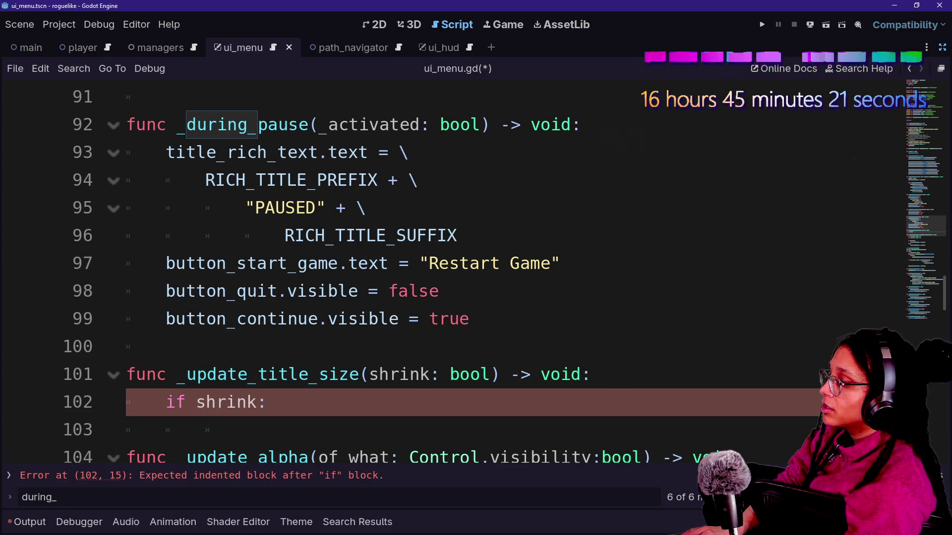
key(Return)
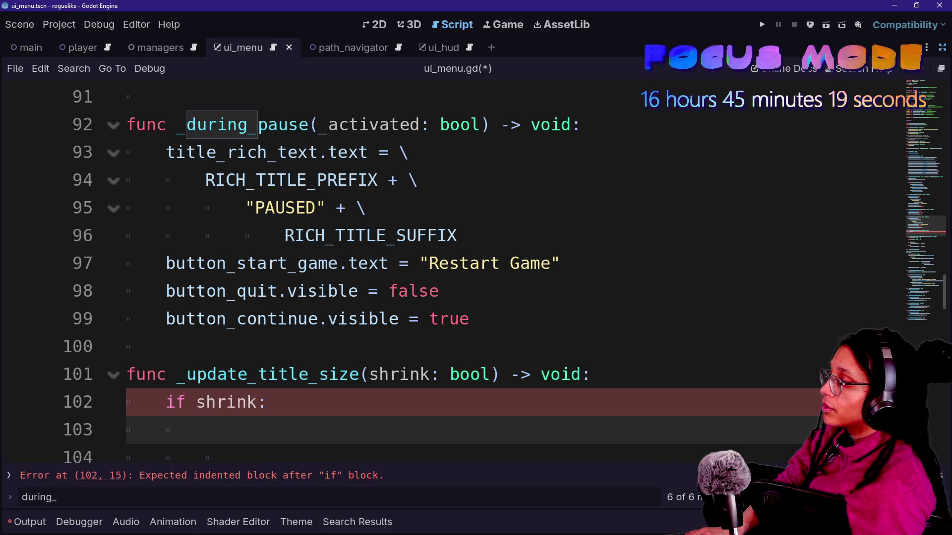
scroll(505, 272, down, 1)
key(shift+Up)
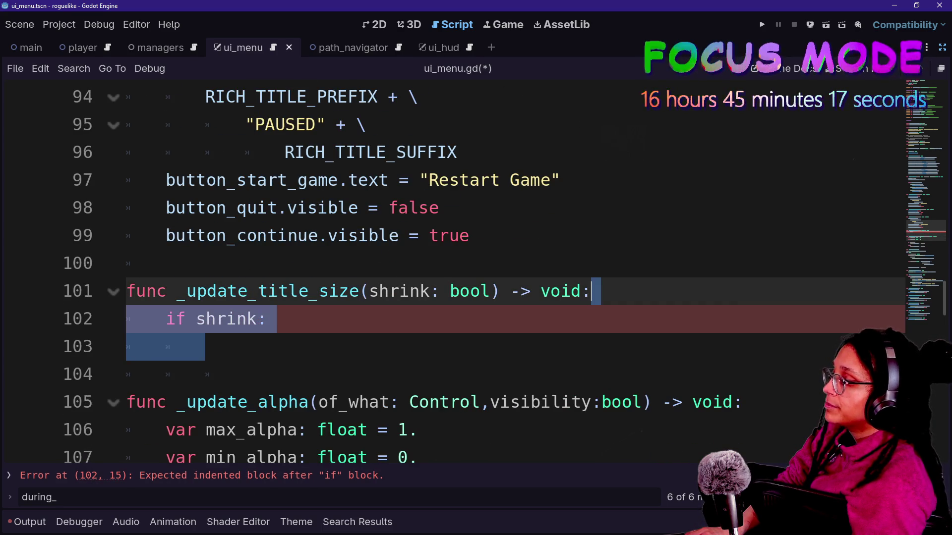
key(BackSpace)
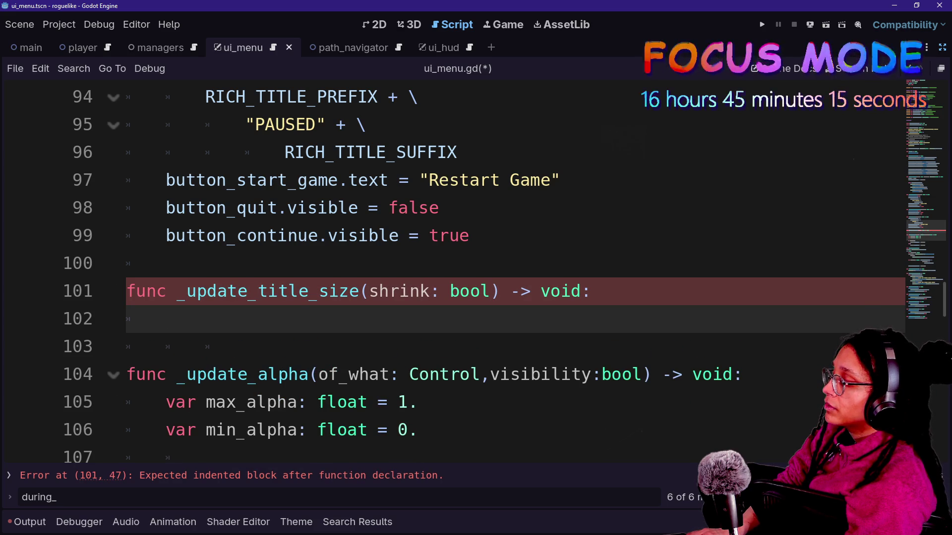
key(shift+Up)
key(shift+Up)
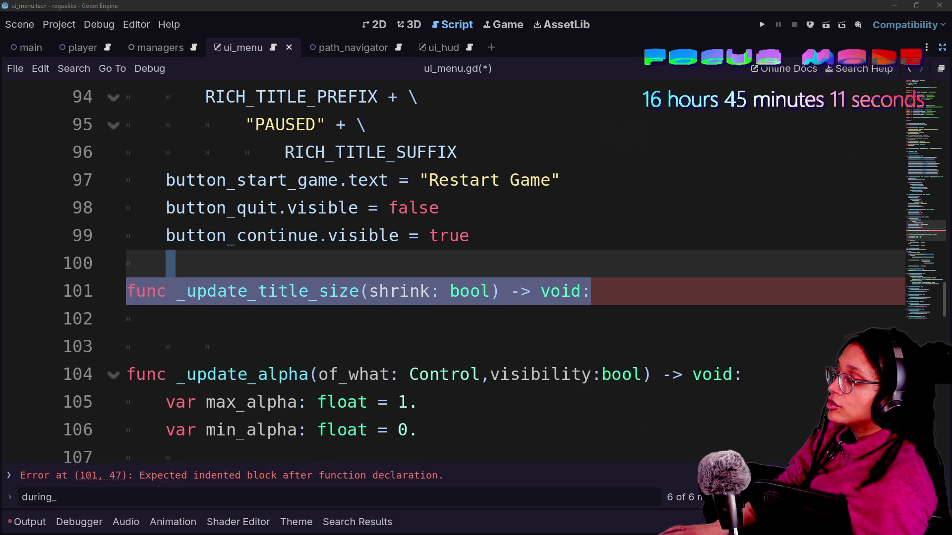
key(shift+Down)
key(shift+Down)
scroll(446, 273, up, 20)
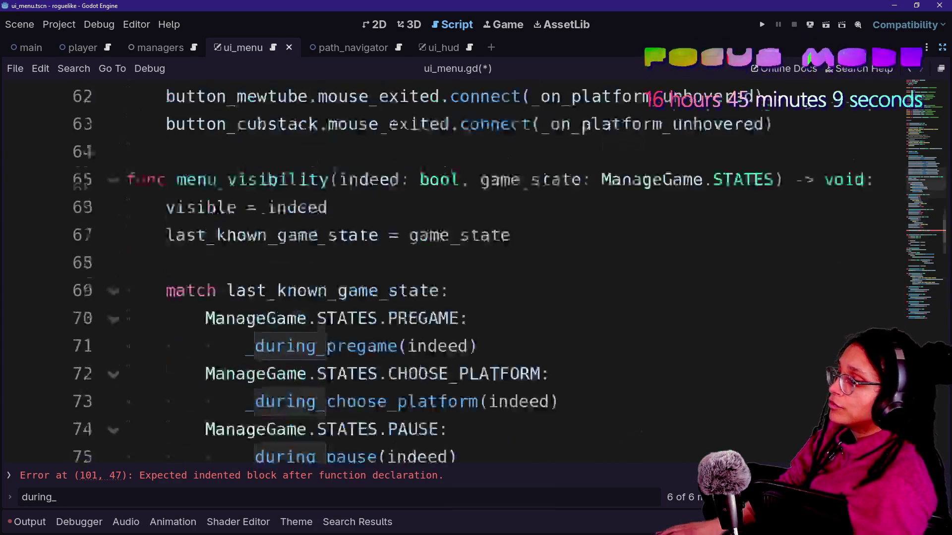
- Duplicate the line 6 title declaration and rename the variables title_rich_text_big and title_rich_text_small
scroll(446, 272, down, 1)
scroll(446, 273, up, 1)
drag(743, 235, 126, 208)
key(ctrl+c)
key(Right)
key(ctrl+v)
click(409, 235)
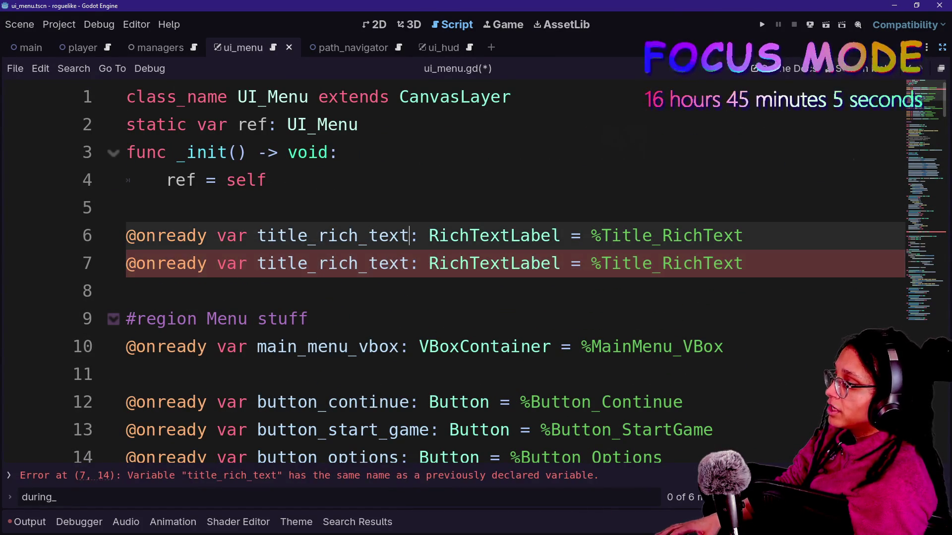
text(bg)
key(BackSpace)
key(BackSpace)
text(_bg)
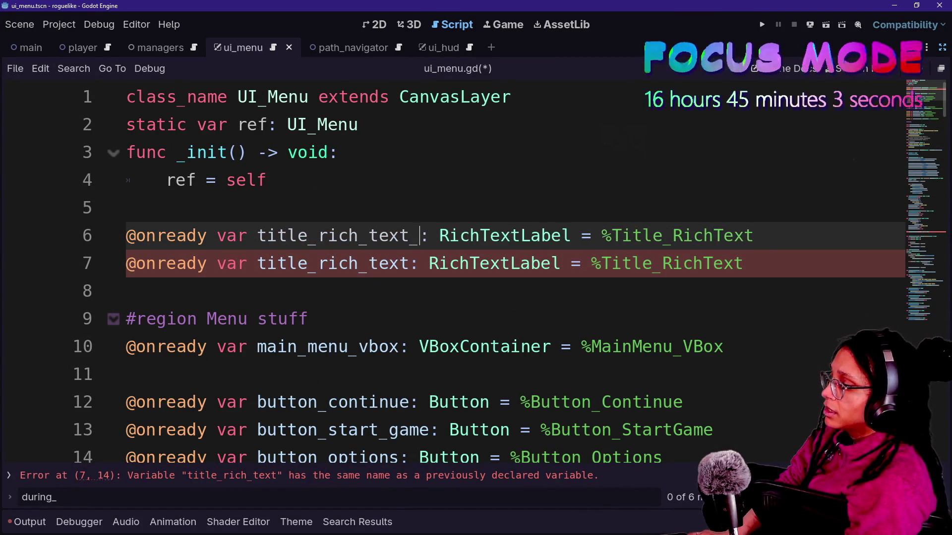
text(g)
click(409, 264)
text(_ns)
key(BackSpace)
key(BackSpace)
text(small)
- Change their node paths to %Title_RichTextBig and %Title_RichTextSmall and save the script
click(785, 235)
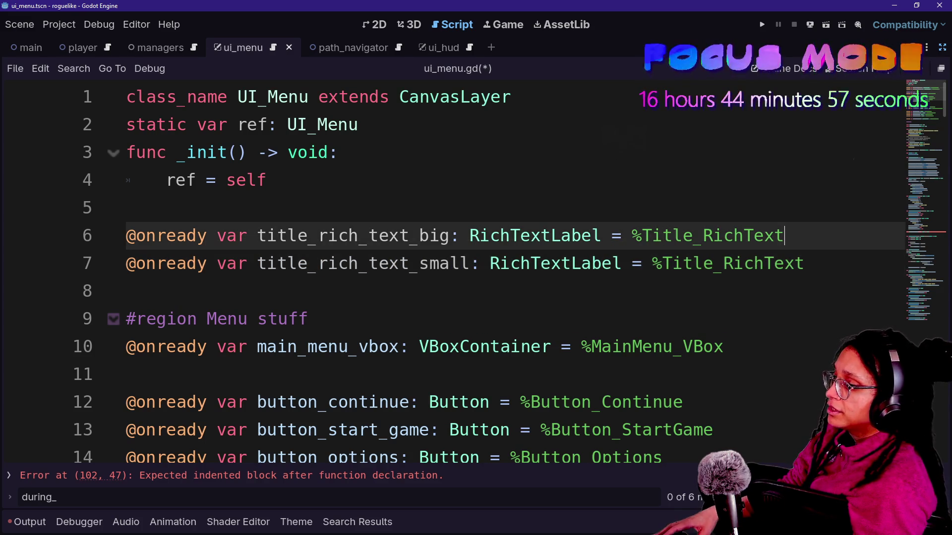
alt+click(804, 263)
key(Escape)
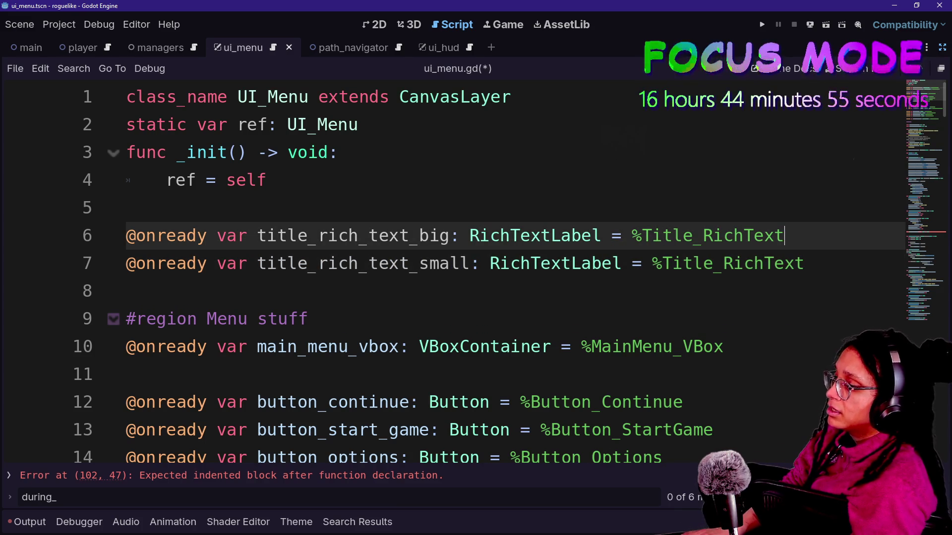
text(g)
click(805, 263)
text(ll)
click(268, 180)
key(ctrl+s)
- Go to the line 102 error and place the caret on the empty body line 103
click(930, 239)
key(Down)
key(Down)
key(Up)
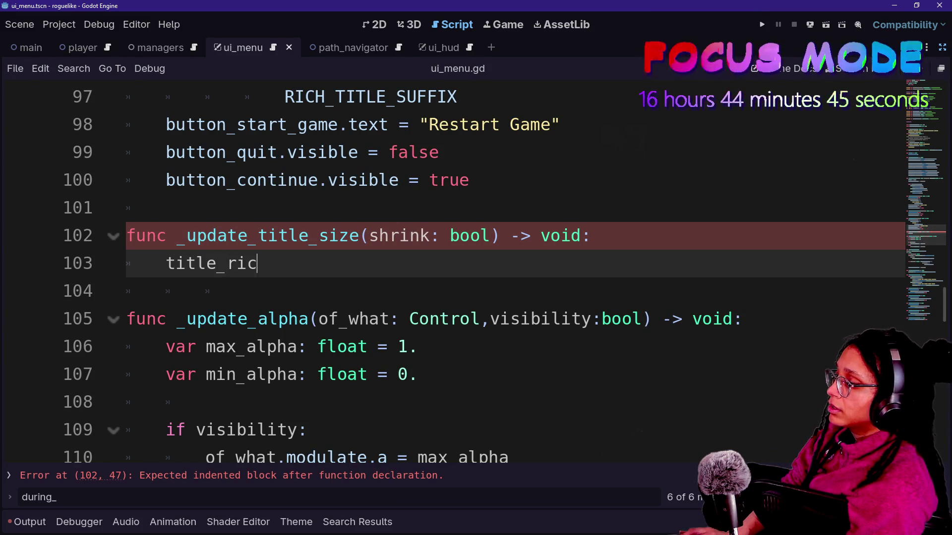
- On lines 103–104, add title_rich_text_big and title_rich_text_small lines, typing .visible on both via multi-caret
text(h_)
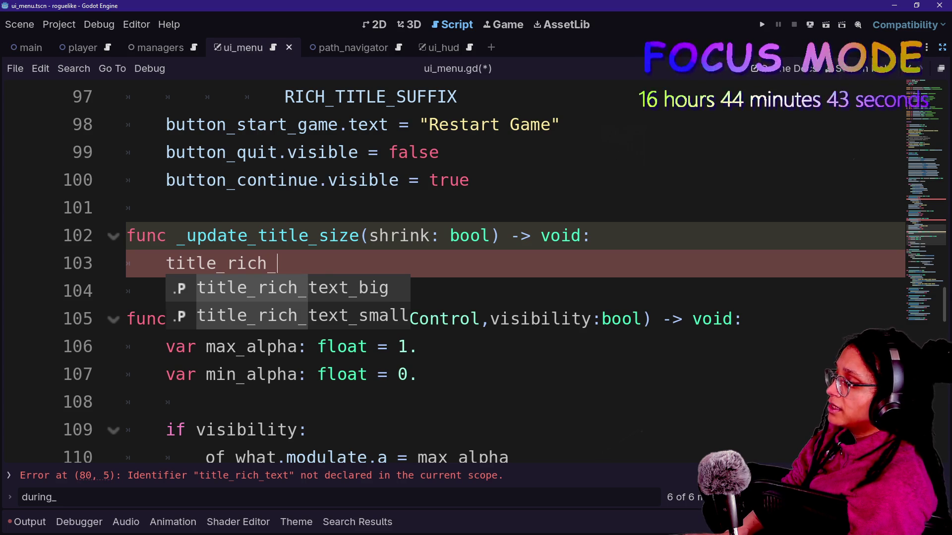
key(Return)
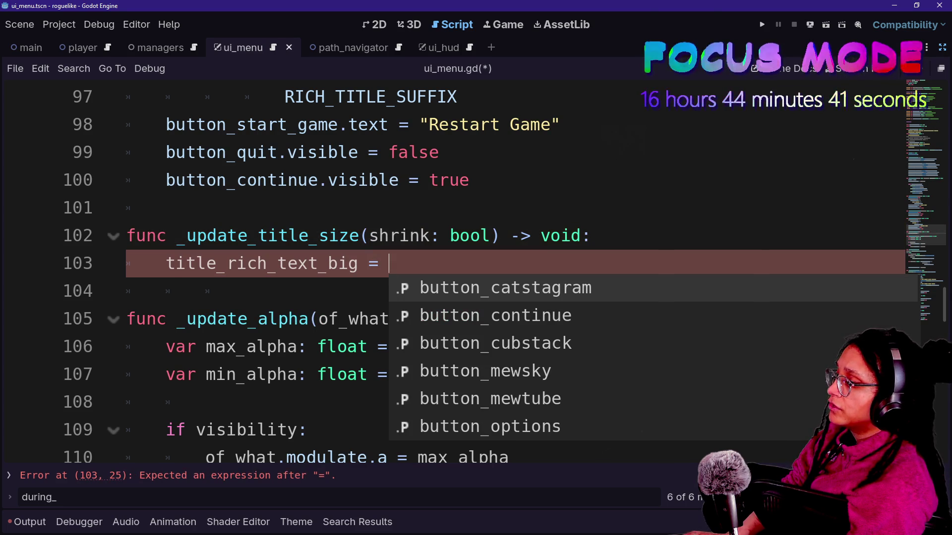
key(BackSpace)
key(BackSpace)
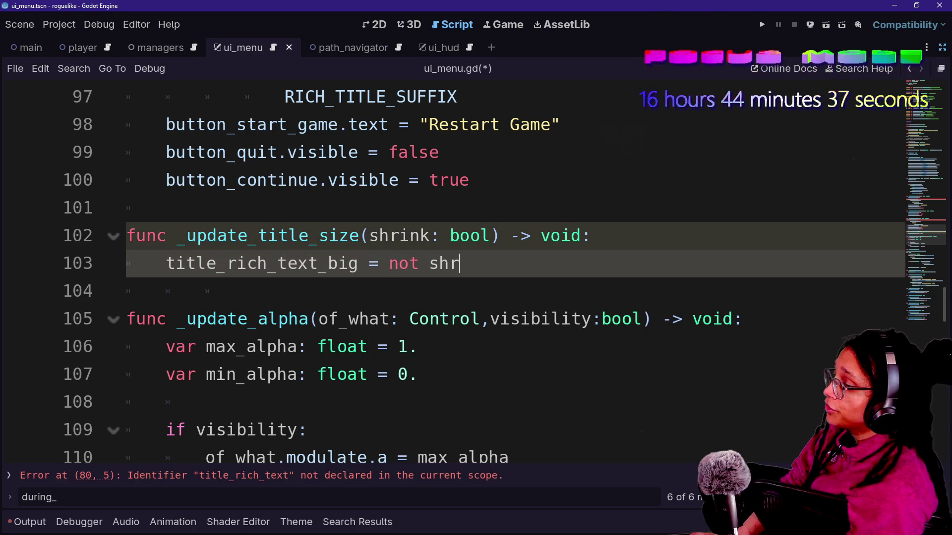
key(Return)
text(title_r)
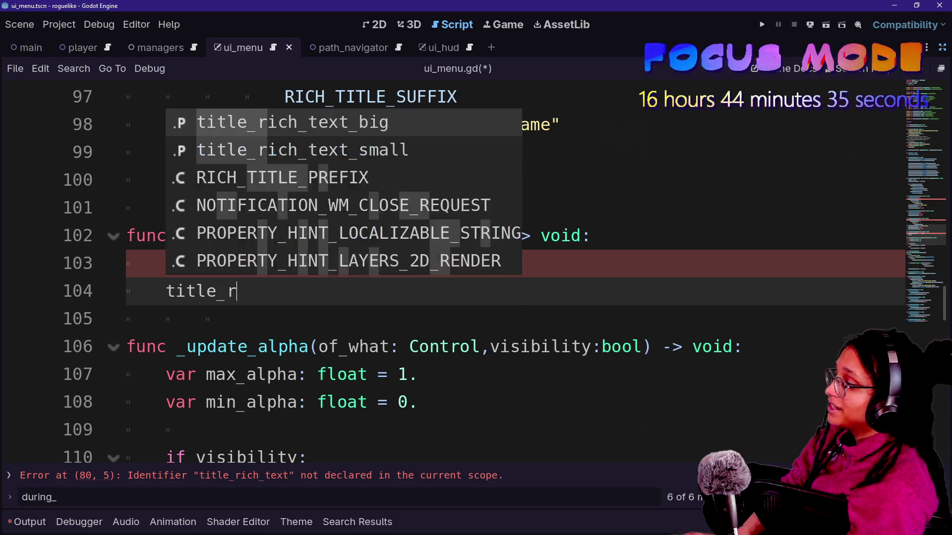
text(ich_trex)
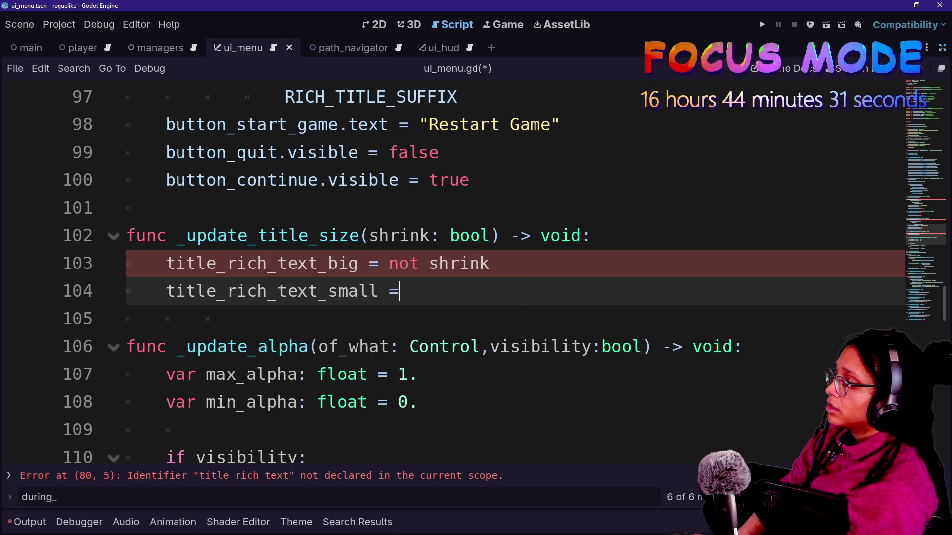
text(shrink)
click(277, 291)
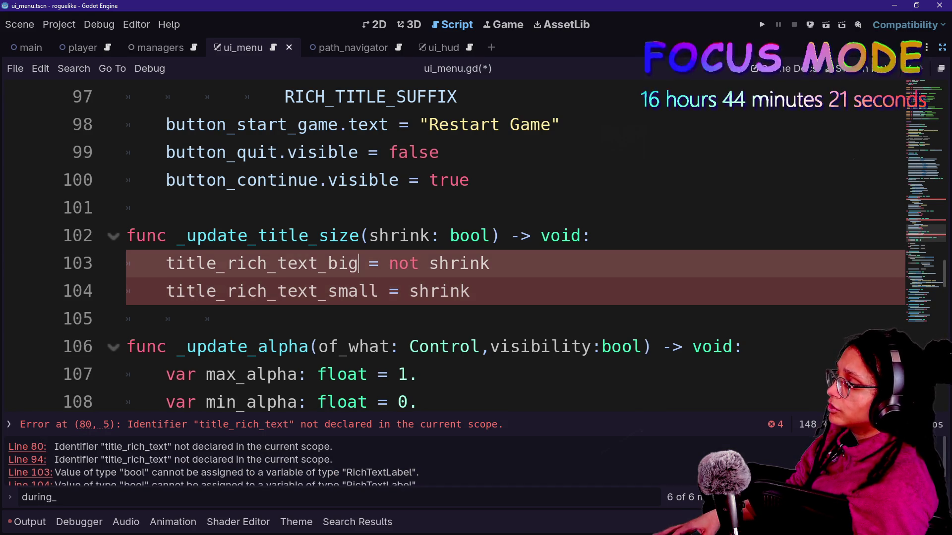
text(.visible)
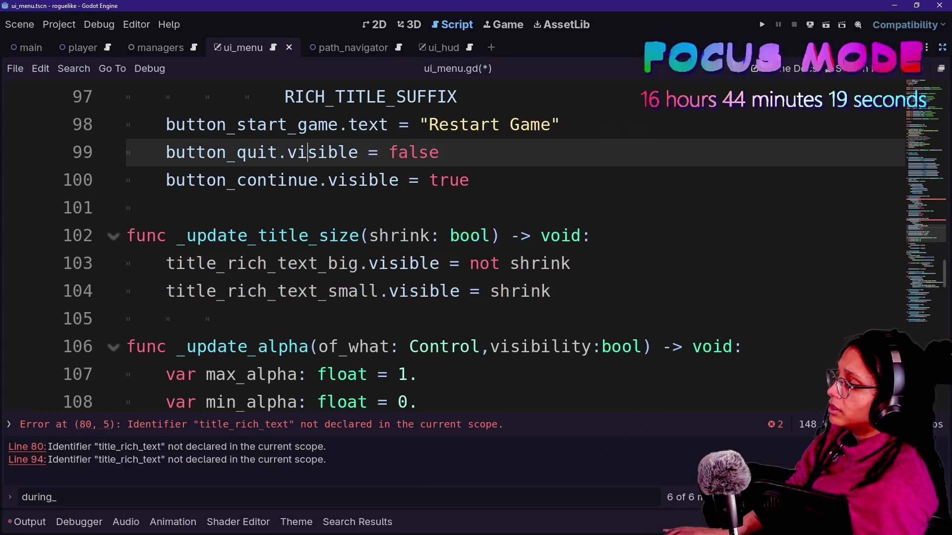
- Change title_rich_text to title_rich_text_big on lines 80 and 94, then run the project
drag(368, 402, 368, 396)
click(378, 236)
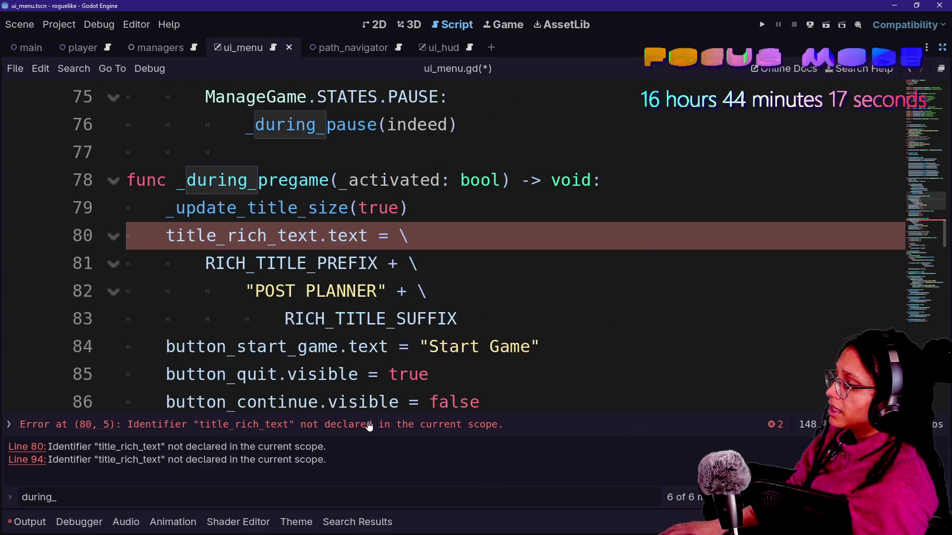
key(BackSpace)
click(318, 235)
text(_big)
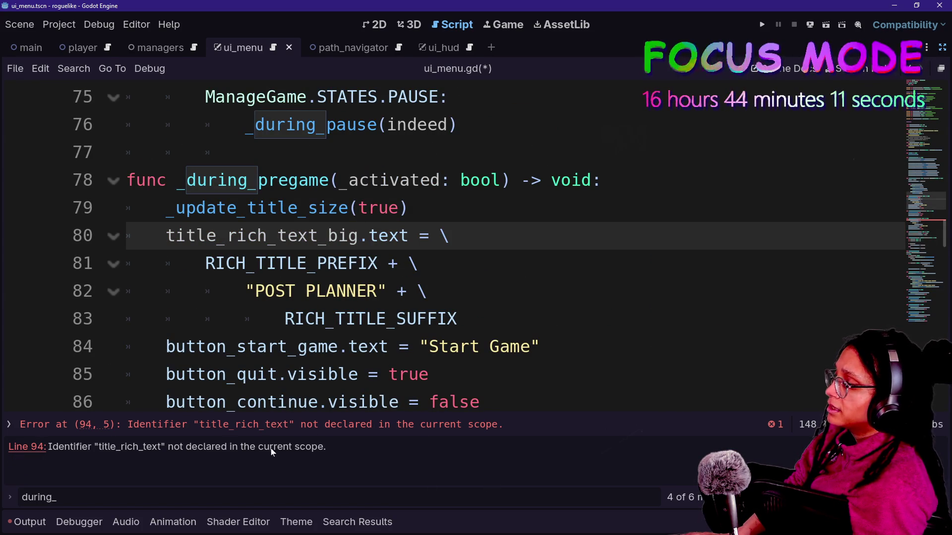
click(248, 424)
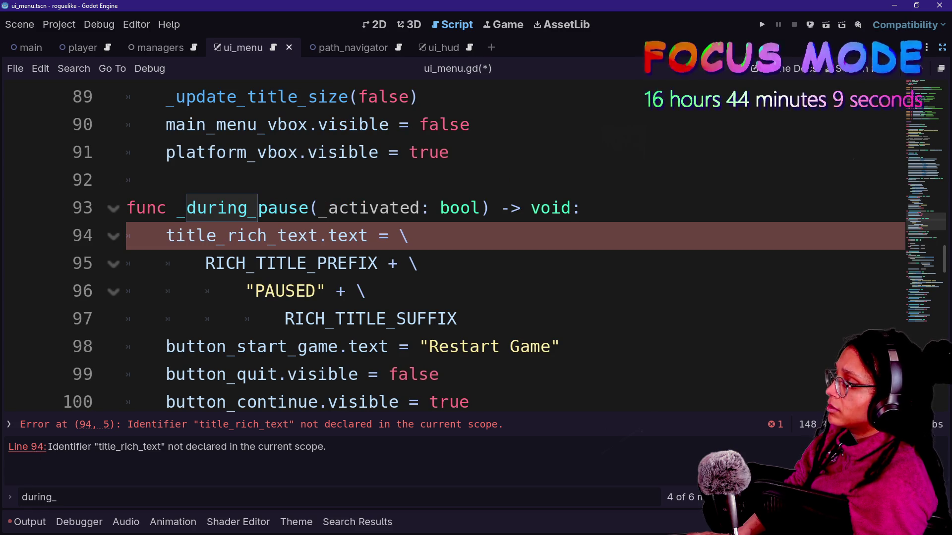
text(_big)
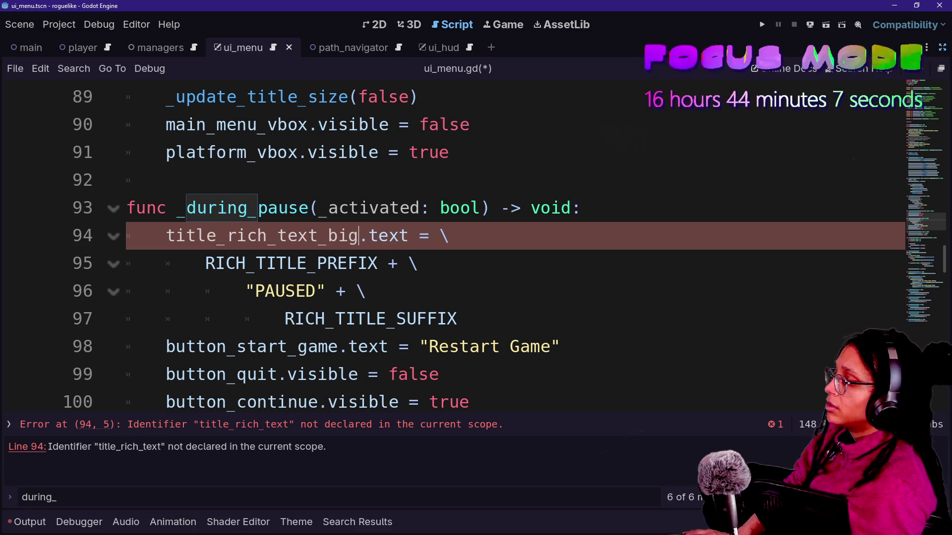
click(762, 26)
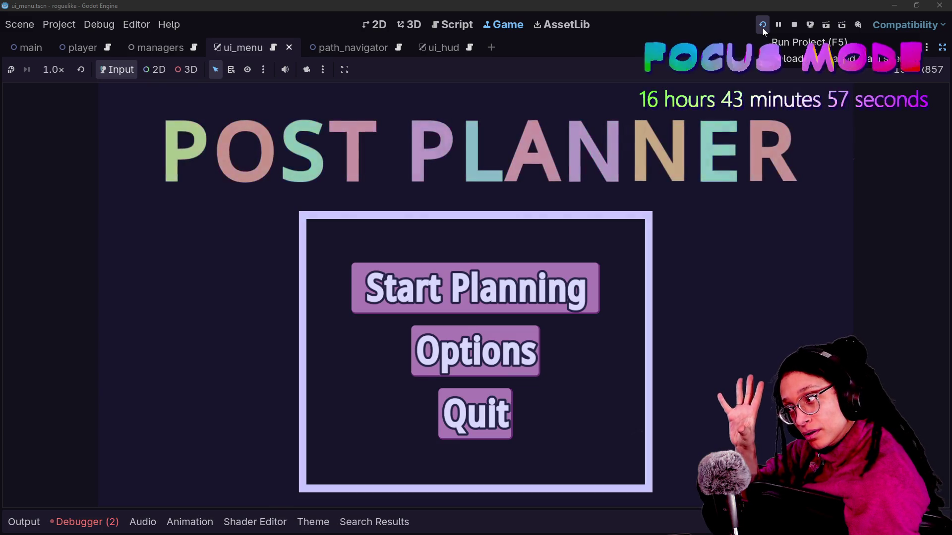
- Choose Start Planning in the game and inspect the null title_rich_text_big error at line 103
click(486, 307)
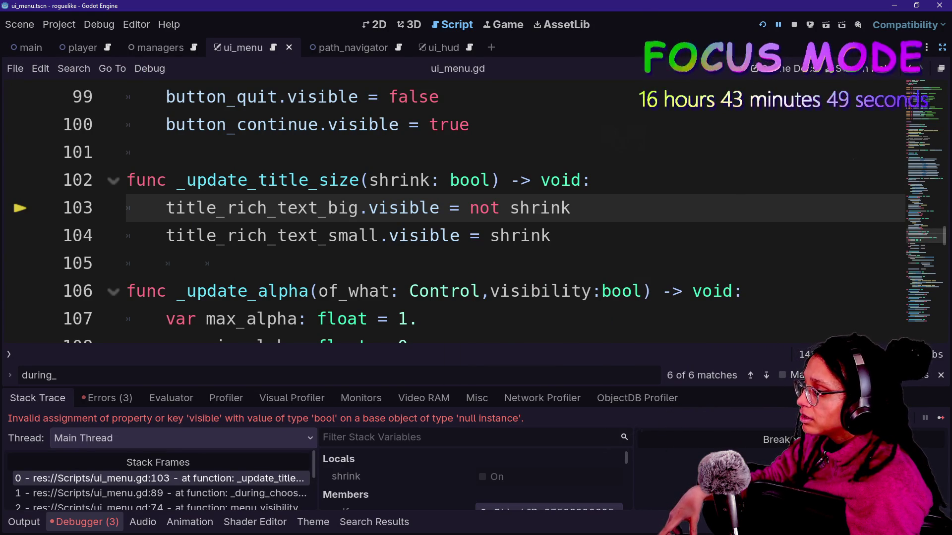
mouse_move(282, 208)
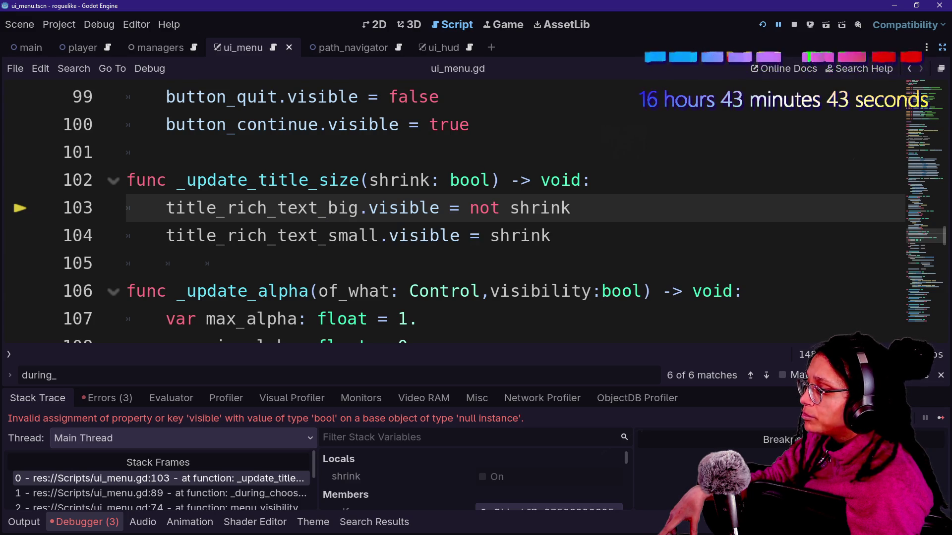
scroll(378, 499, down, 3)
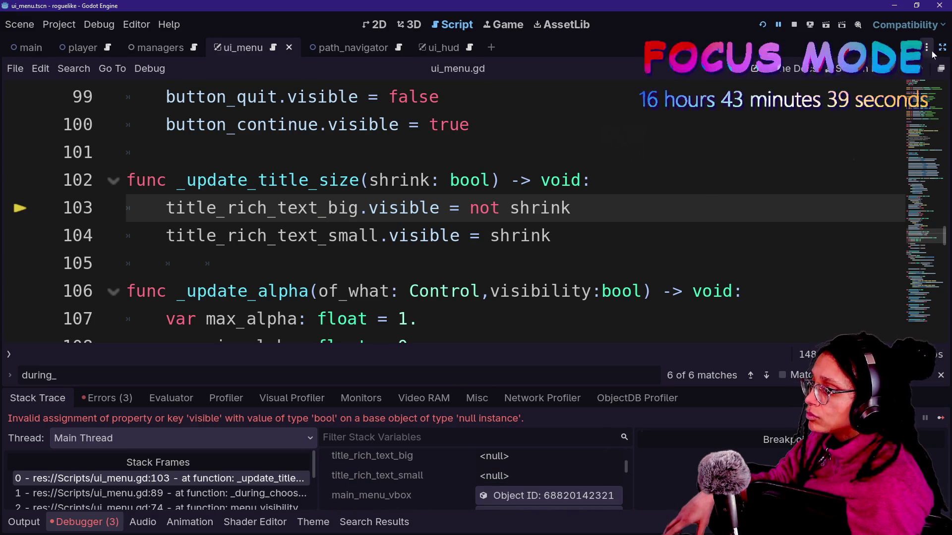
key(ctrl+shift+F11)
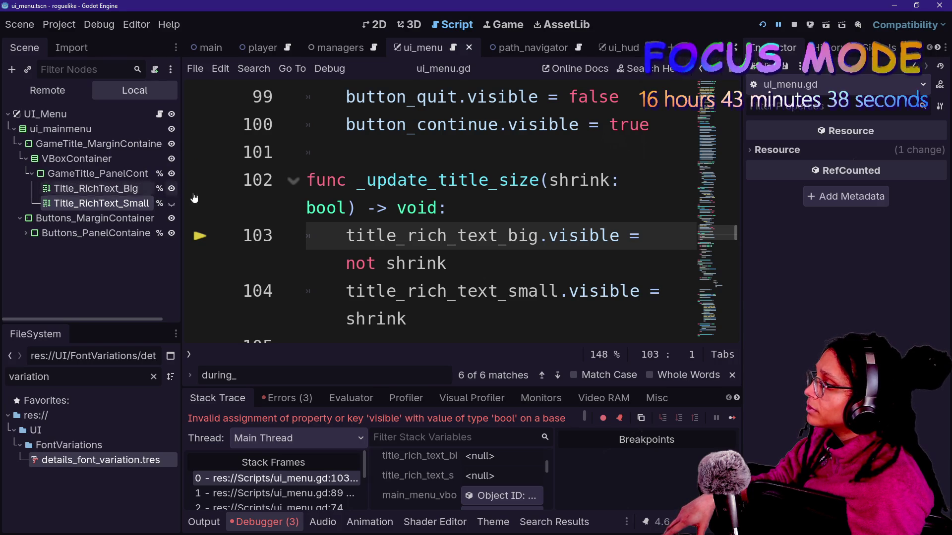
- Fix the node paths to %Title_RichText_Big and %Title_RichText_Small on lines 6–7, then rerun with F5
scroll(446, 208, up, 20)
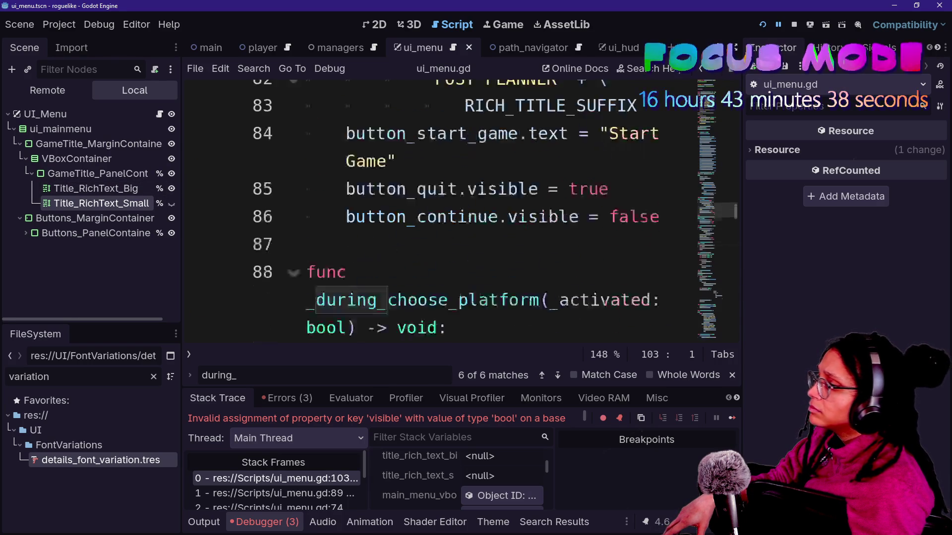
scroll(446, 208, down, 3)
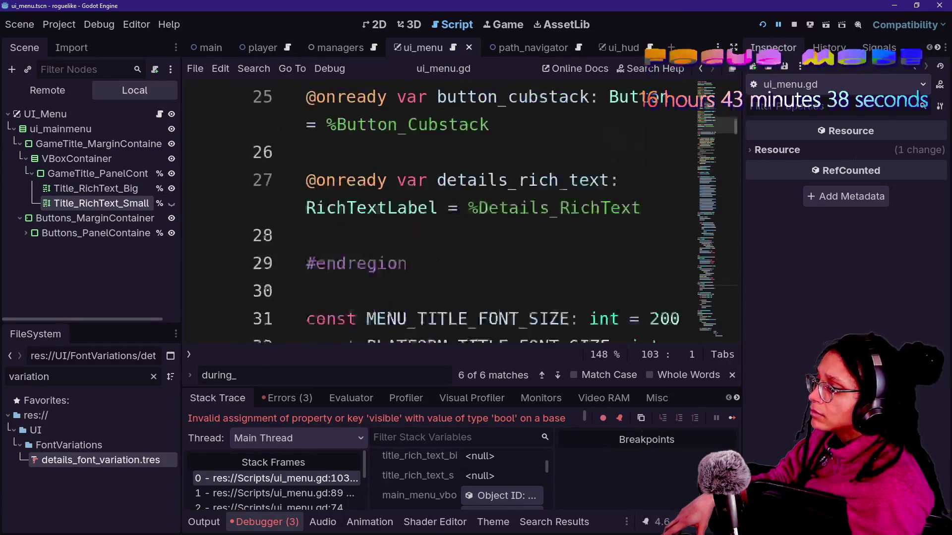
scroll(446, 208, up, 3)
key(ctrl+shift+F11)
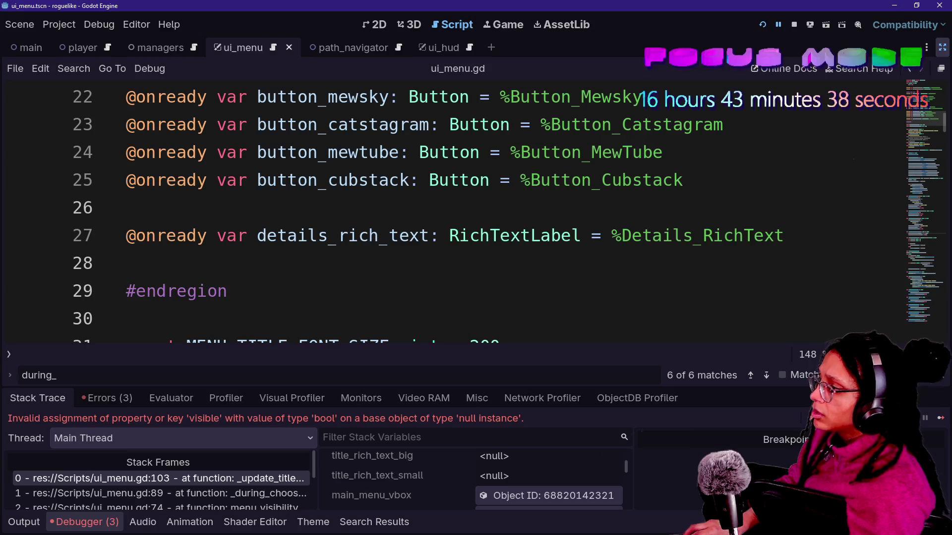
scroll(446, 208, up, 7)
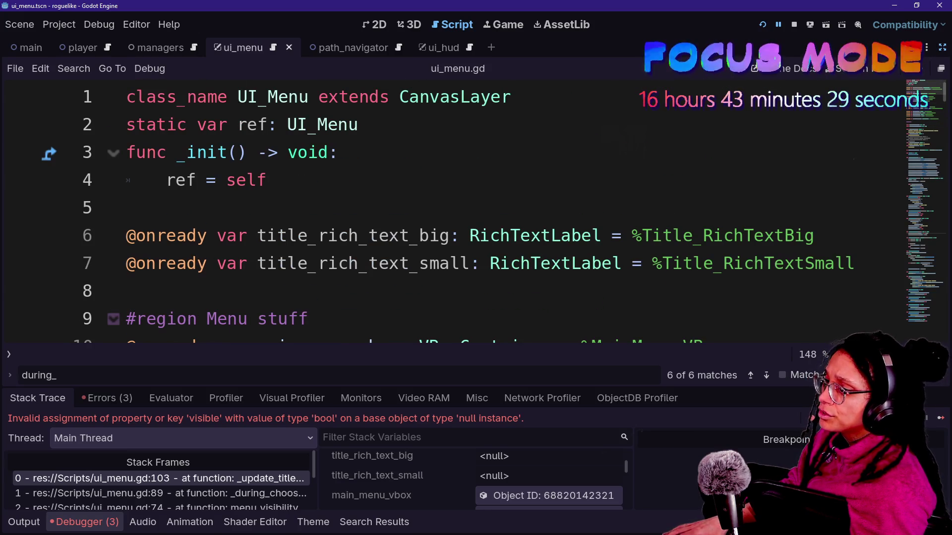
click(794, 236)
alt+click(814, 263)
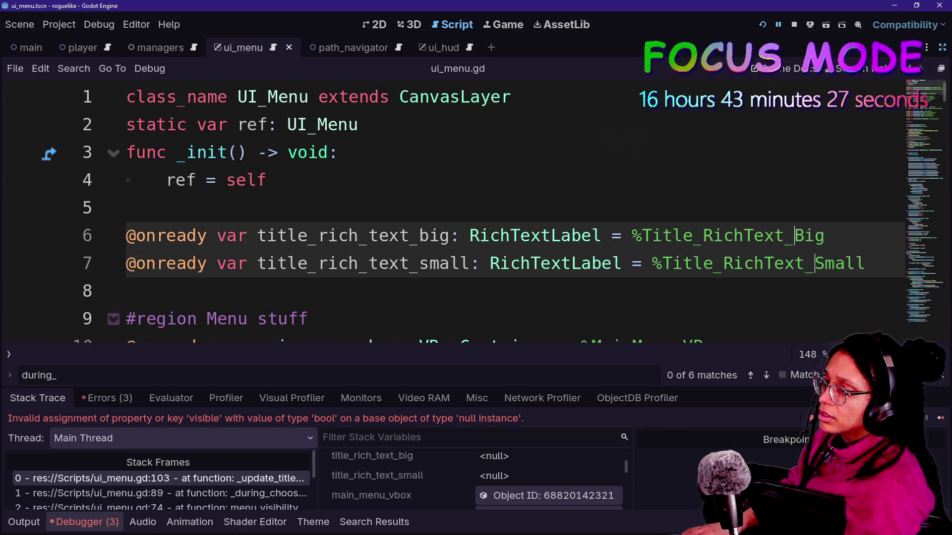
key(ctrl+space)
key(F5)
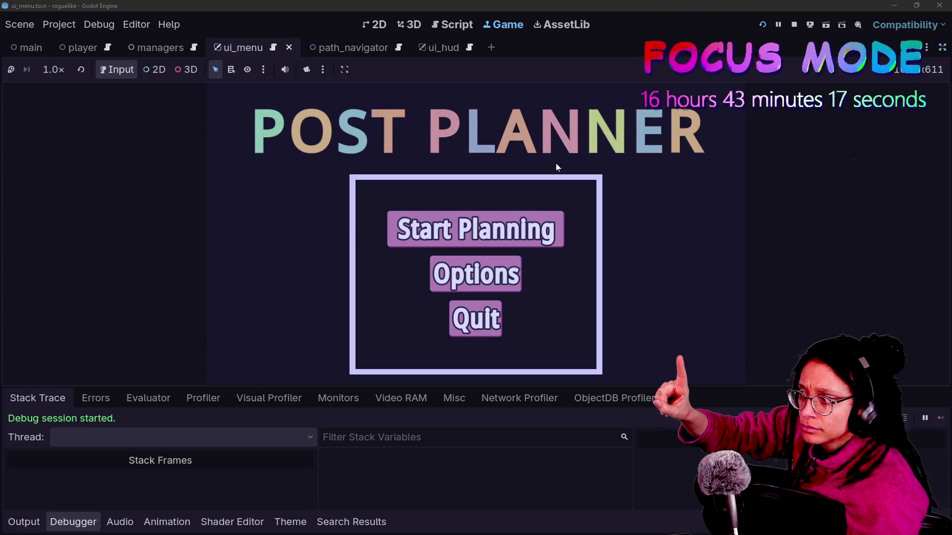
- Reach the Pick a platform screen in the game, then return to ui_menu.gd full-width
click(539, 218)
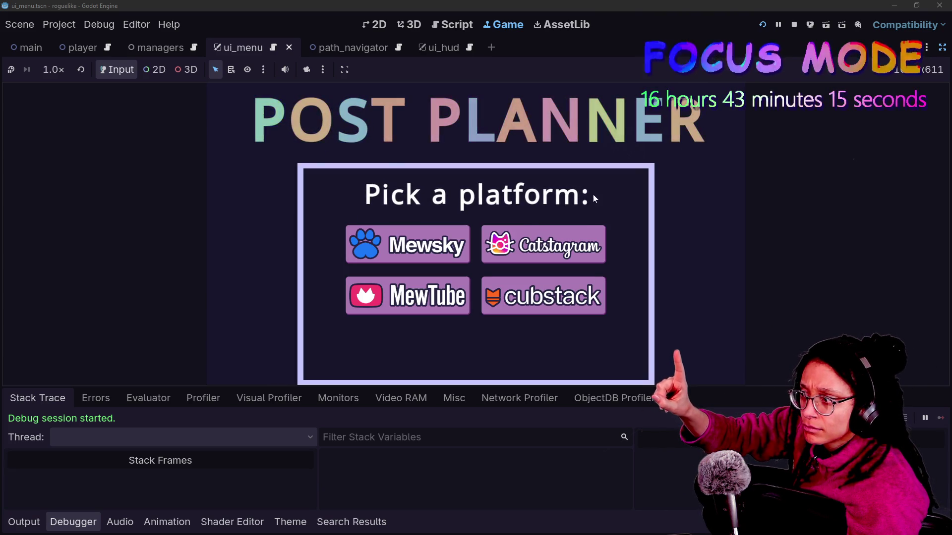
key(ctrl+shift+F11)
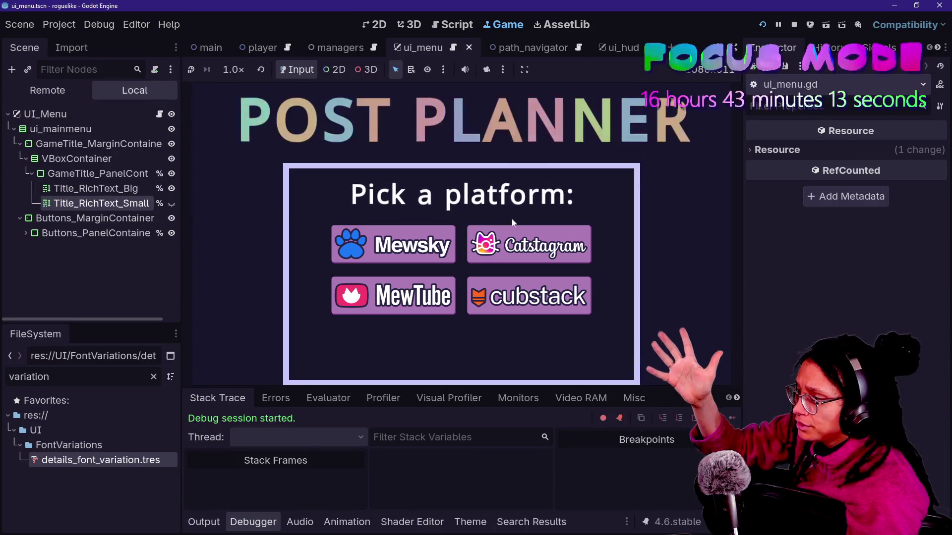
key(ctrl+F3)
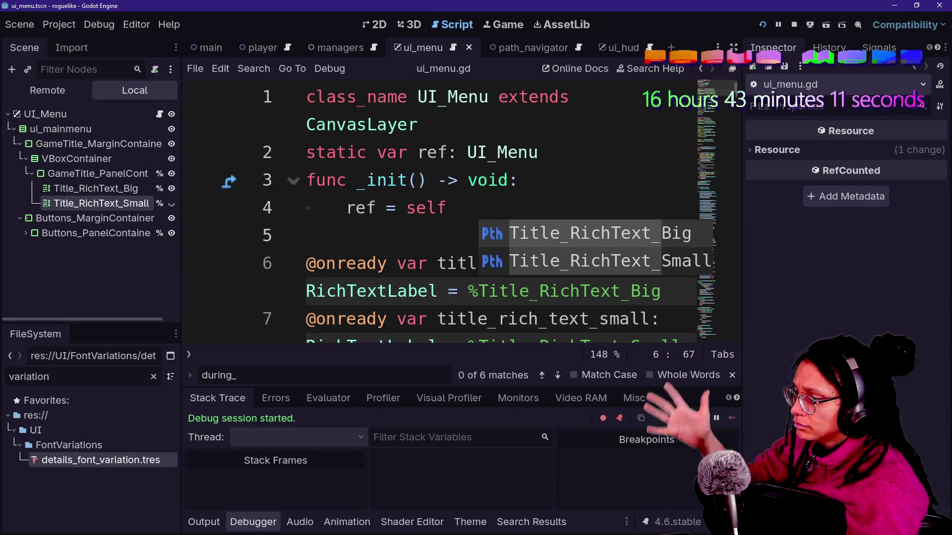
key(ctrl+shift+F11)
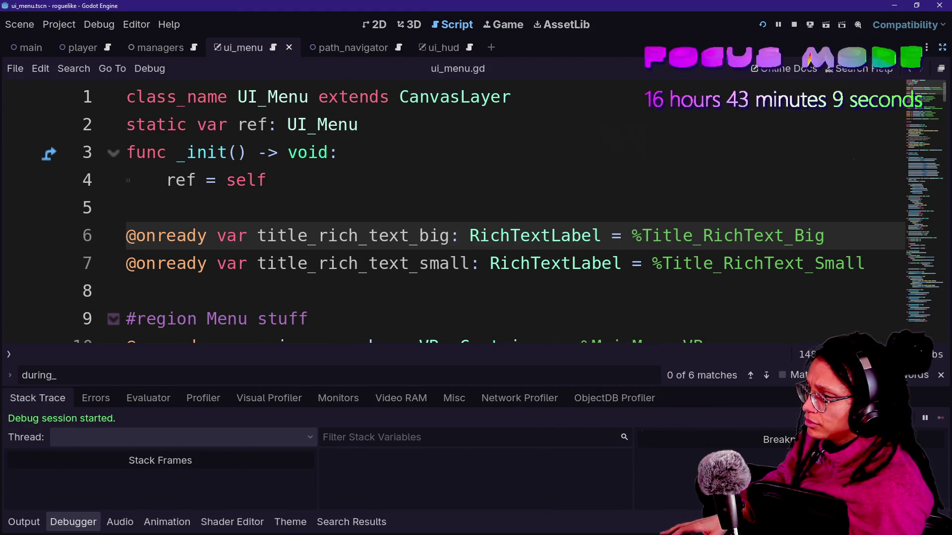
- Collapse the output panel and scroll down to _during_pregame, placing the caret on line 83
scroll(446, 209, down, 8)
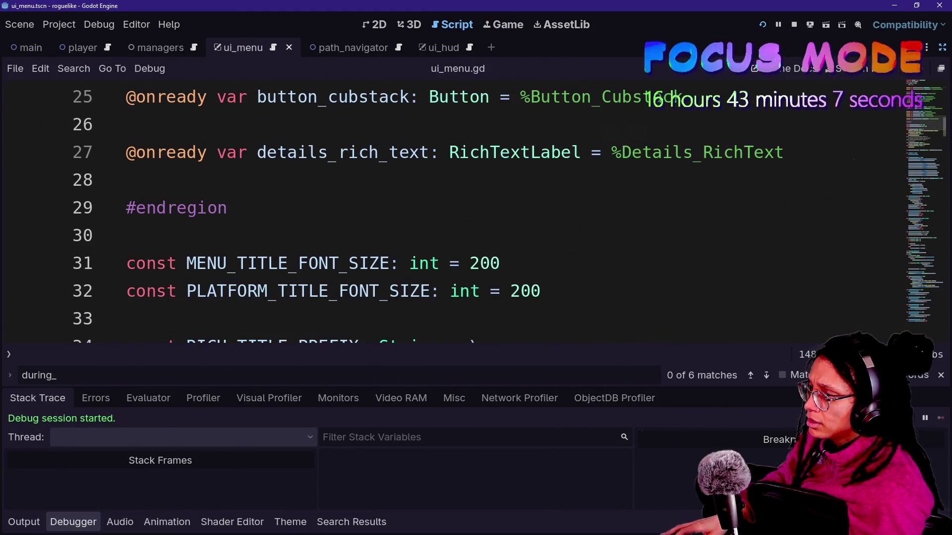
key(ctrl+j)
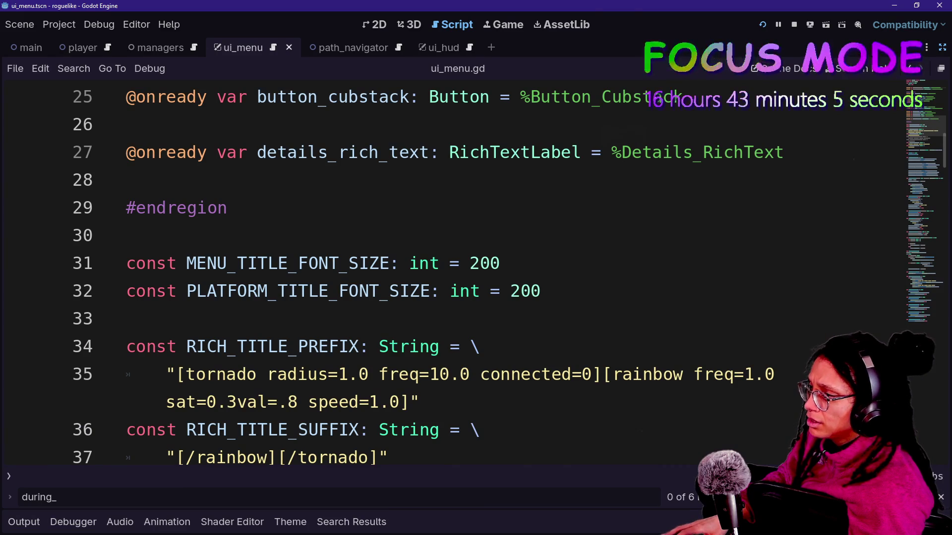
scroll(446, 272, down, 13)
scroll(446, 273, down, 4)
scroll(446, 273, down, 3)
scroll(446, 272, up, 5)
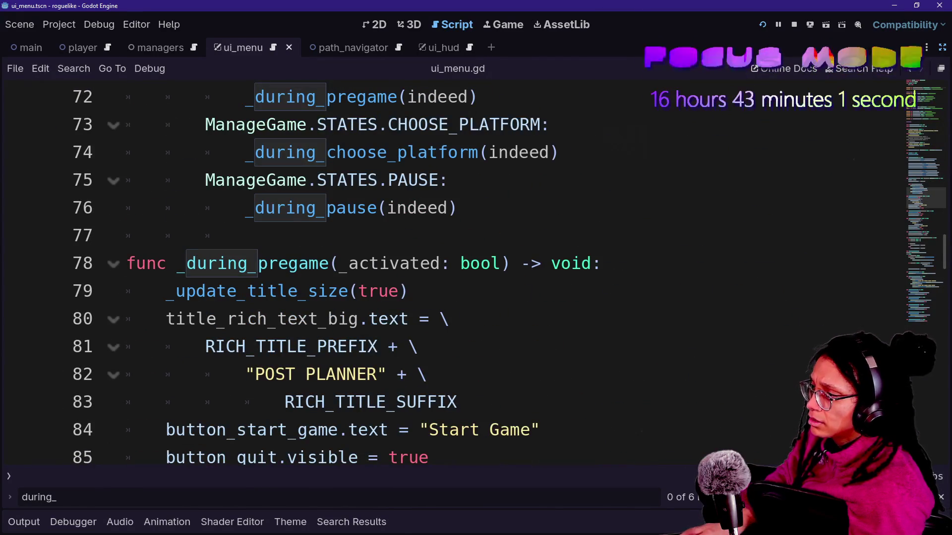
click(295, 402)
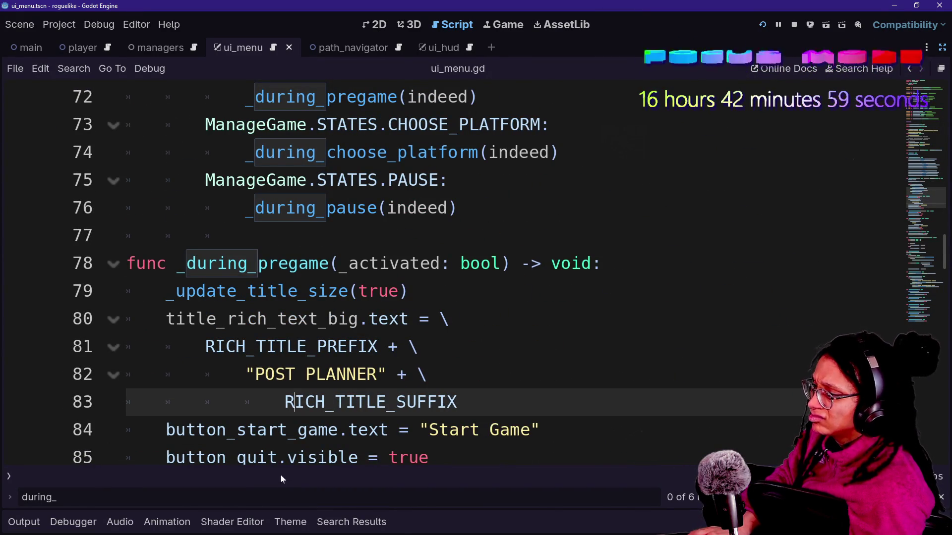
- Search for 'shrink' and review its uses on lines 102–104 of _update_title_size
text(shrink)
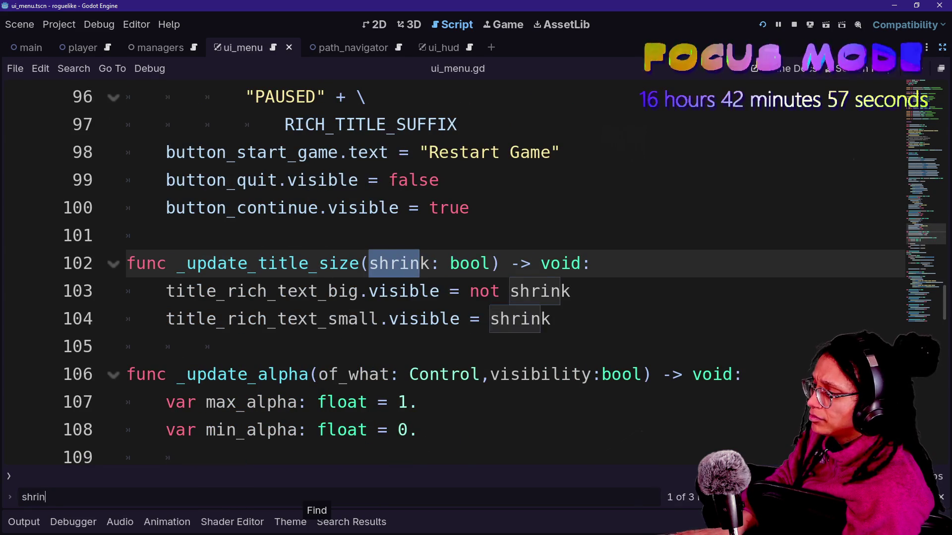
click(245, 347)
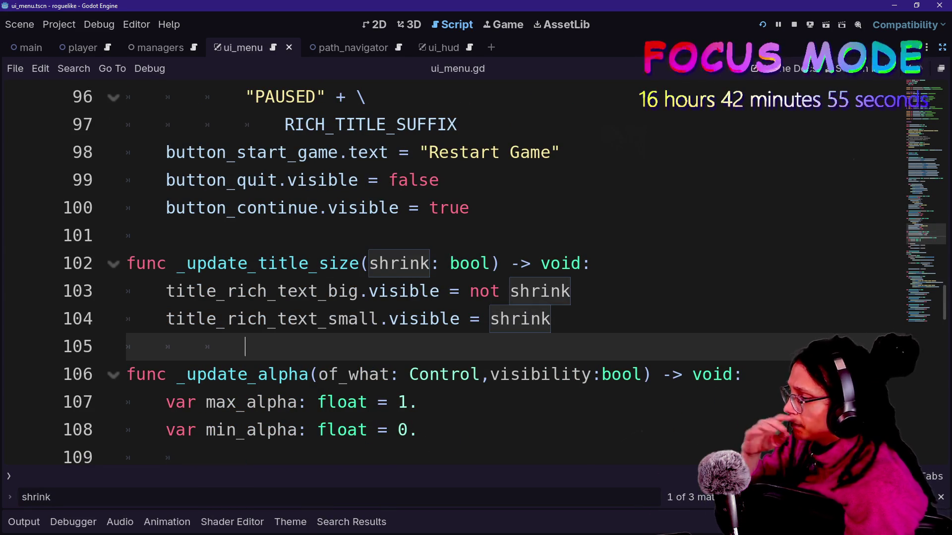
drag(370, 263, 440, 264)
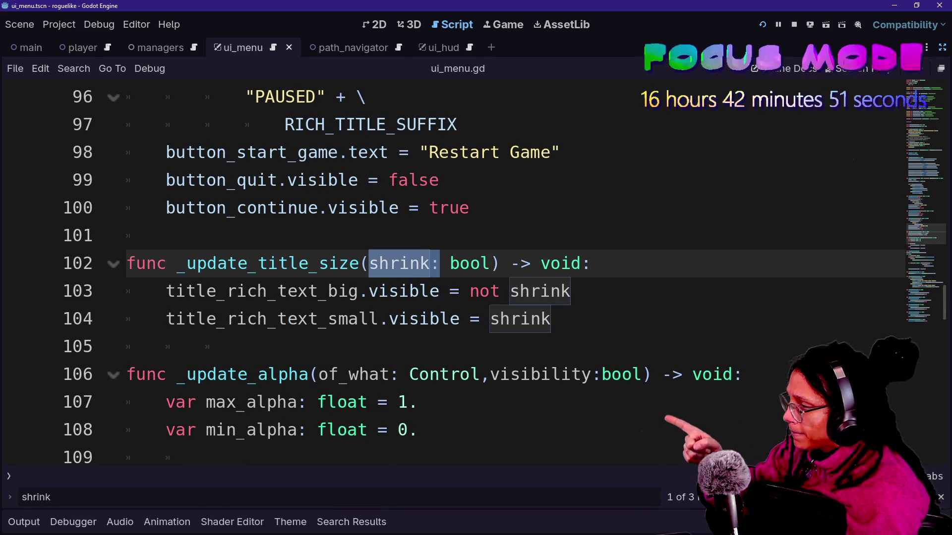
click(551, 319)
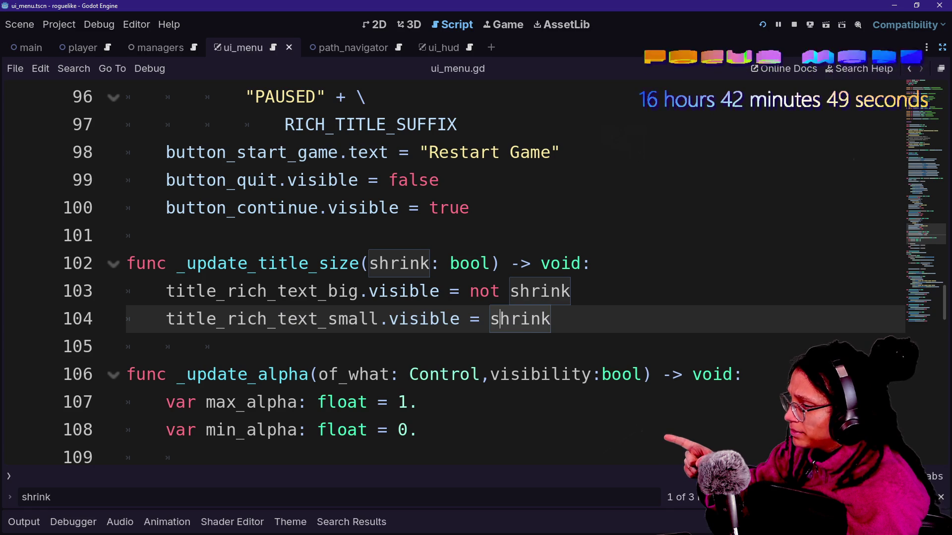
click(541, 318)
drag(175, 318, 552, 319)
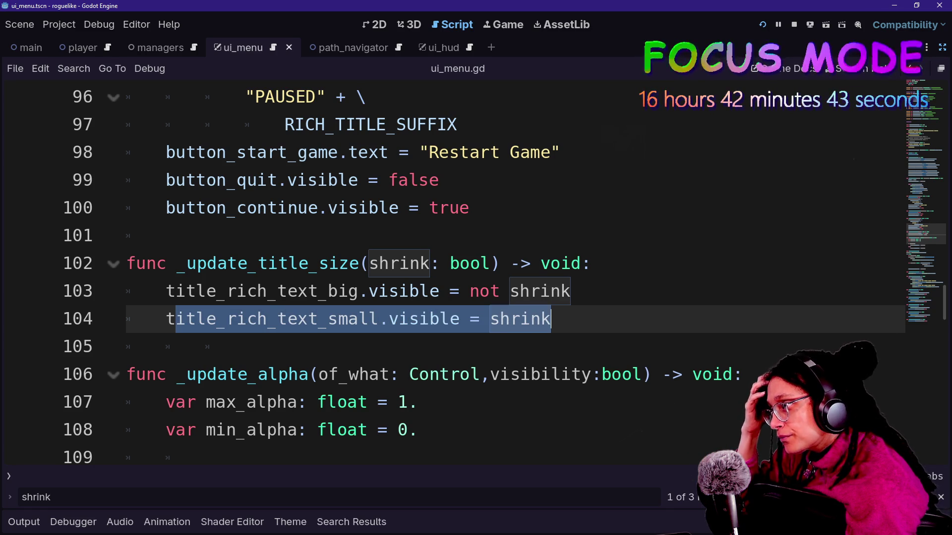
click(430, 264)
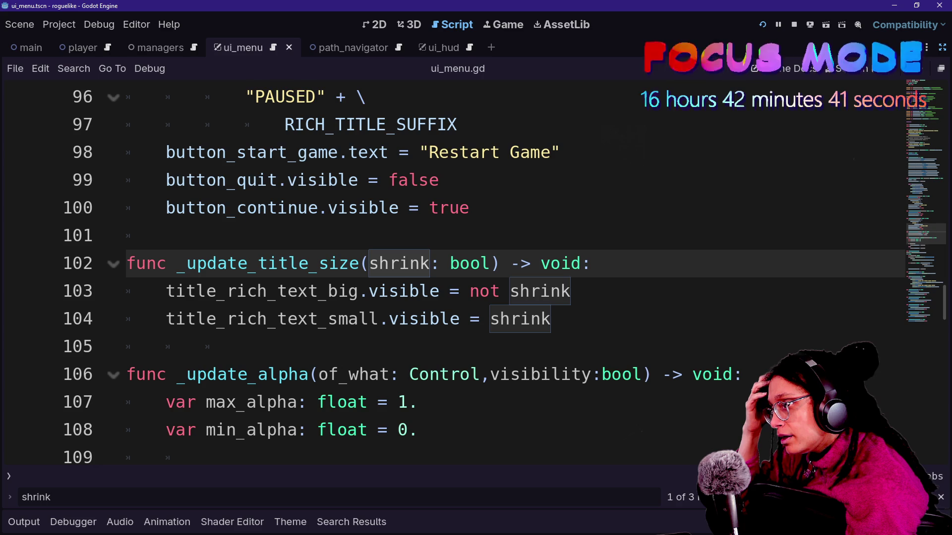
double_click(399, 264)
click(430, 263)
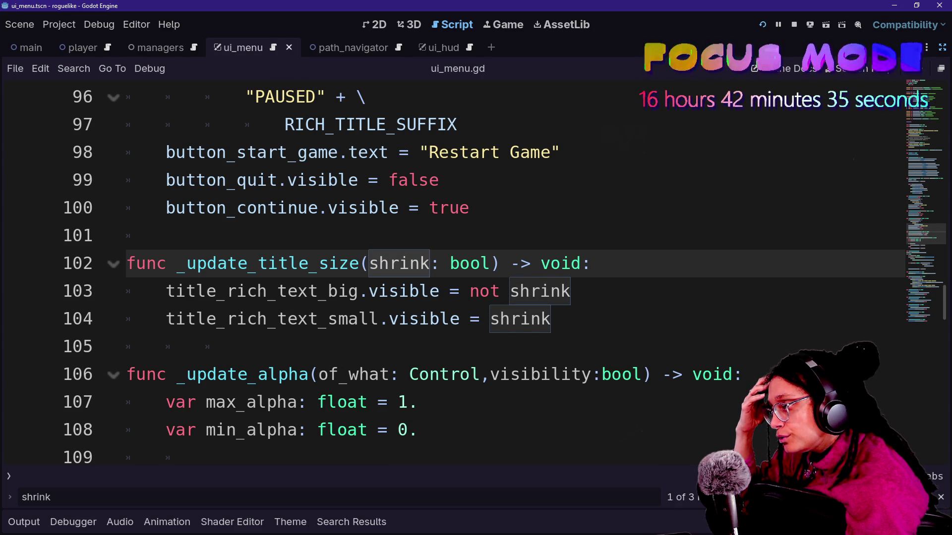
drag(216, 291, 349, 291)
click(318, 291)
- Restore the Scene, FileSystem and Inspector docks and view the running game's remote scene tree
scroll(318, 291, up, 20)
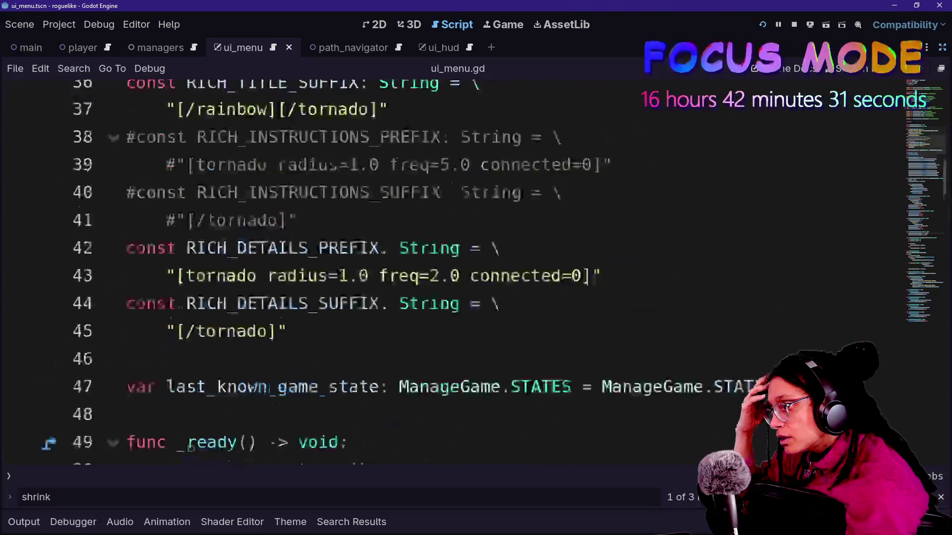
scroll(318, 291, down, 2)
scroll(318, 291, up, 2)
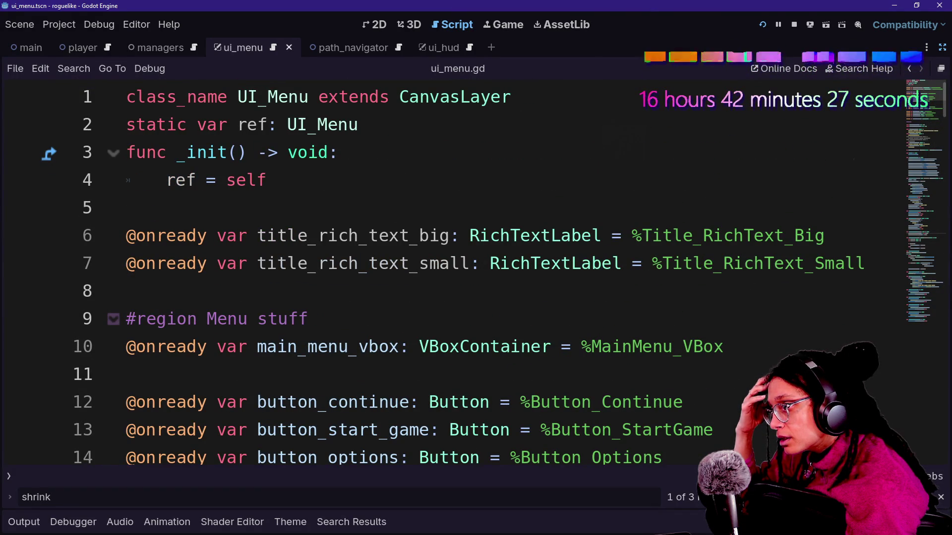
click(941, 54)
click(48, 92)
- Inspect the remote Main and ManageUnitTests nodes, expanding LevelElements and Managers
click(41, 158)
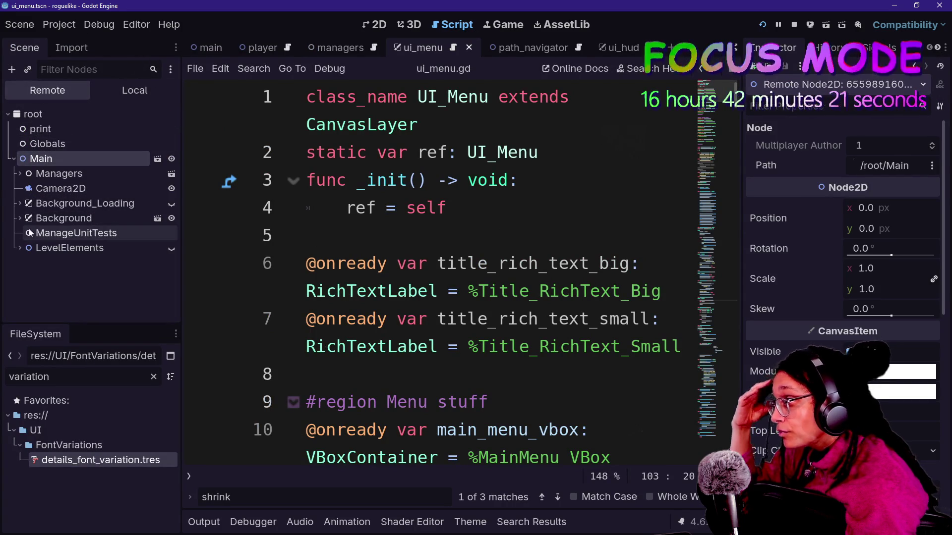
click(16, 248)
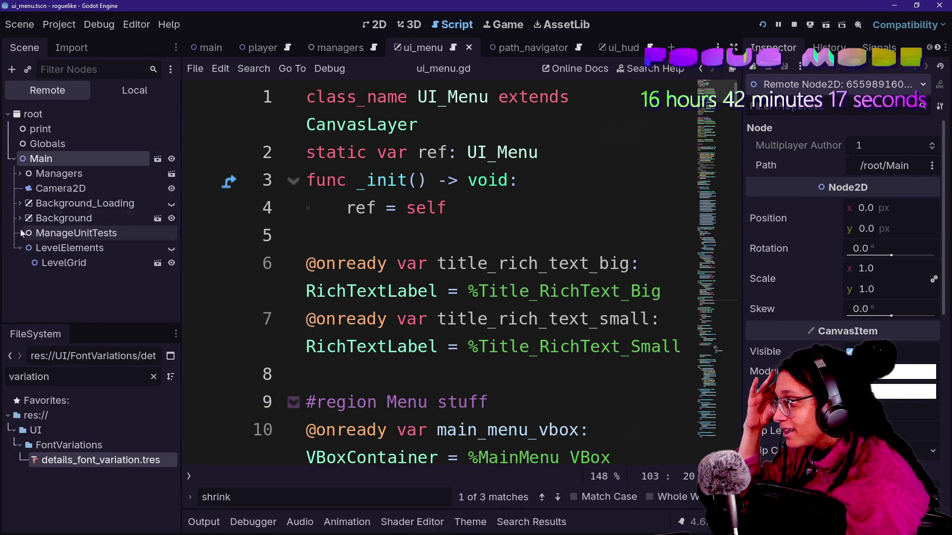
click(22, 236)
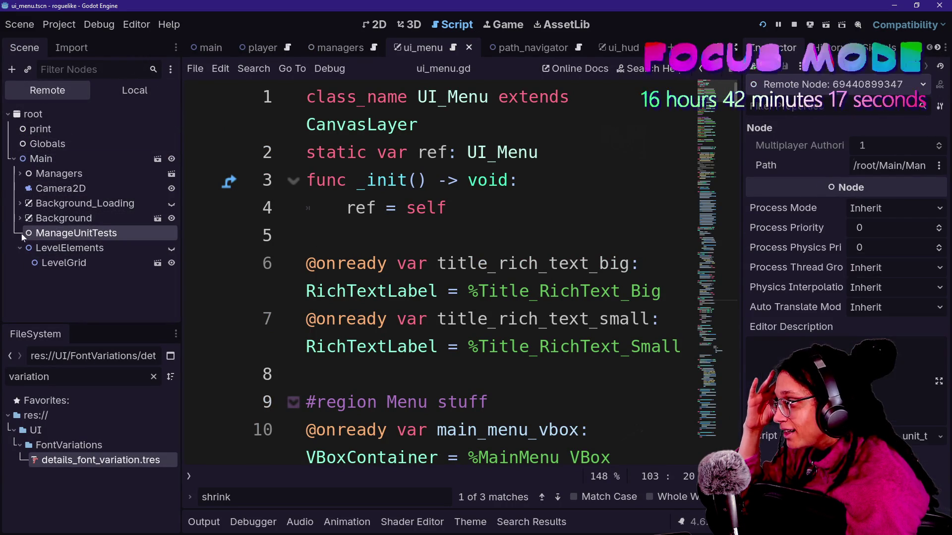
click(20, 174)
scroll(73, 251, down, 3)
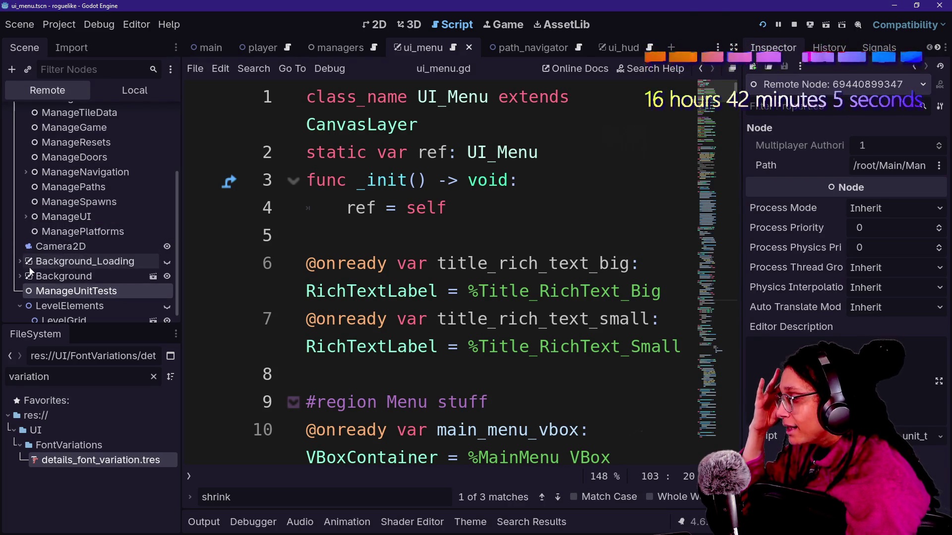
- Expand ManageUI > UI_Menu > ui_mainmenu down to Platform_VBox and MainMenu_VBox
click(25, 218)
click(32, 247)
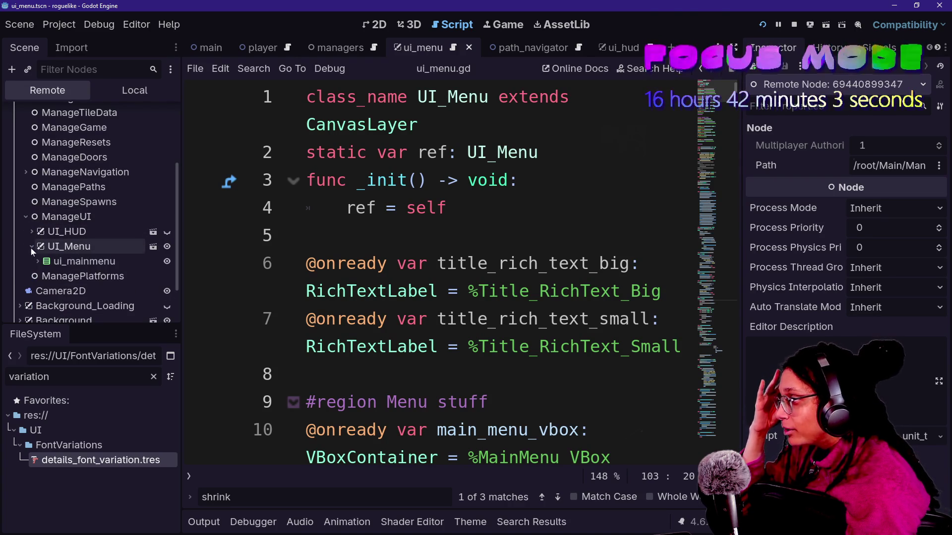
click(38, 261)
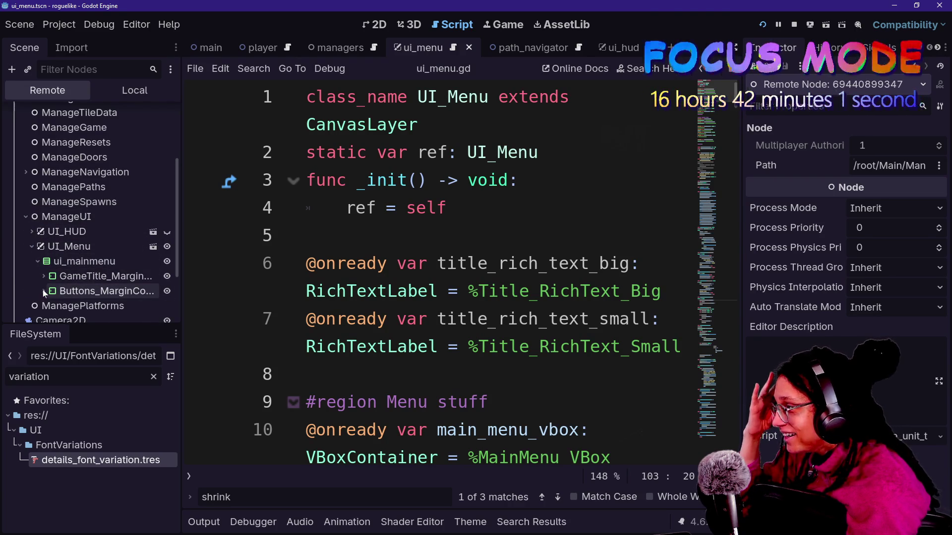
click(43, 291)
scroll(37, 274, down, 3)
click(59, 254)
click(50, 253)
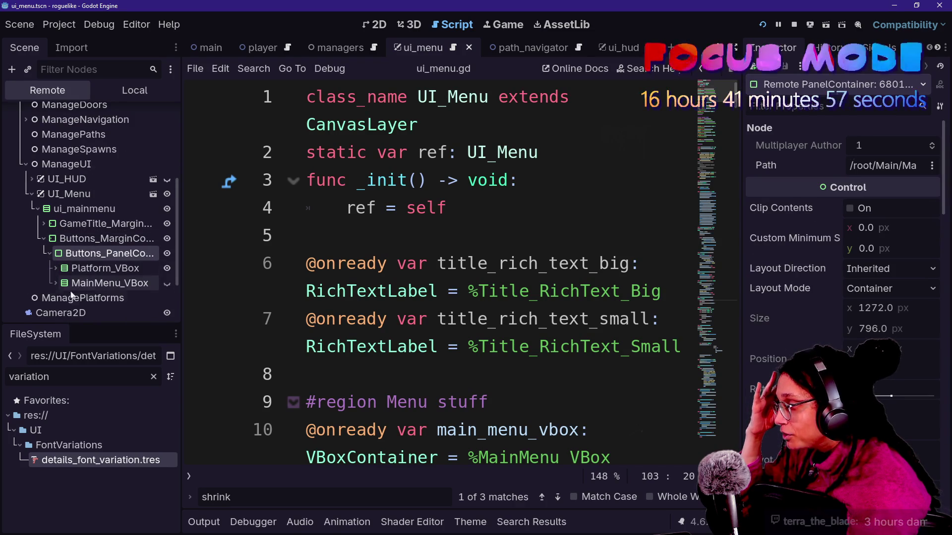
click(55, 283)
- Inspect Spacer2, Button_Continue and Platform_VBox's HFlowContainer, whose alignment is Center
scroll(82, 289, down, 1)
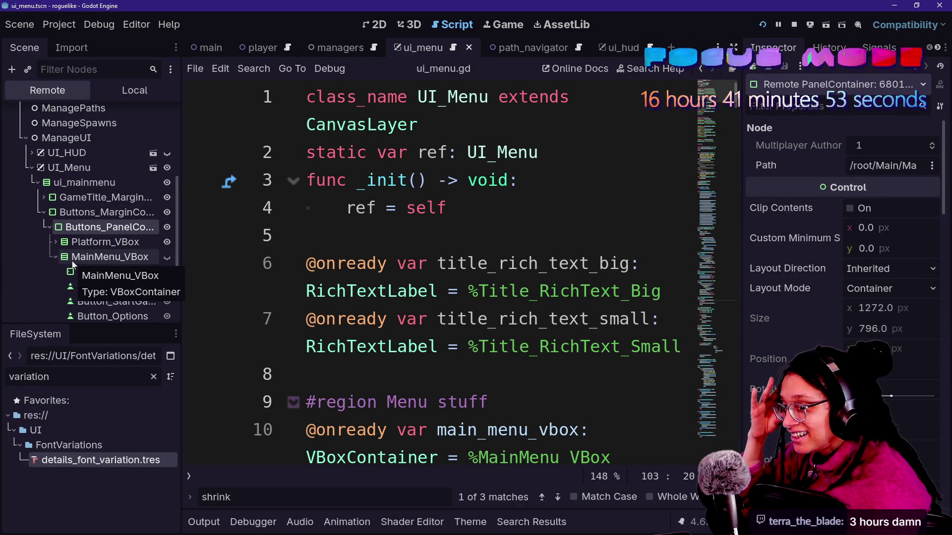
scroll(98, 274, down, 2)
click(99, 293)
click(100, 234)
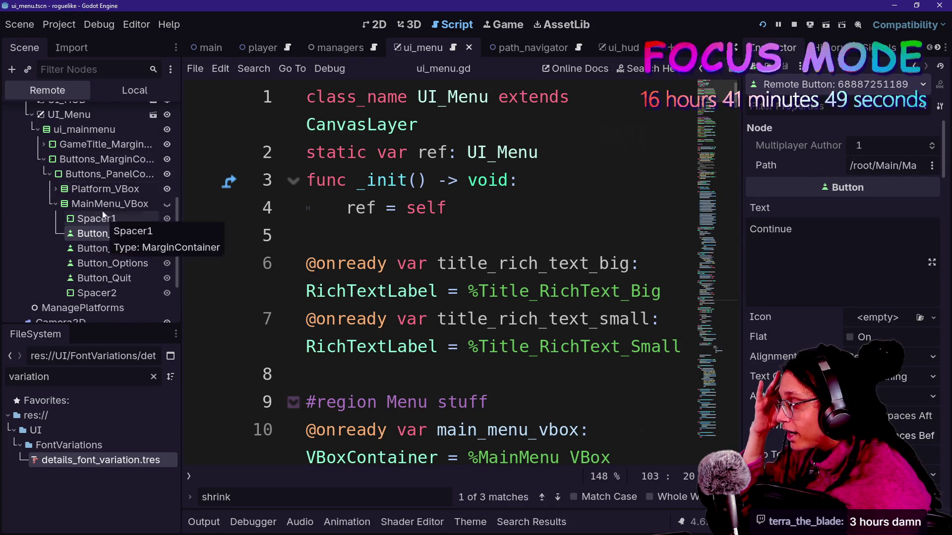
click(105, 220)
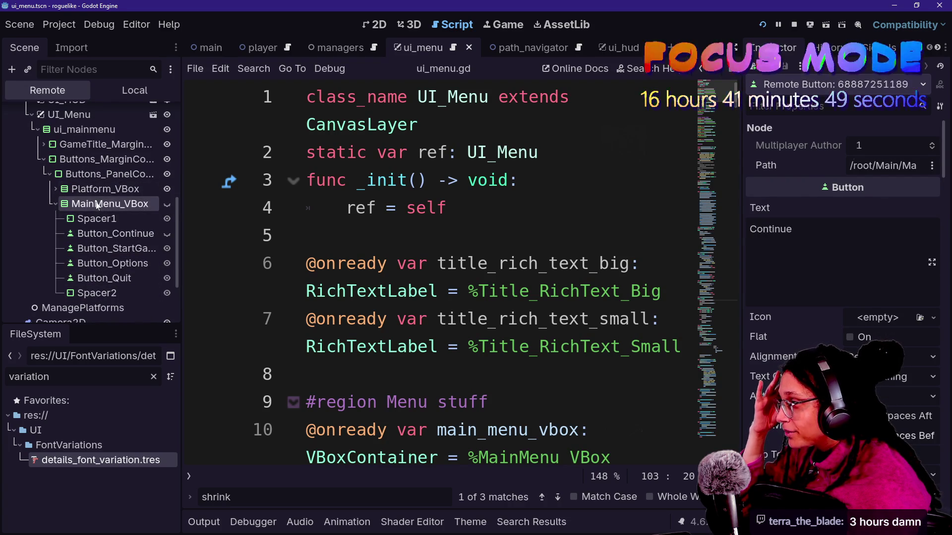
click(110, 246)
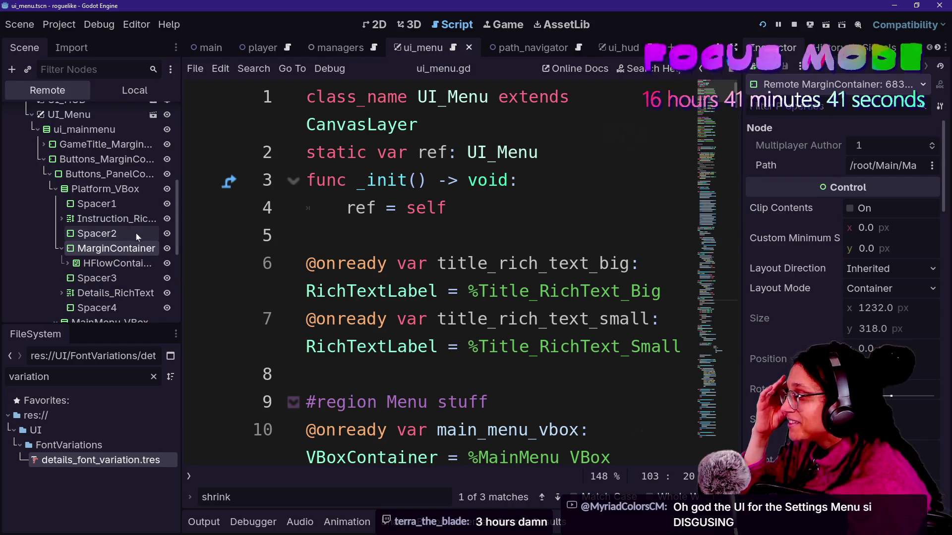
click(101, 263)
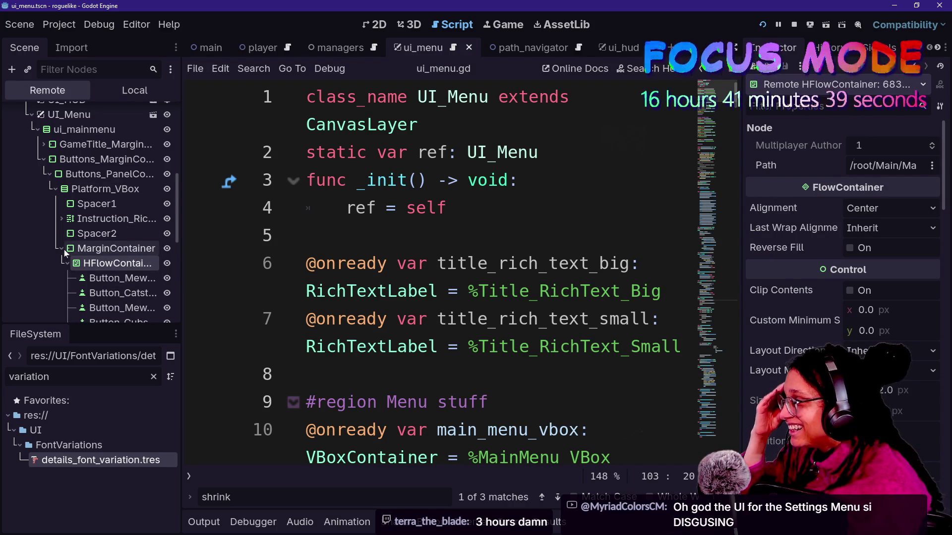
click(63, 248)
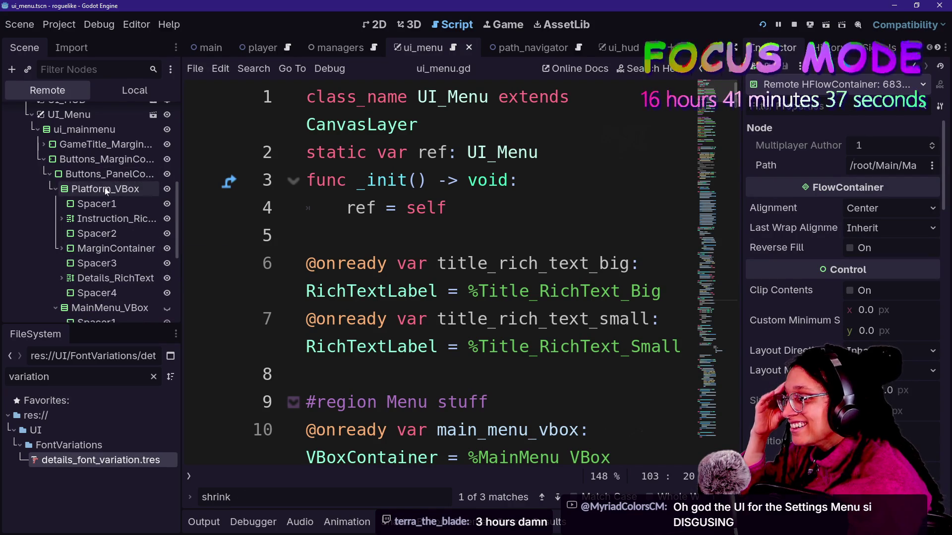
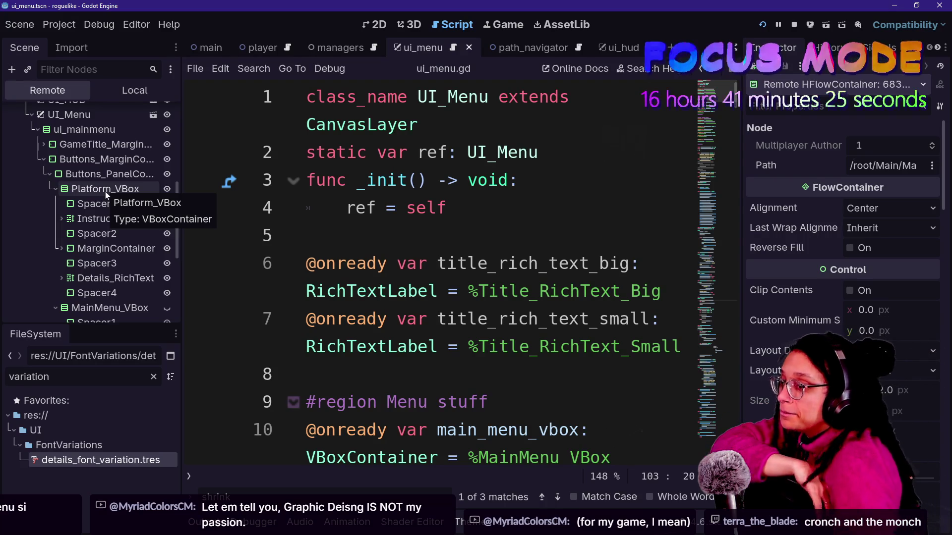
- Inspect Details_RichText, then the title VBoxContainer and Title_RichText_Big in the Remote scene tree
click(111, 277)
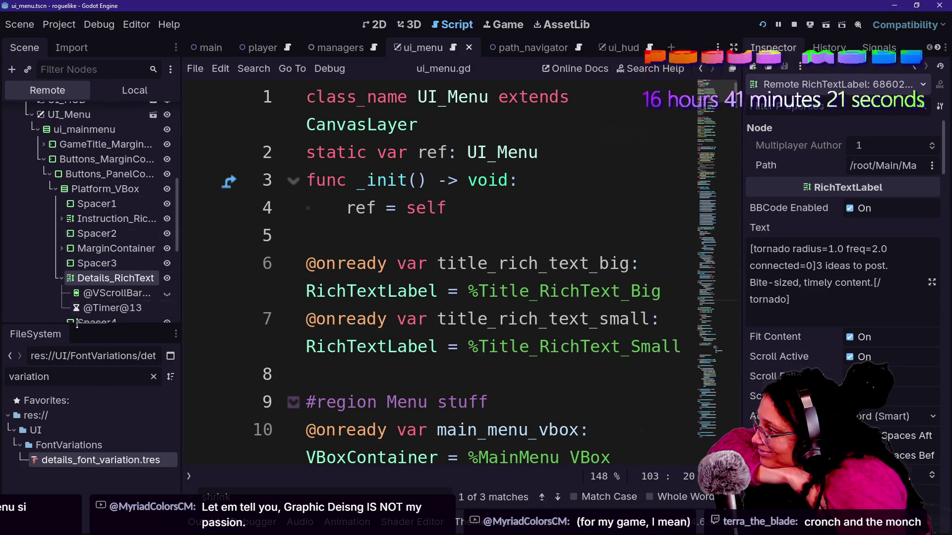
scroll(61, 230, up, 3)
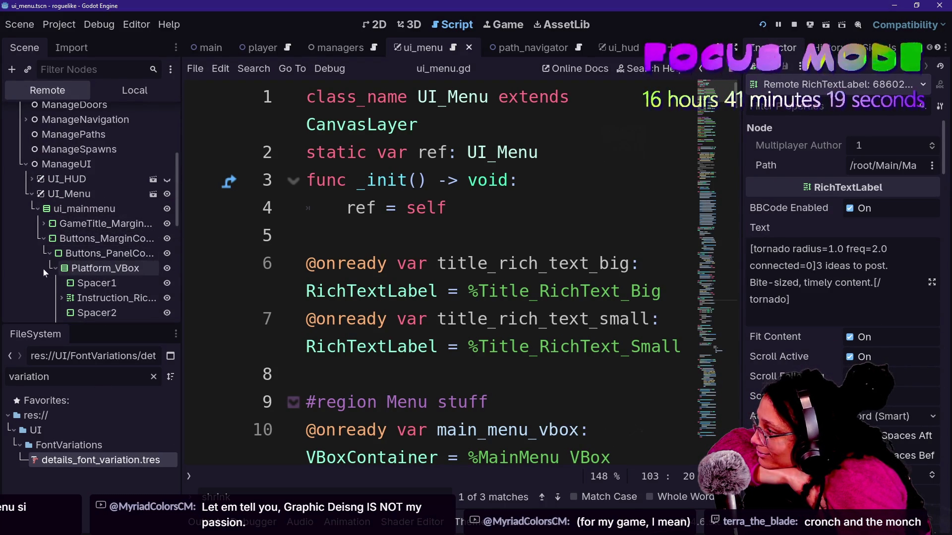
click(44, 224)
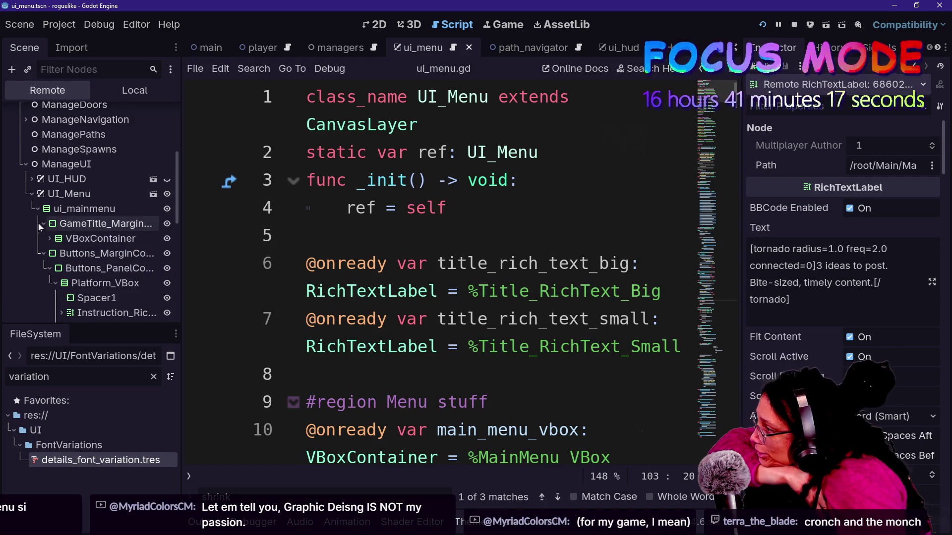
click(56, 240)
click(55, 254)
click(61, 268)
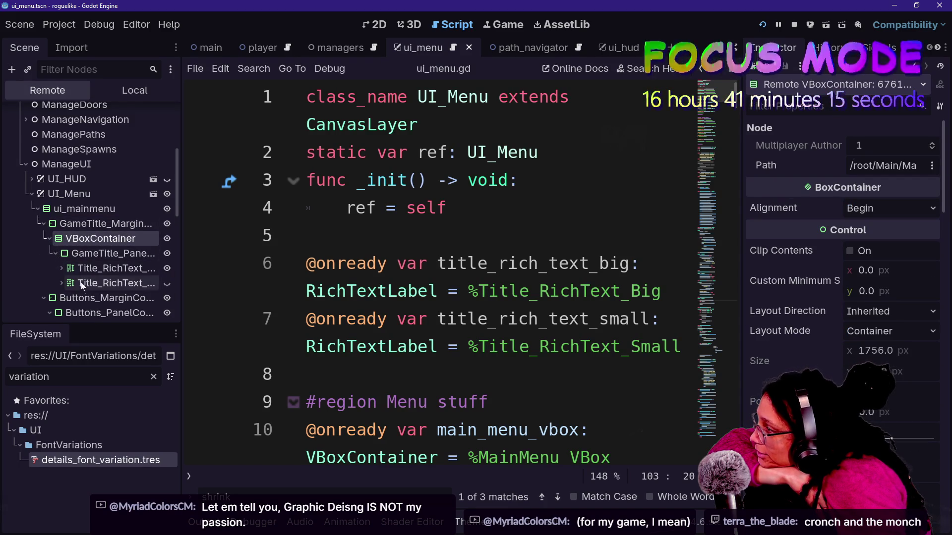
click(104, 268)
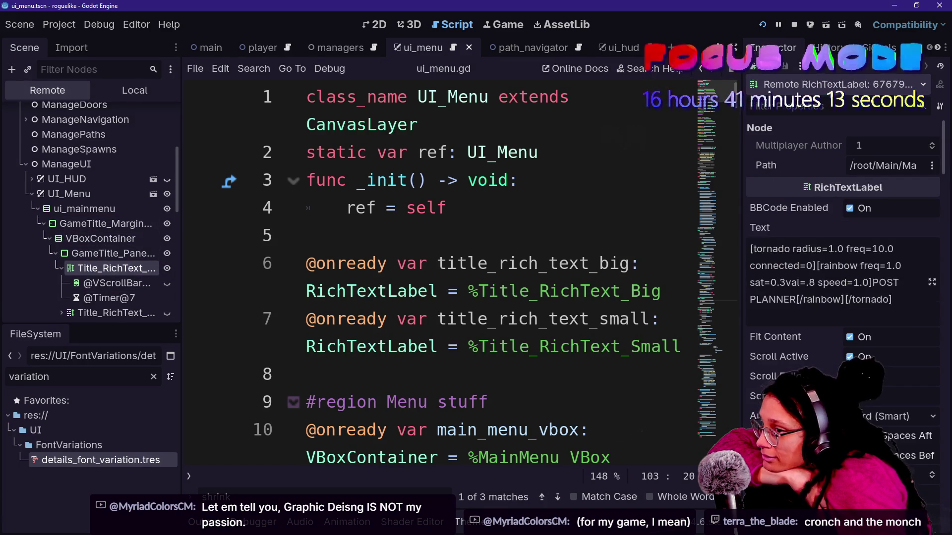
scroll(803, 342, down, 6)
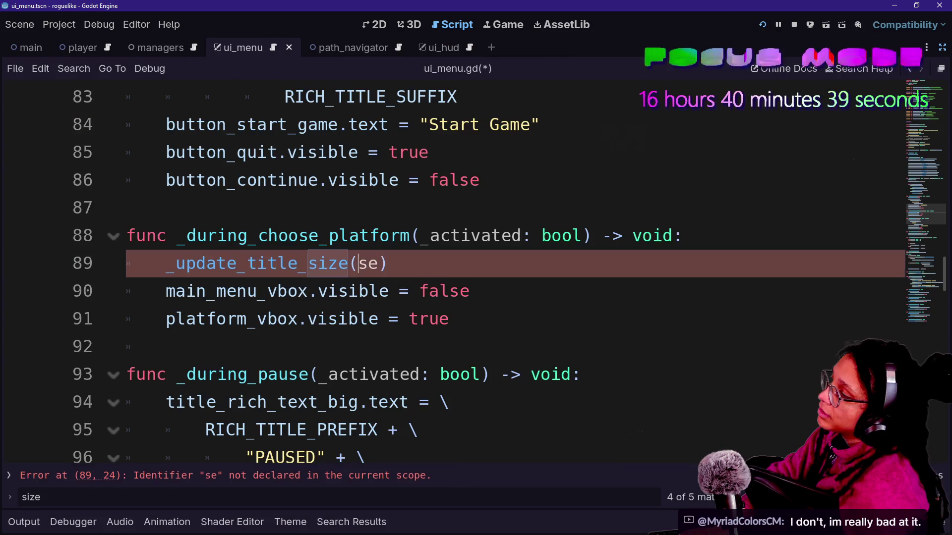
- Complete line 89's _update_title_size argument as true and search the script for _update_title_size
key(BackSpace)
key(BackSpace)
text(true)
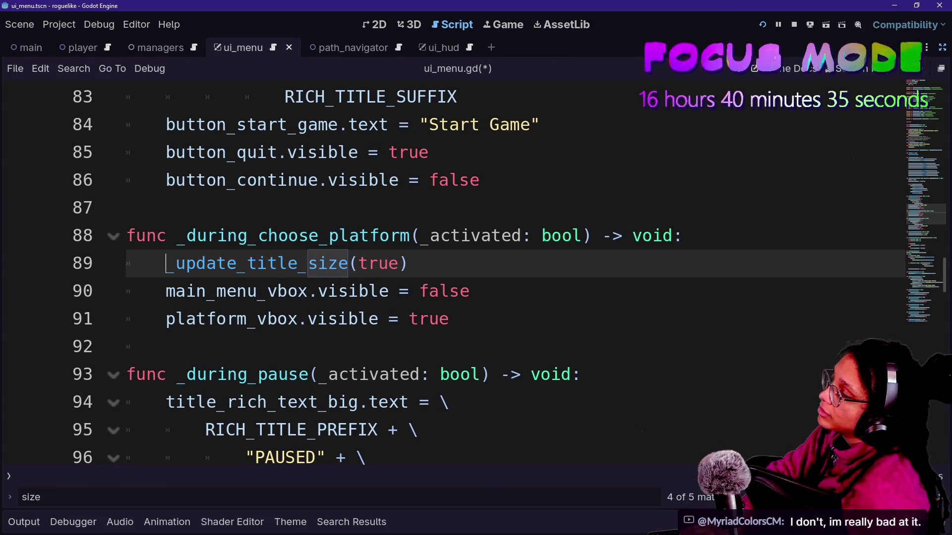
drag(166, 263, 328, 270)
key(ctrl+f)
shift+click(348, 291)
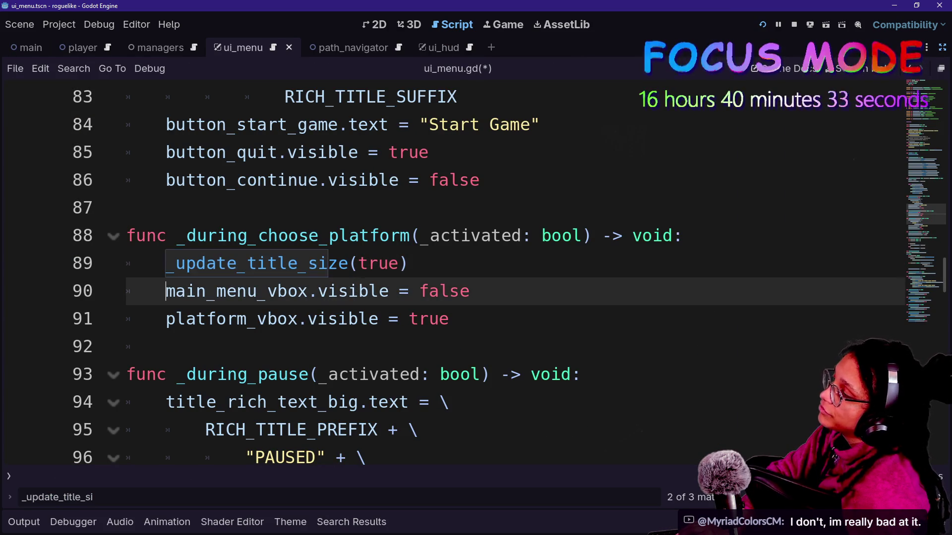
drag(348, 263, 177, 263)
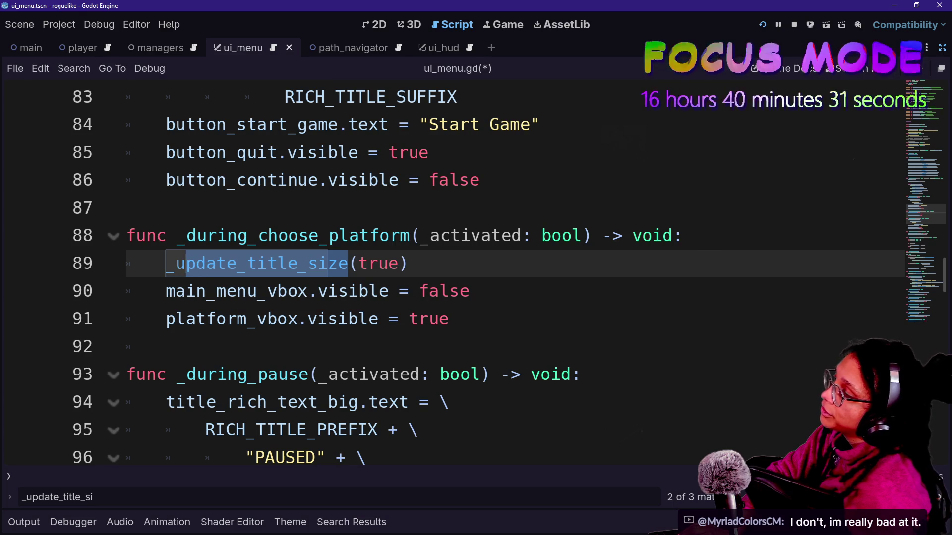
- Change the _update_title_size argument from true to false and rerun the game
scroll(446, 272, down, 2)
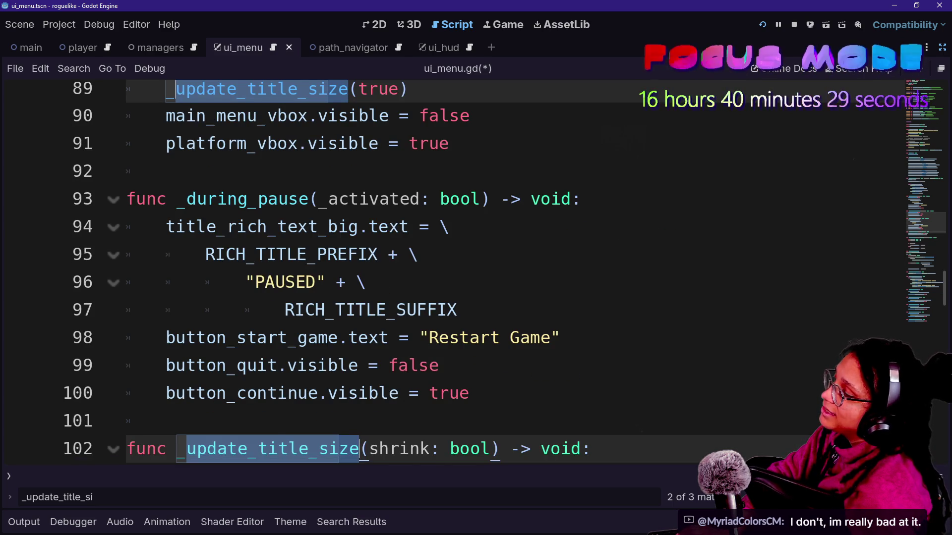
scroll(446, 273, up, 3)
double_click(378, 374)
text(false)
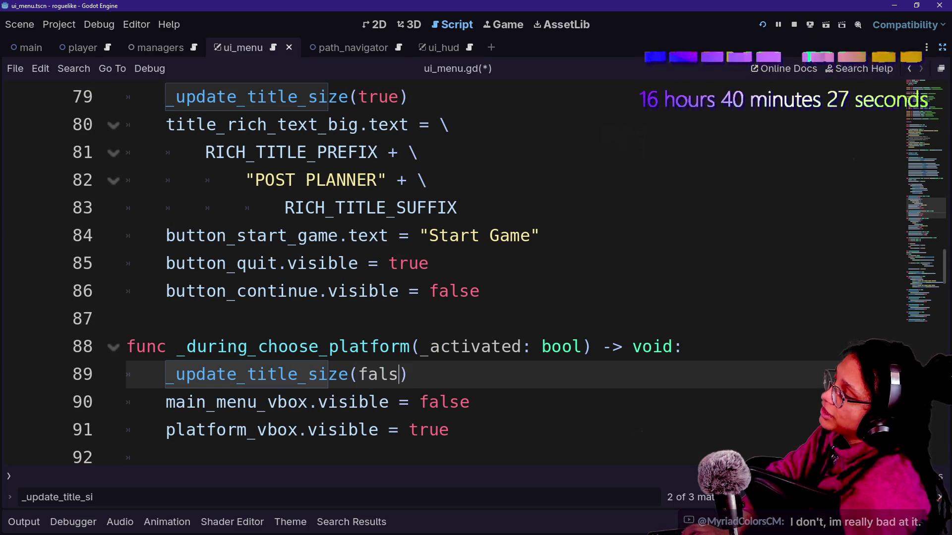
click(762, 25)
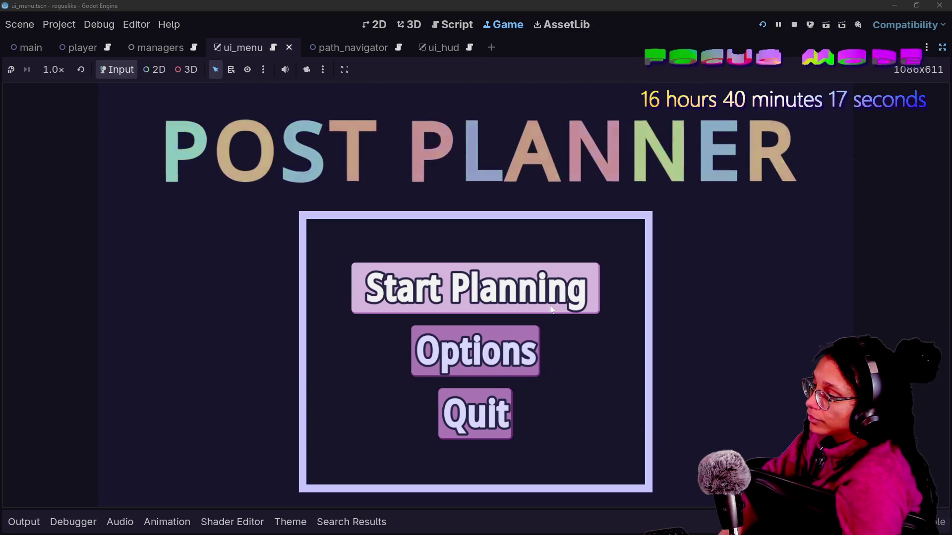
- Start Planning in the game, then inspect the title panel and big title label in the Remote tree
click(550, 310)
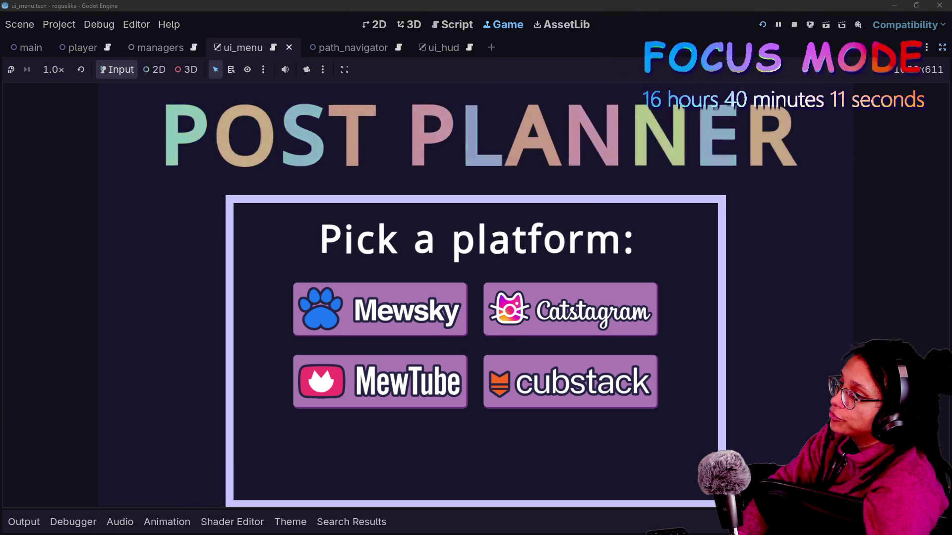
click(941, 48)
click(65, 90)
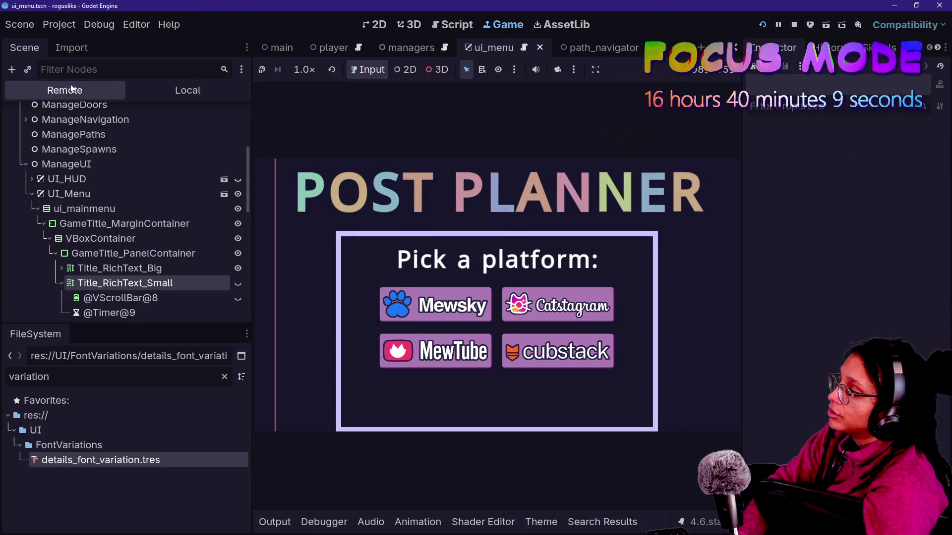
click(126, 257)
click(197, 270)
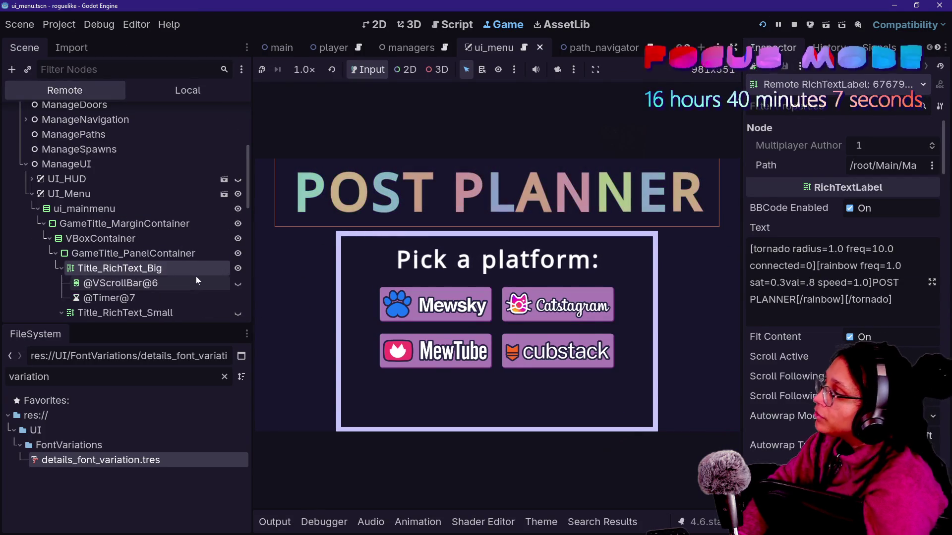
- Inspect the small title label, then return to the title text code in ui_menu.gd
click(192, 282)
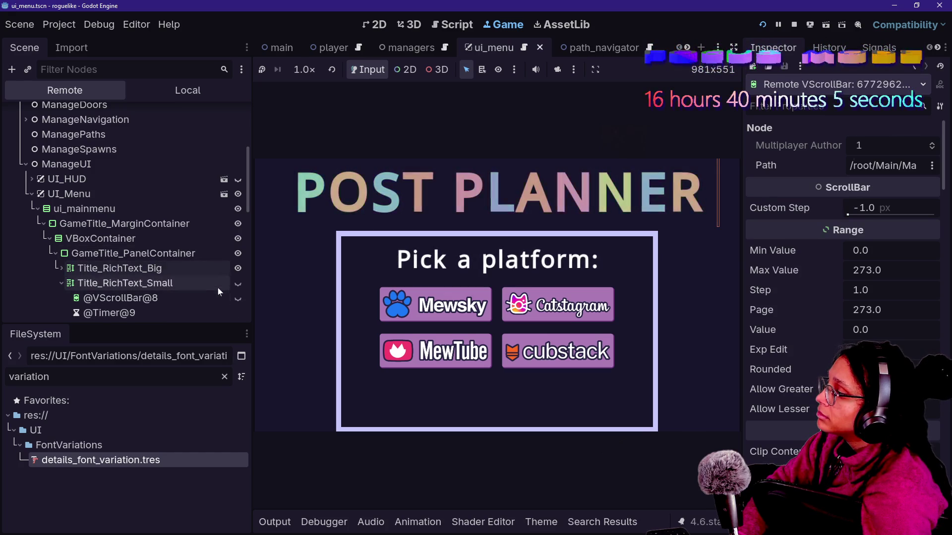
click(213, 283)
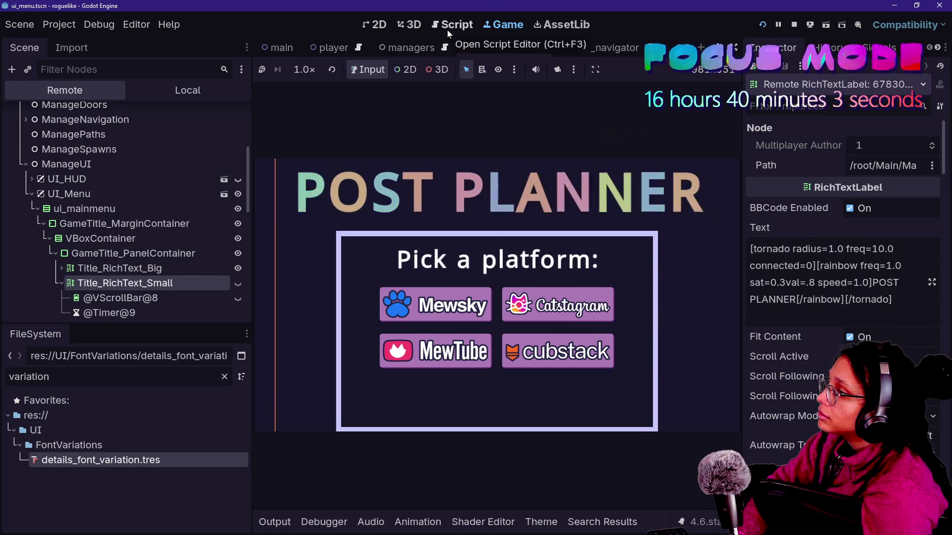
click(453, 25)
click(517, 180)
- In distraction-free mode, jump to _update_title_size and examine its two title visibility lines
key(ctrl+shift+F11)
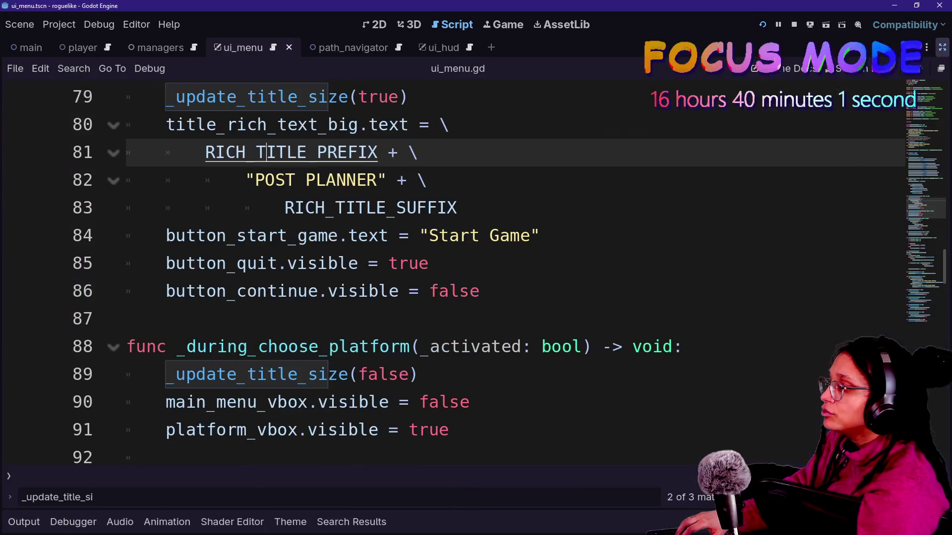
ctrl+click(262, 109)
drag(359, 264, 460, 263)
drag(505, 291, 319, 318)
click(531, 319)
click(571, 291)
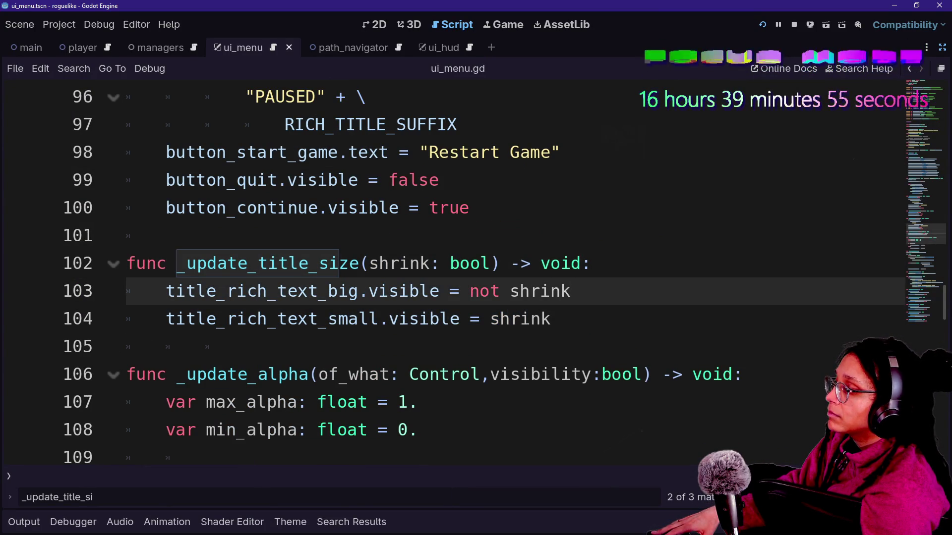
key(ctrl+shift+Left)
key(ctrl+shift+Left)
click(409, 291)
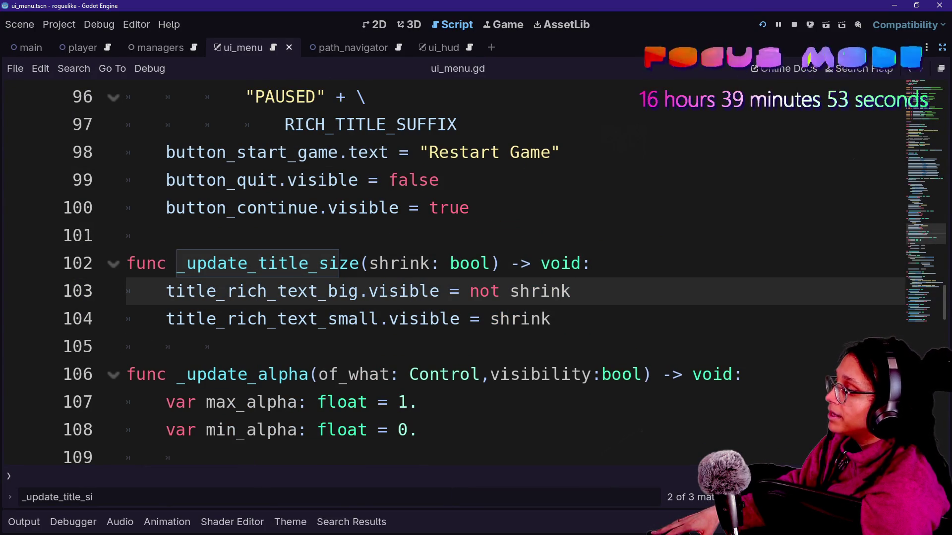
click(186, 263)
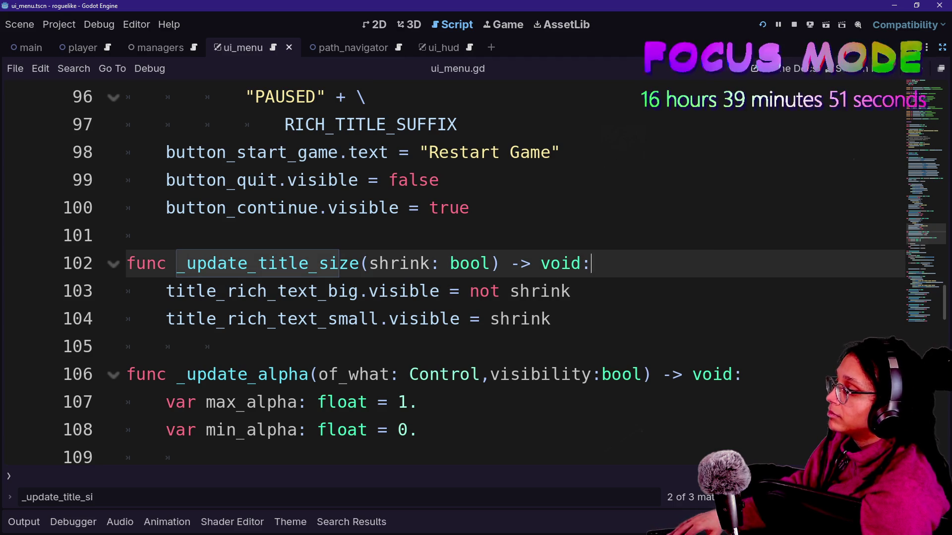
key(Return)
key(BackSpace)
key(BackSpace)
key(BackSpace)
text(if shrink:)
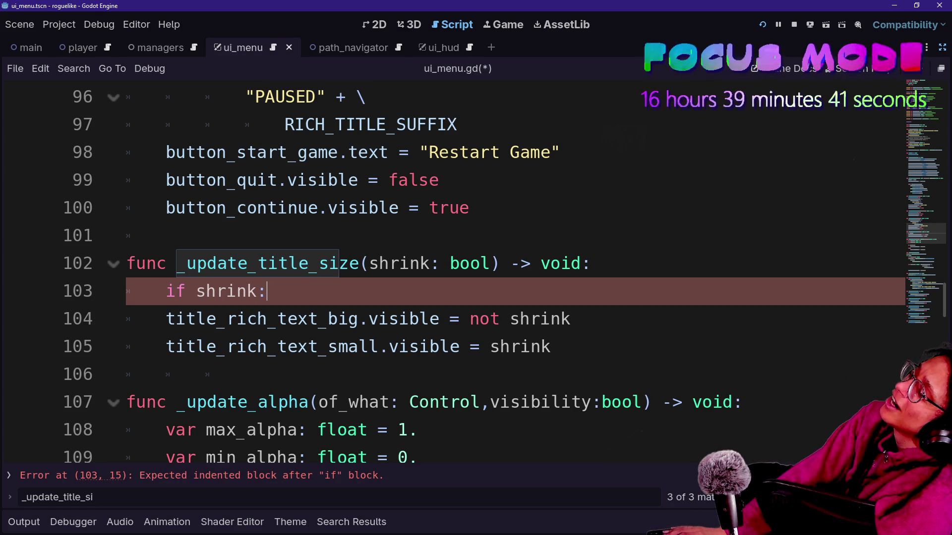
- Indent the big title visibility line under the if and set it to false
click(166, 319)
key(Tab)
key(End)
key(ctrl+shift+Left)
key(ctrl+shift+Left)
key(BackSpace)
key(BackSpace)
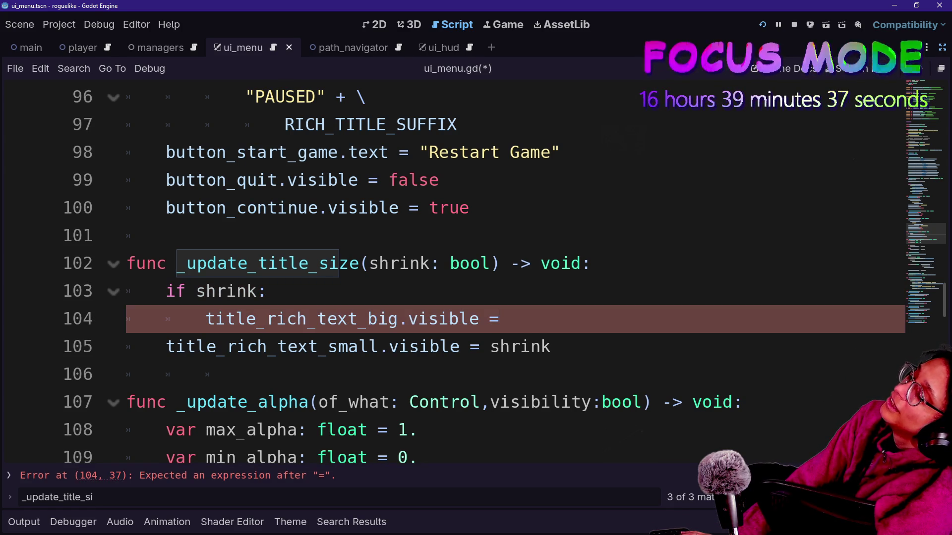
key(ctrl+space)
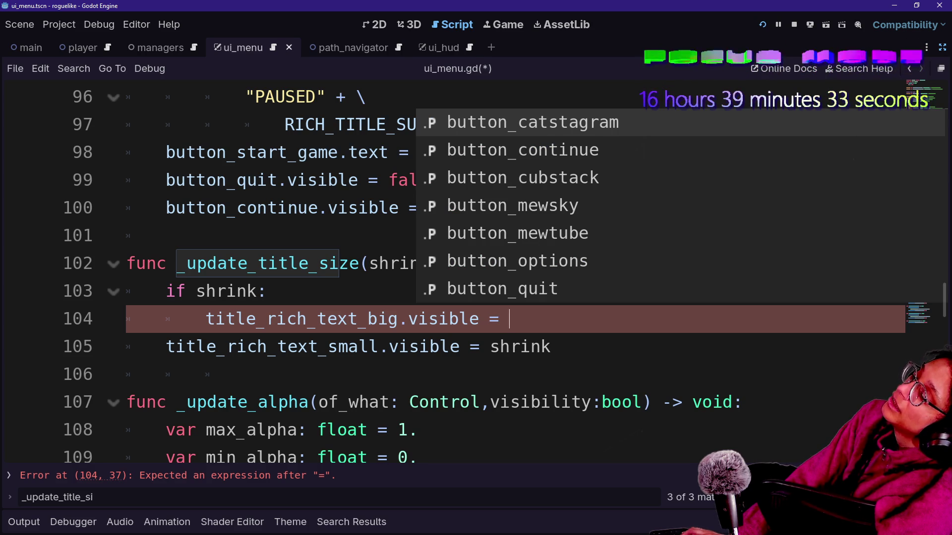
text(fal)
key(Return)
key(Down)
key(Up)
- Indent the small title visibility line under the if and set it to true
key(Down)
key(Home)
key(Tab)
key(Down)
key(Up)
key(End)
key(ctrl+shift+Left)
text(true)
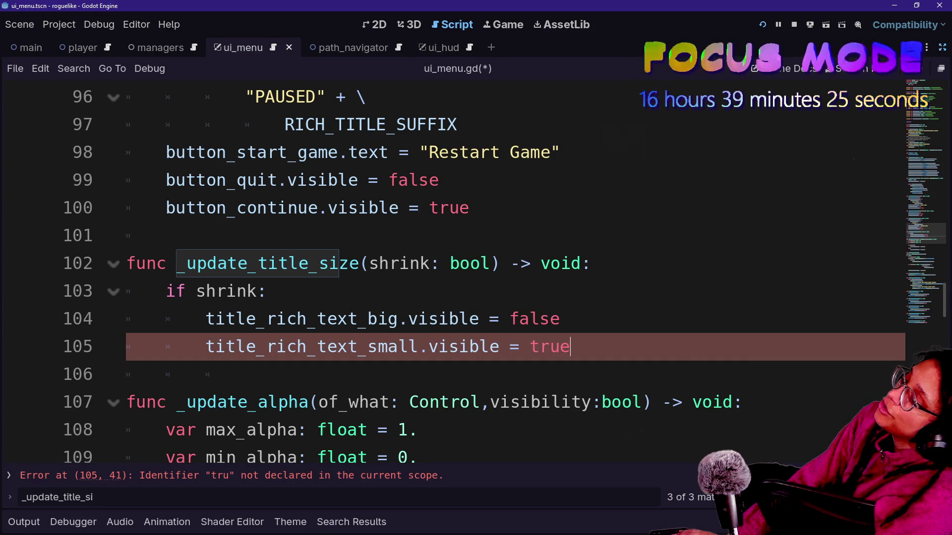
- Add an else branch and paste the two visibility lines into it
key(Return)
key(BackSpace)
key(BackSpace)
key(BackSpace)
text(ls)
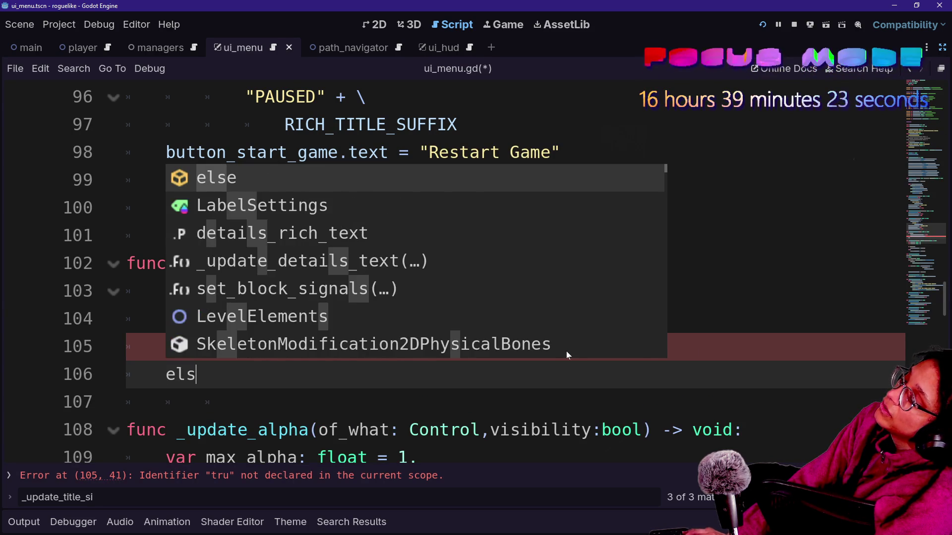
text(e:)
key(Return)
mouse_move(570, 346)
mouse_down()
mouse_move(127, 319)
mouse_move(268, 291)
mouse_up()
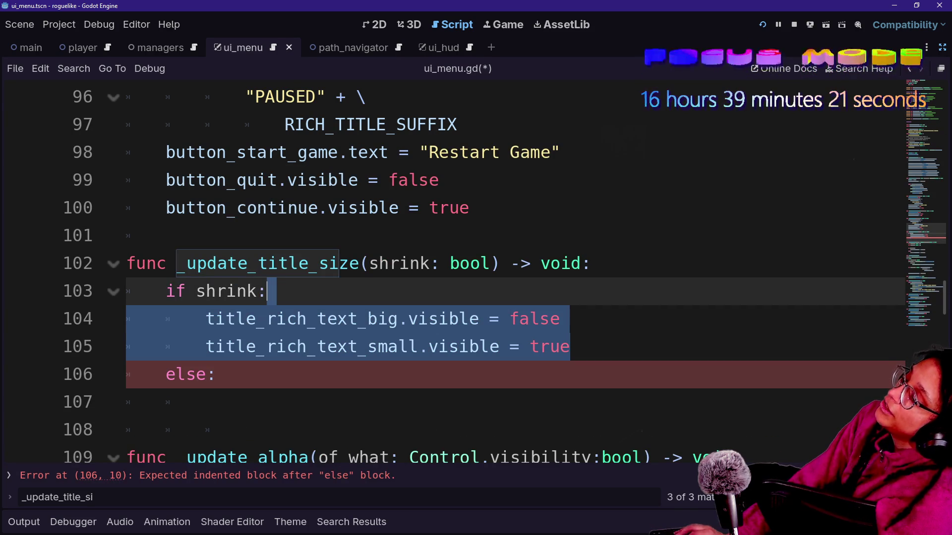
key(ctrl+c)
click(297, 402)
key(ctrl+v)
click(205, 392)
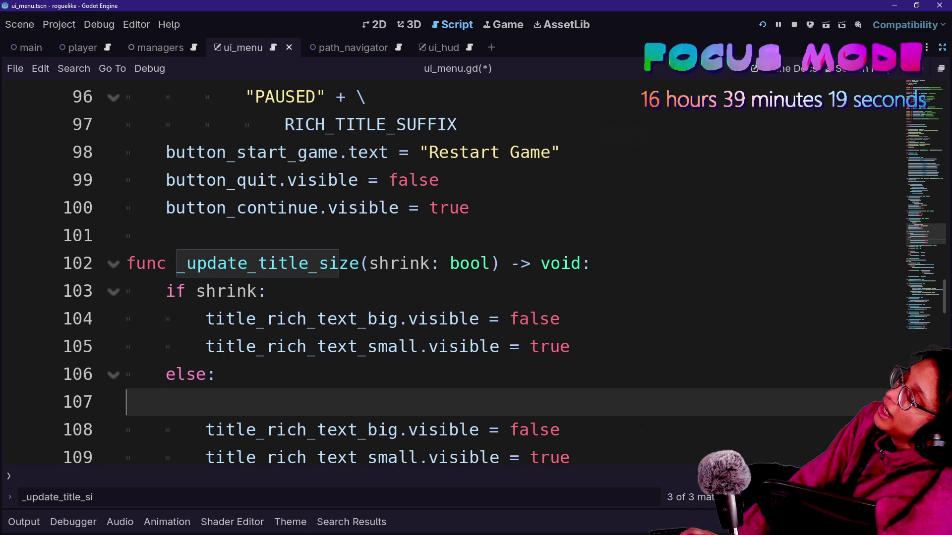
key(Delete)
- In the else branch, make the big title visible true and the small title false
double_click(526, 402)
text(tru)
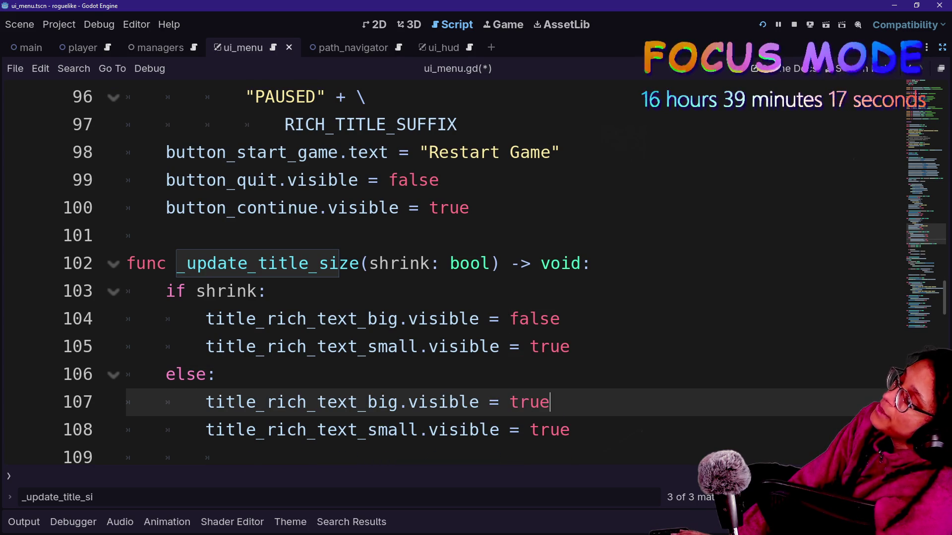
key(Down)
text(f)
key(BackSpace)
key(BackSpace)
key(BackSpace)
text(fal)
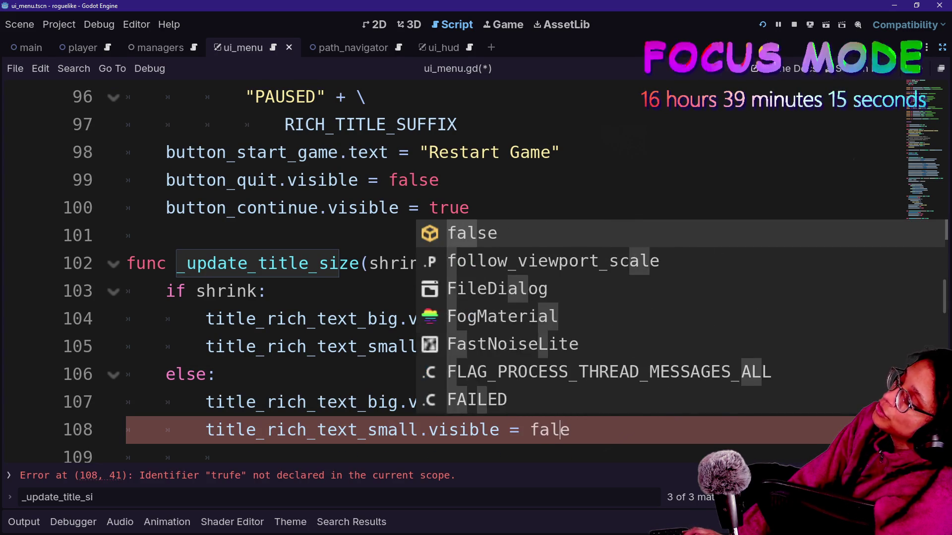
key(Return)
- Add print.fancy("Big title") at the top of the else branch
key(Up)
key(Up)
key(Return)
text([)
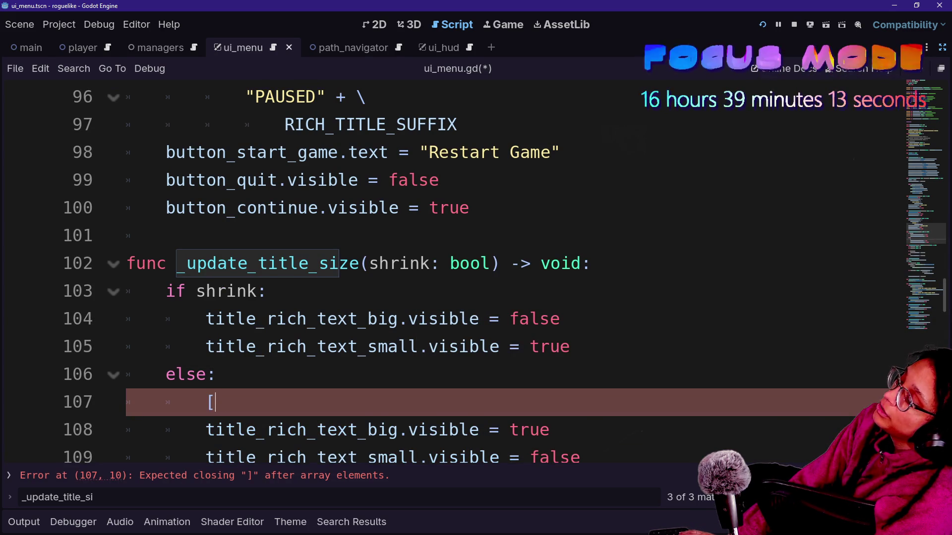
key(BackSpace)
key(BackSpace)
text(print()
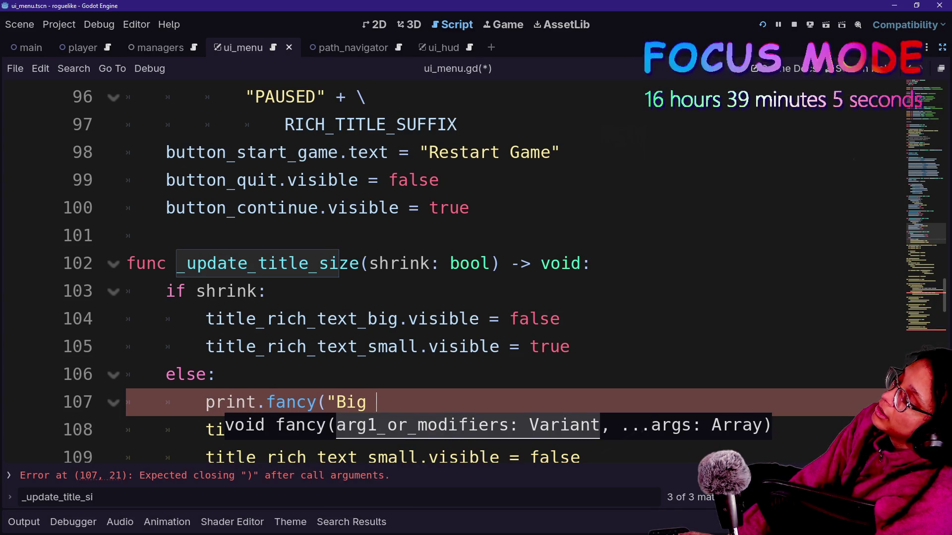
text("))
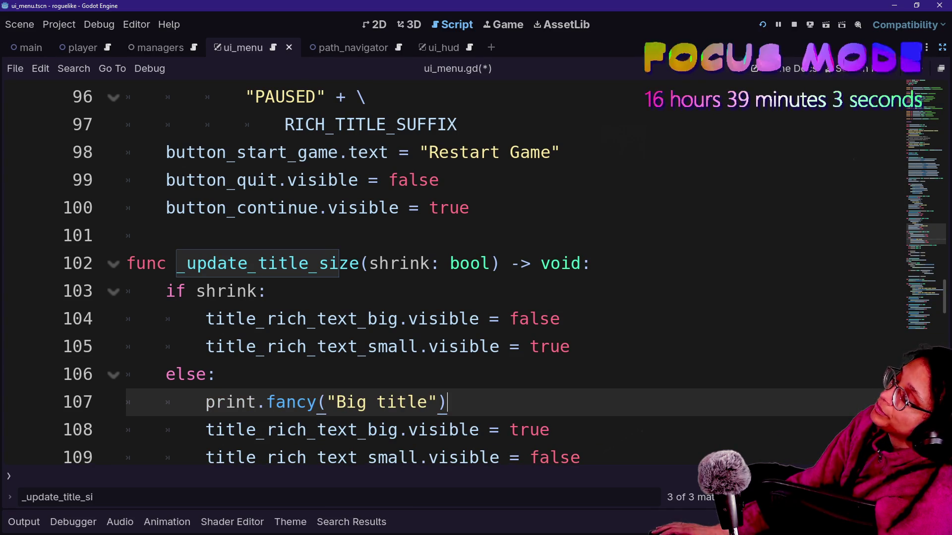
- Copy the print into the shrink branch as print.fancy("Little title") and save ui_menu.gd
key(shift+Up)
key(ctrl+c)
click(267, 291)
key(ctrl+v)
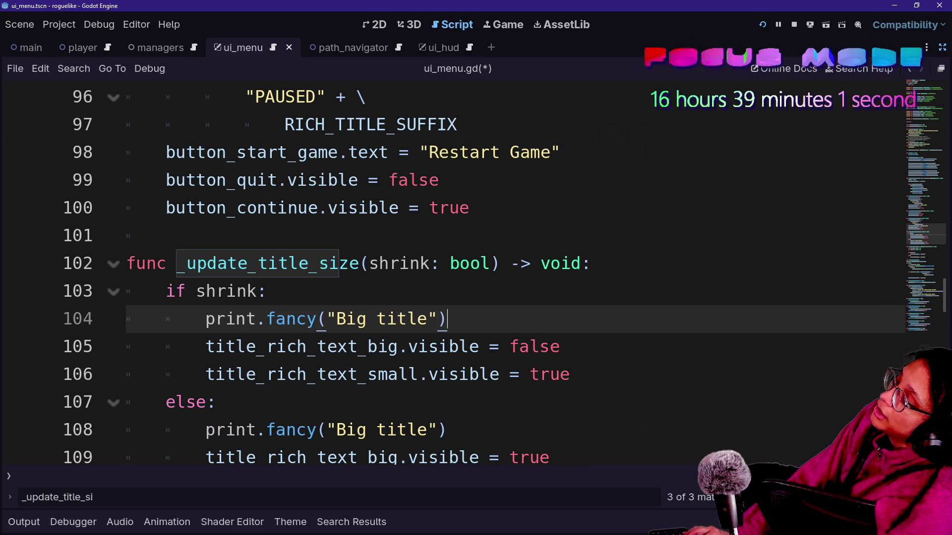
text(Lit)
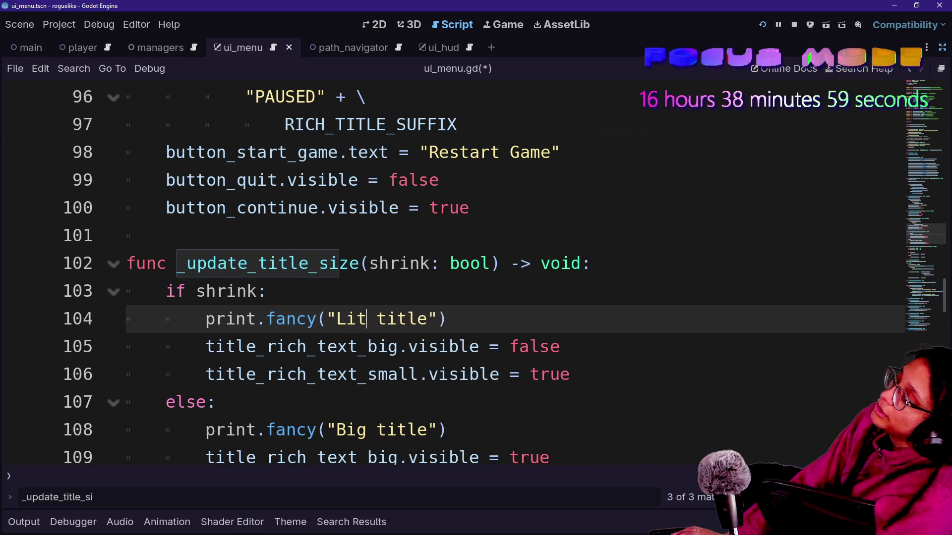
text(tle)
click(166, 235)
key(ctrl+s)
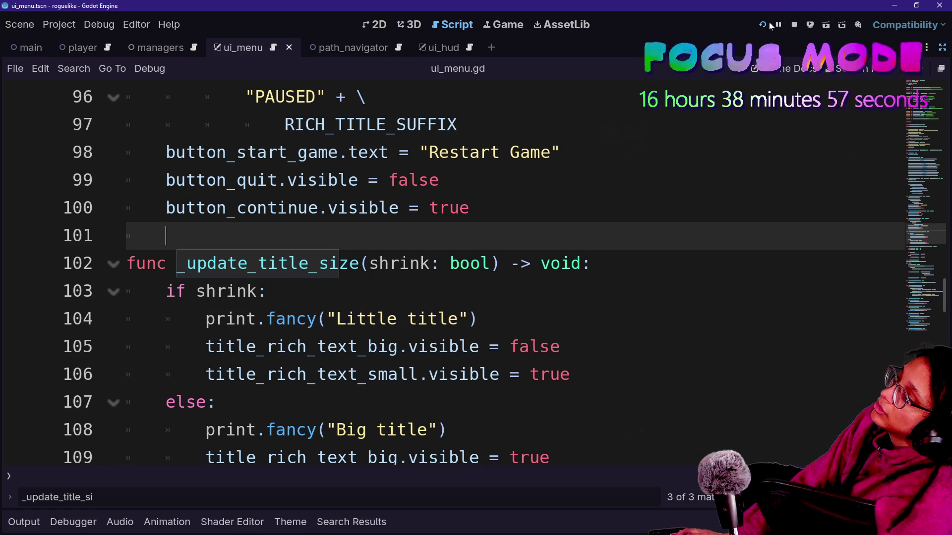
text(q)
key(BackSpace)
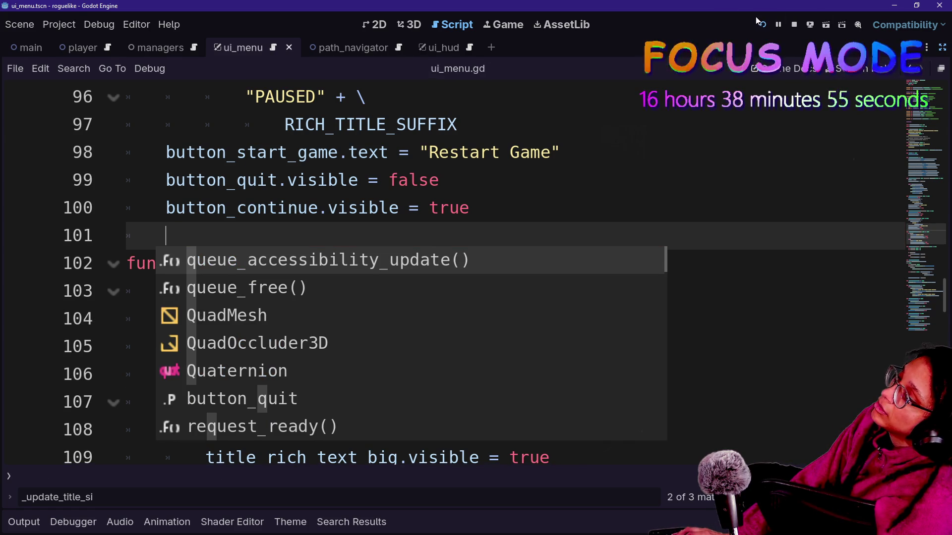
click(763, 25)
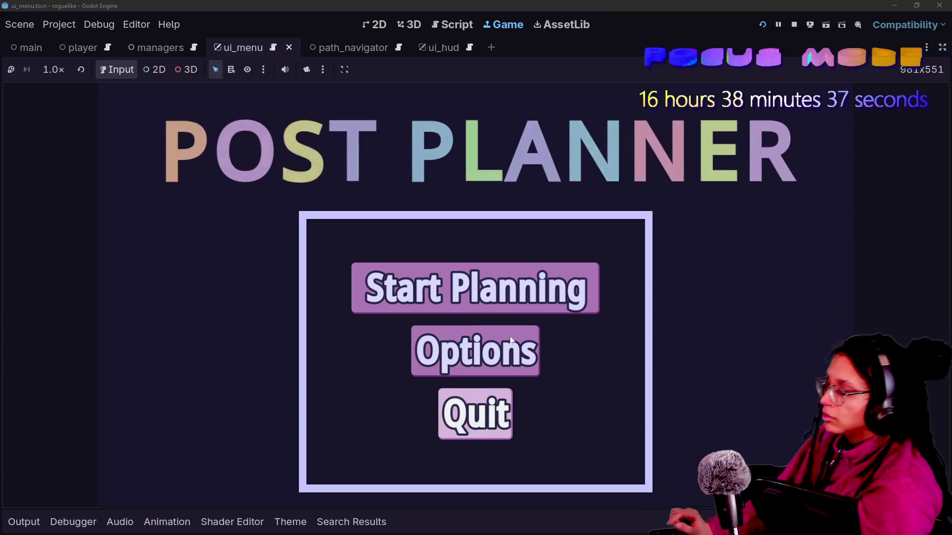
click(476, 290)
click(941, 49)
click(48, 97)
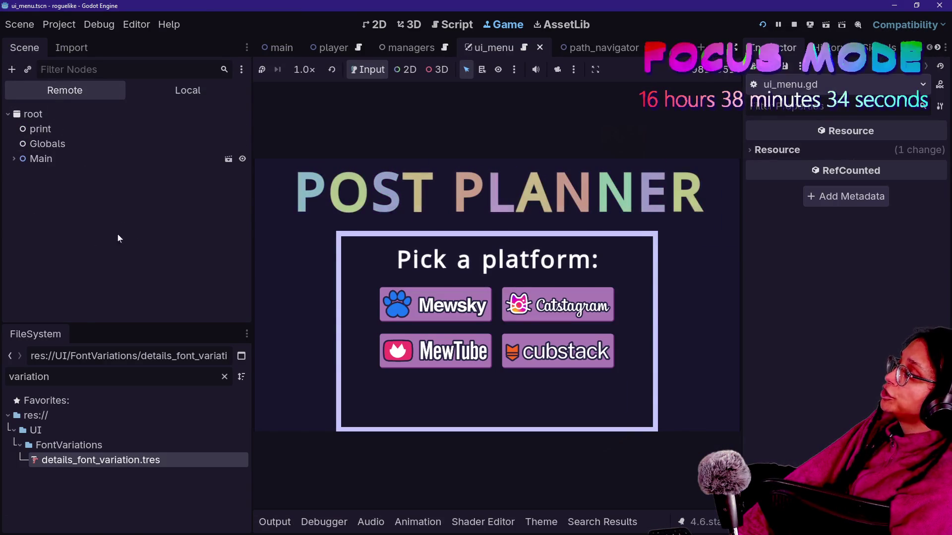
click(14, 159)
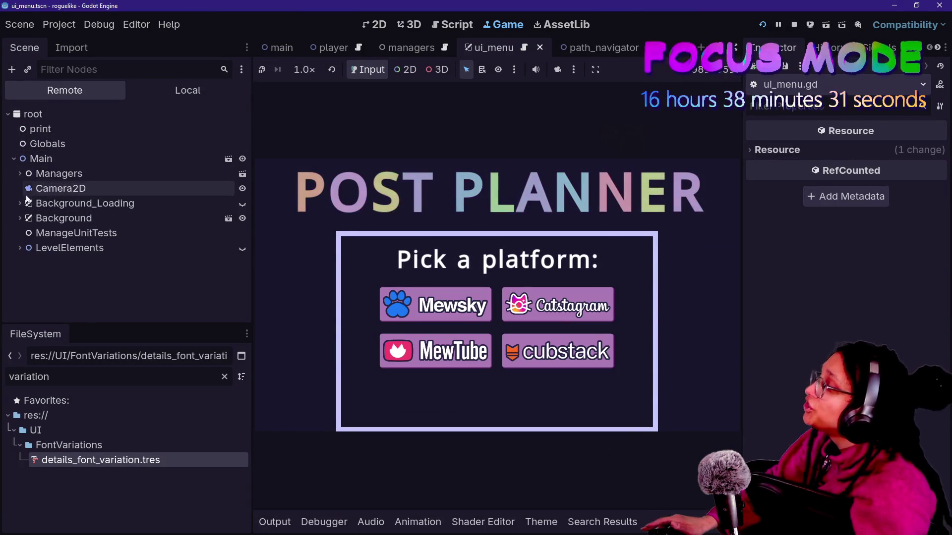
click(19, 173)
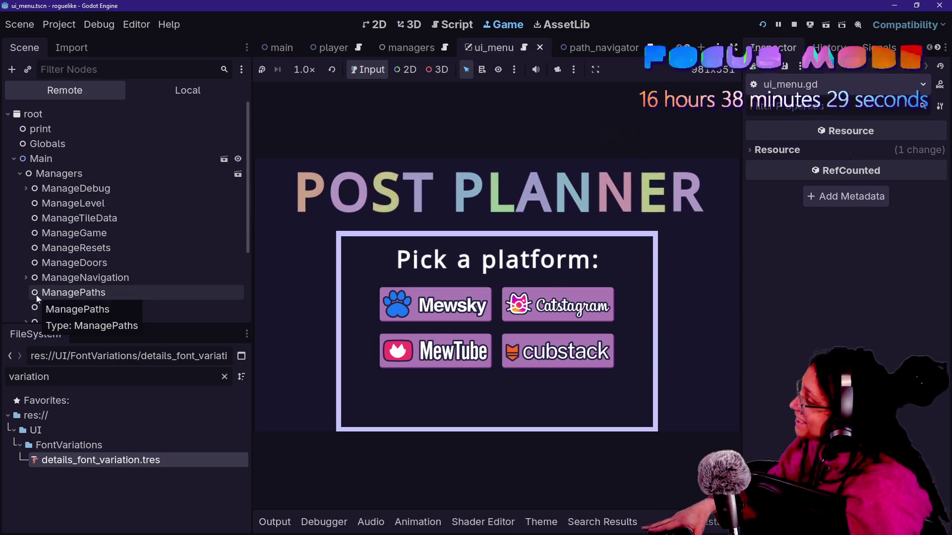
scroll(36, 296, down, 3)
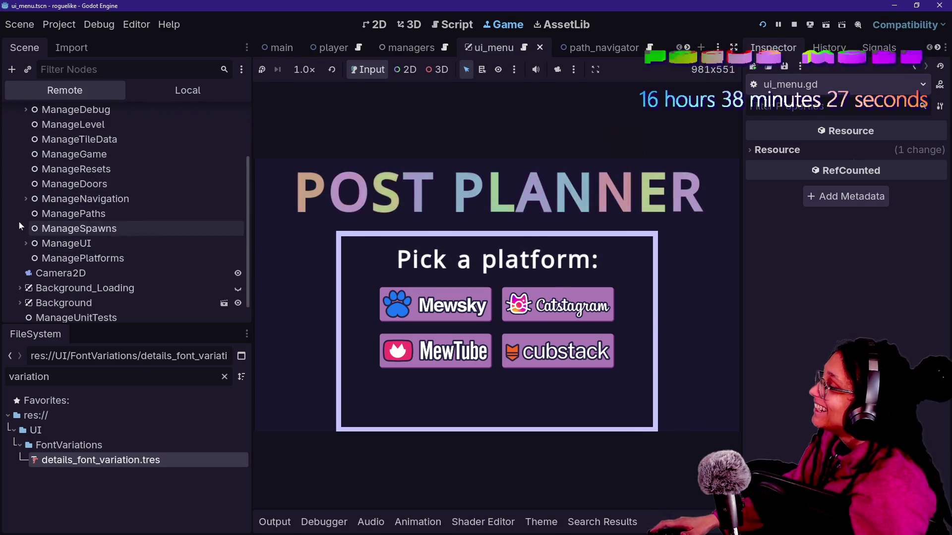
click(26, 244)
click(29, 273)
scroll(111, 312, down, 2)
click(36, 235)
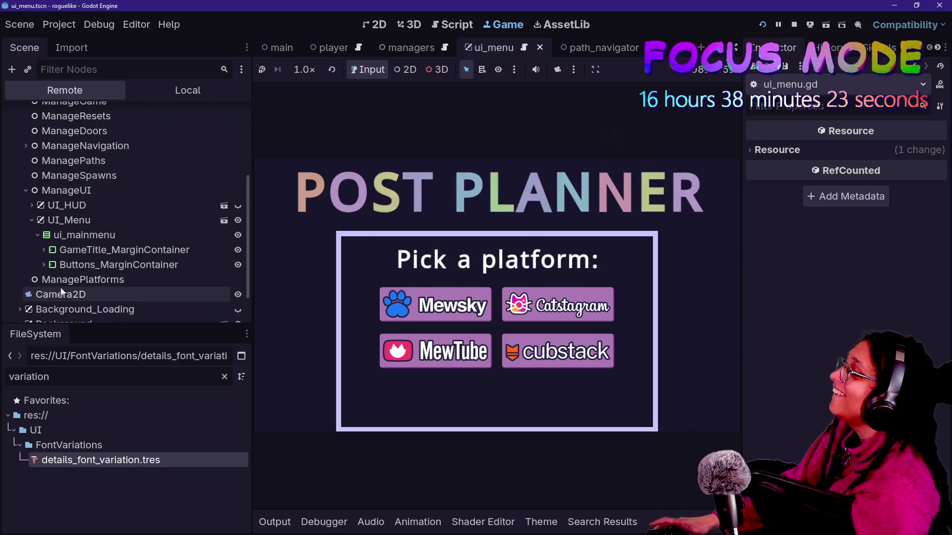
click(43, 250)
click(44, 249)
click(44, 264)
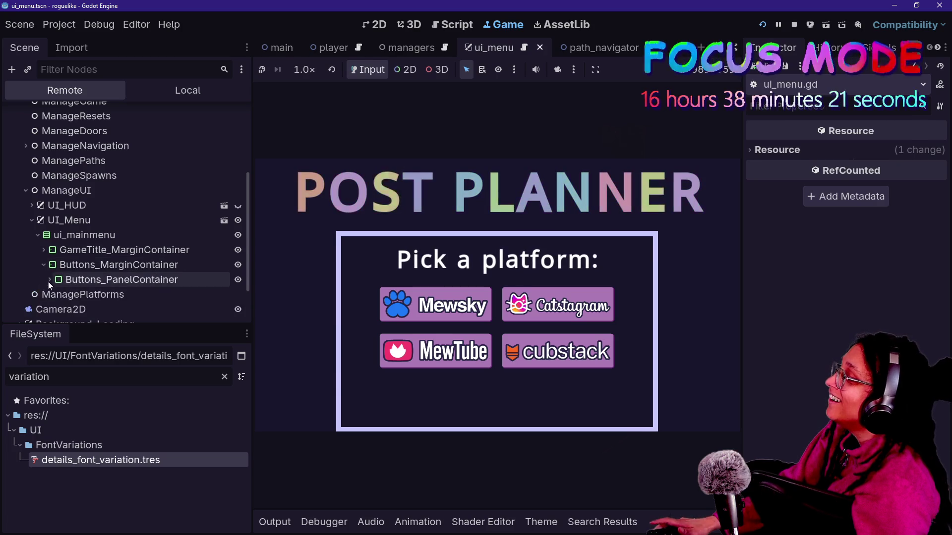
click(44, 250)
click(50, 265)
click(56, 279)
scroll(51, 278, down, 2)
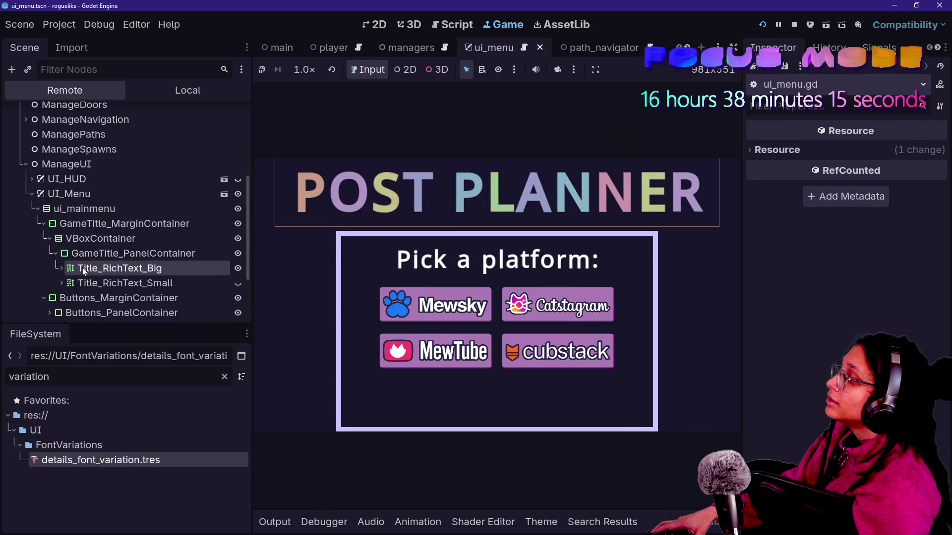
click(238, 269)
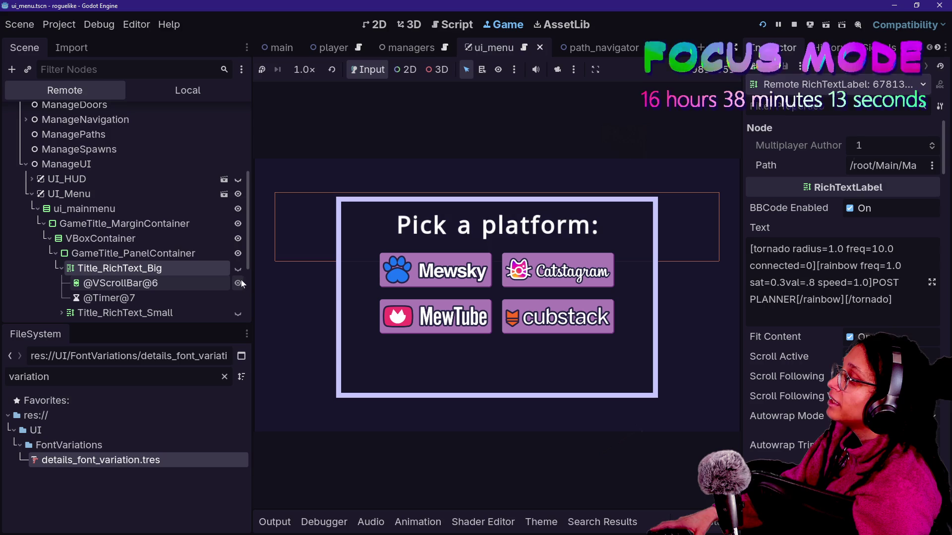
click(237, 268)
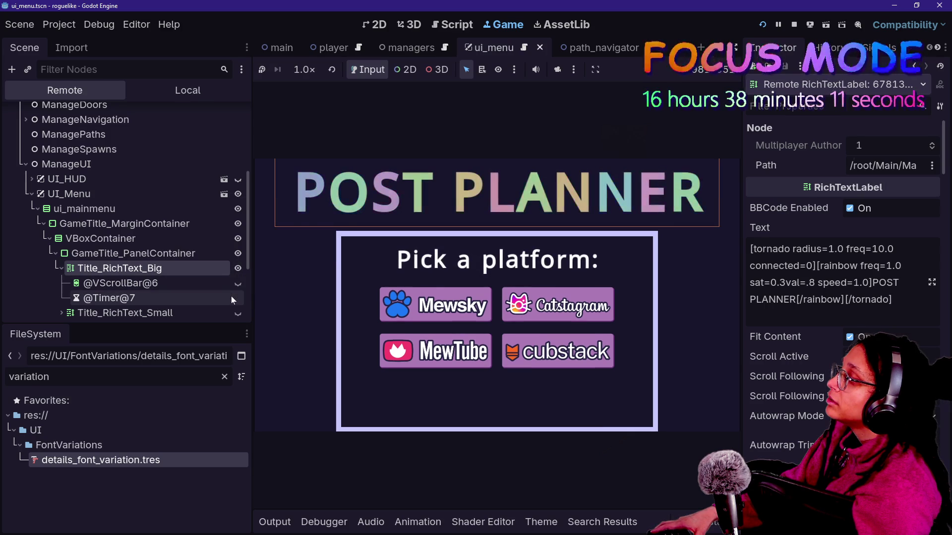
click(238, 313)
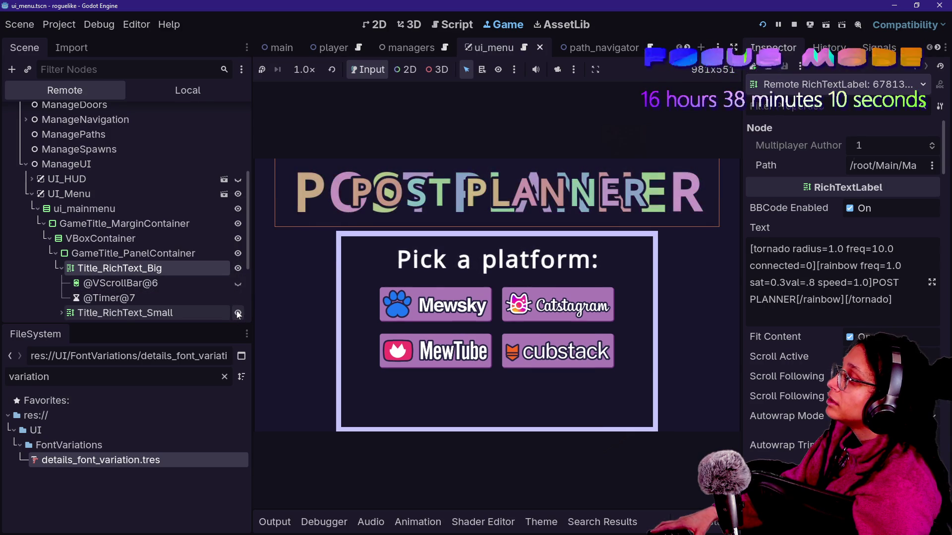
click(238, 268)
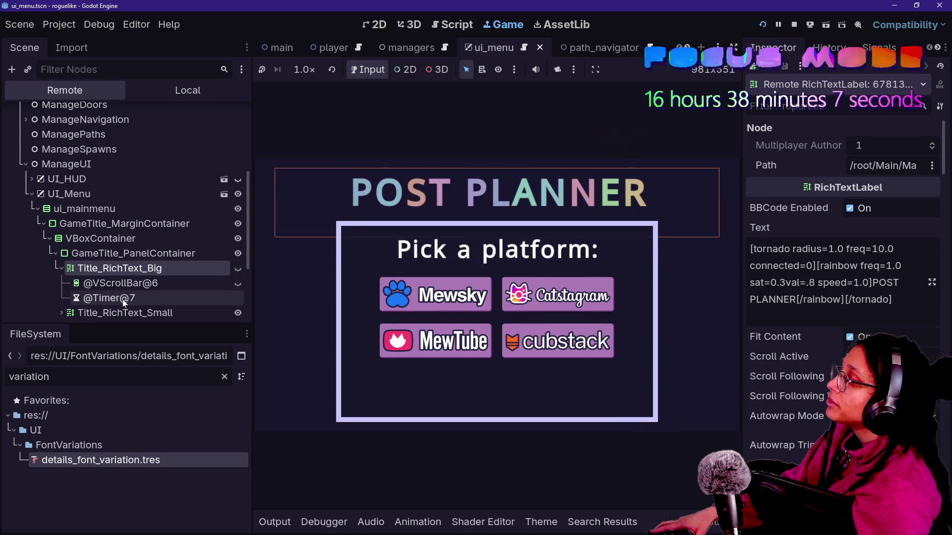
click(122, 286)
click(143, 296)
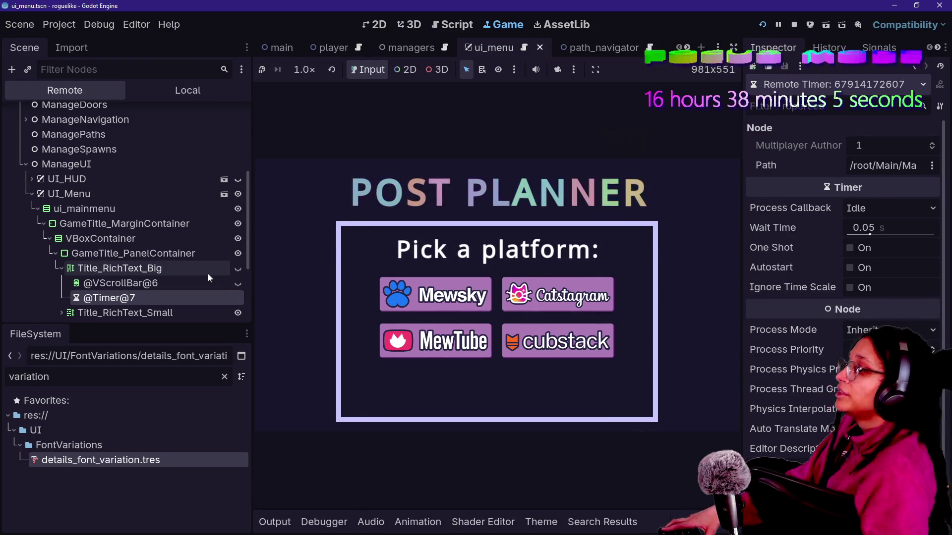
click(238, 314)
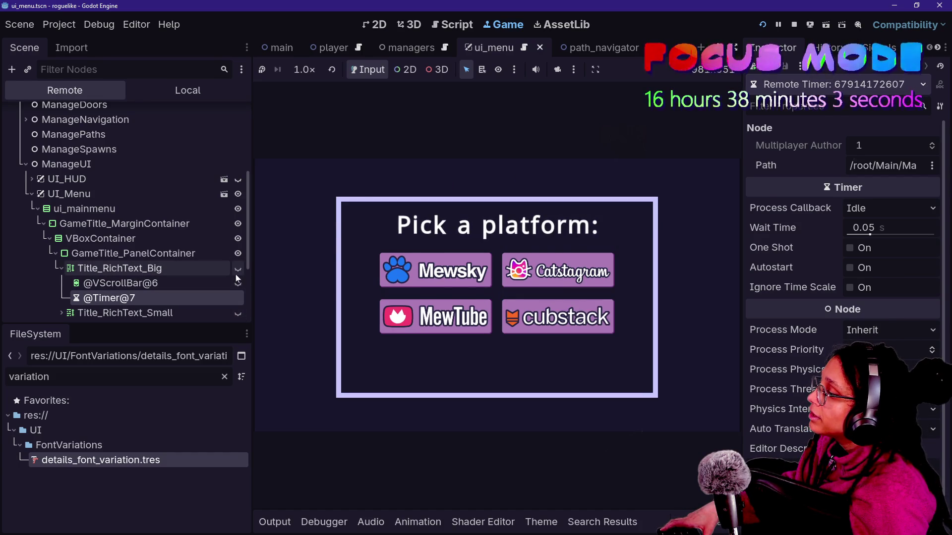
click(238, 268)
click(237, 268)
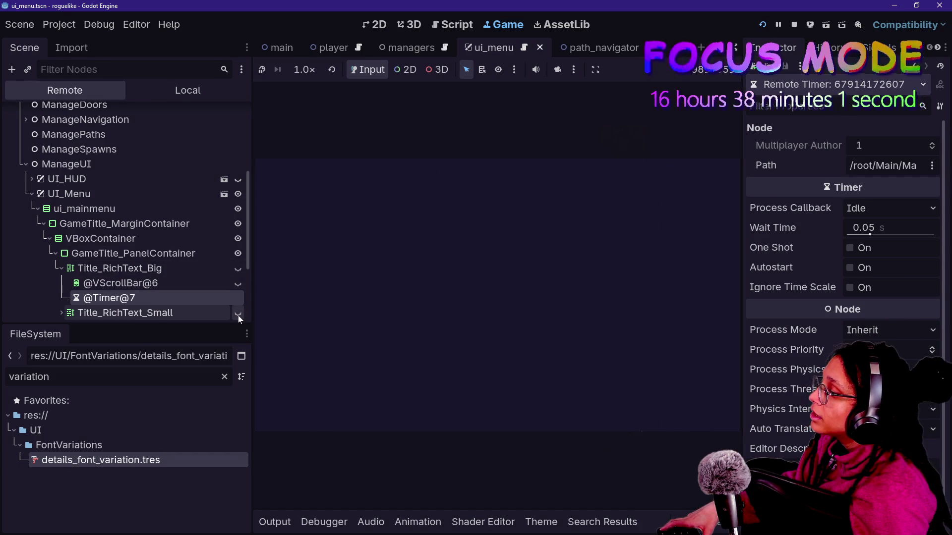
click(237, 268)
click(239, 312)
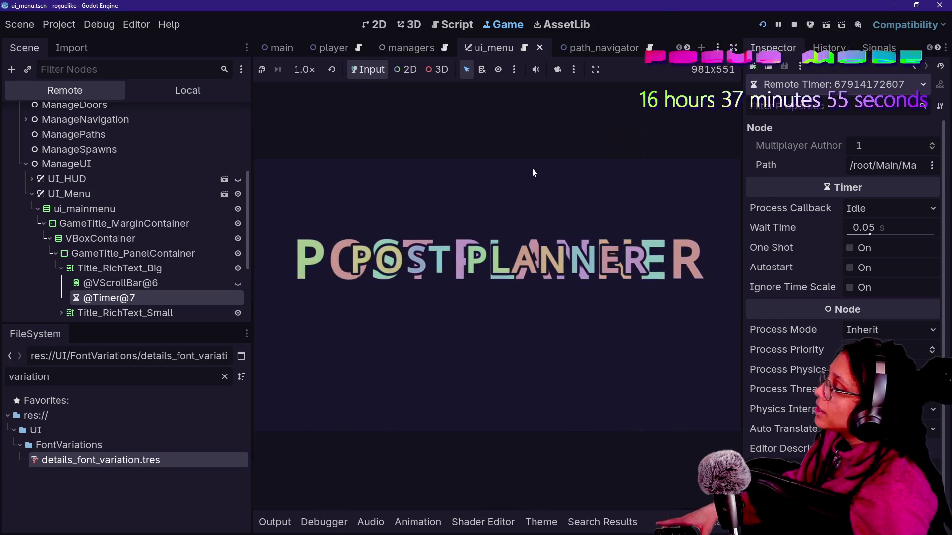
click(793, 27)
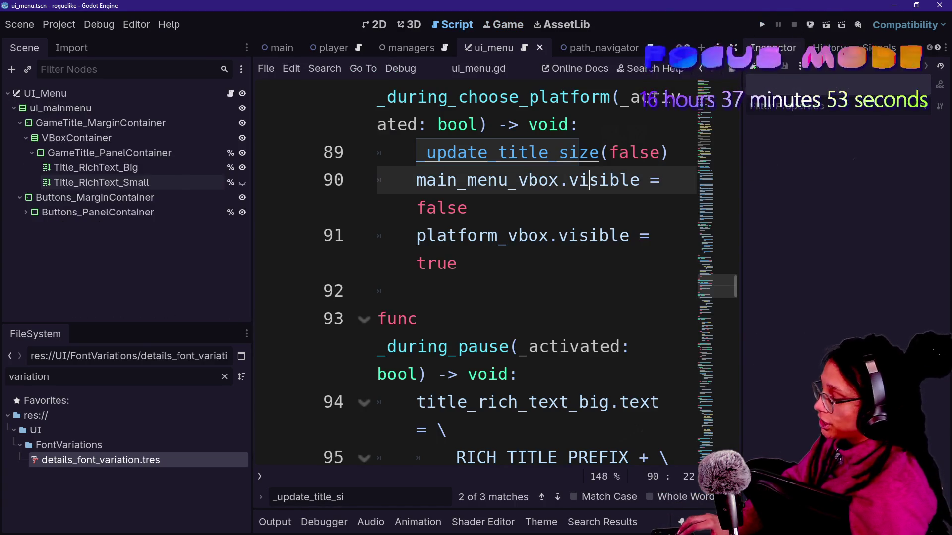
- Give the code editor the full window and start a func line above _update_title_size
key(ctrl+shift+F11)
scroll(496, 273, up, 4)
click(483, 199)
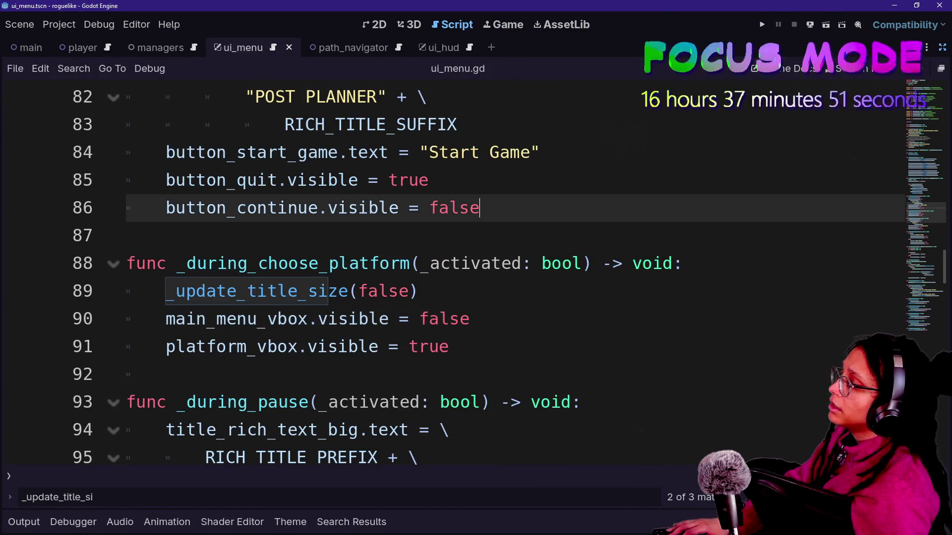
scroll(460, 394, down, 4)
click(459, 376)
key(Up)
key(Up)
key(Up)
key(Return)
text(func)
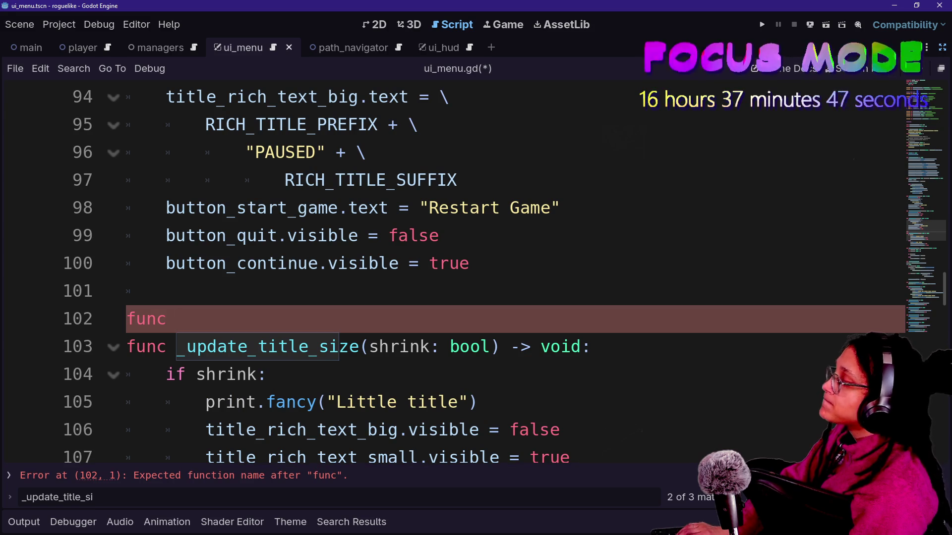
- Delete the big and small title visibility lines from the shrink branch
scroll(475, 273, down, 1)
click(560, 346)
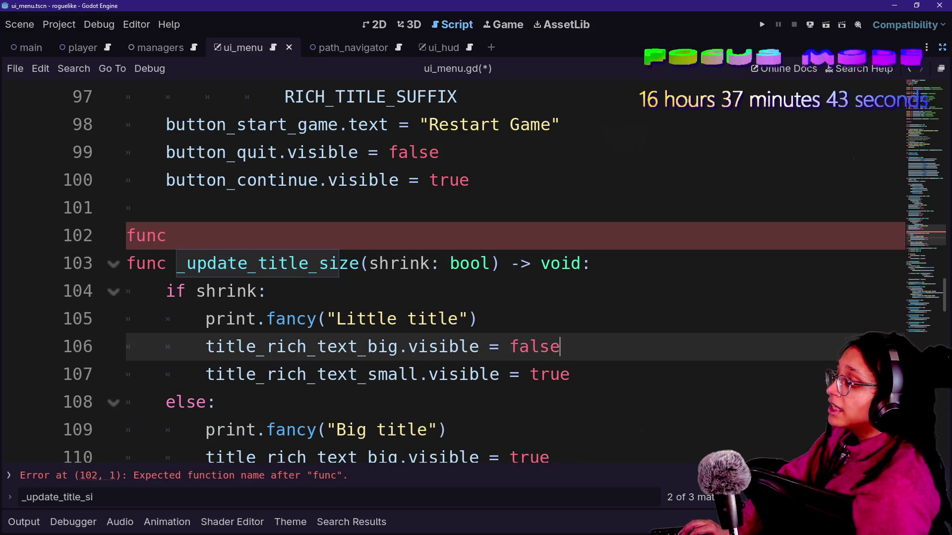
key(shift+Up)
key(BackSpace)
scroll(476, 273, down, 1)
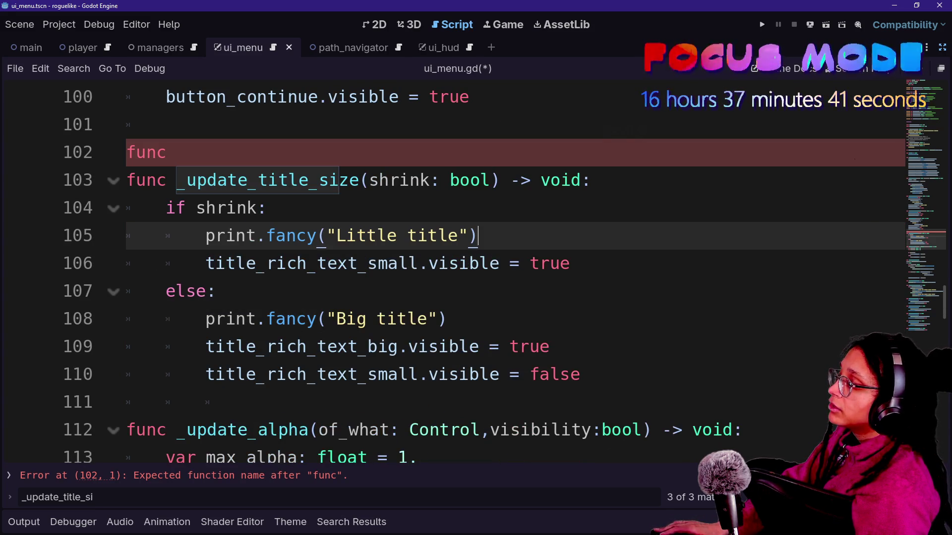
key(ctrl+z)
key(Down)
key(shift+Up)
key(shift+Up)
key(ctrl+c)
key(BackSpace)
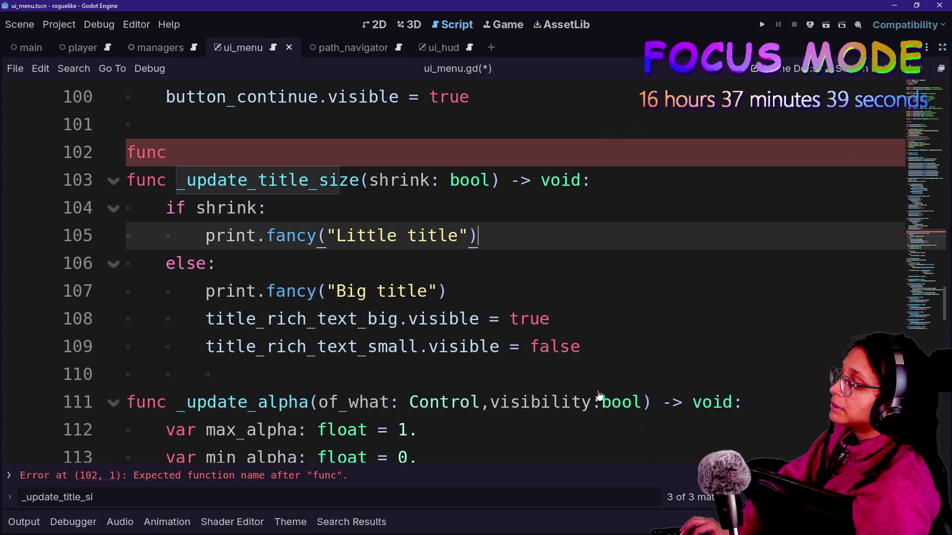
- Delete the stray func line along with the whole _update_title_size function
key(Down)
key(Down)
key(Down)
key(End)
key(shift+Up)
key(shift+Up)
key(shift+Up)
key(shift+Up)
key(BackSpace)
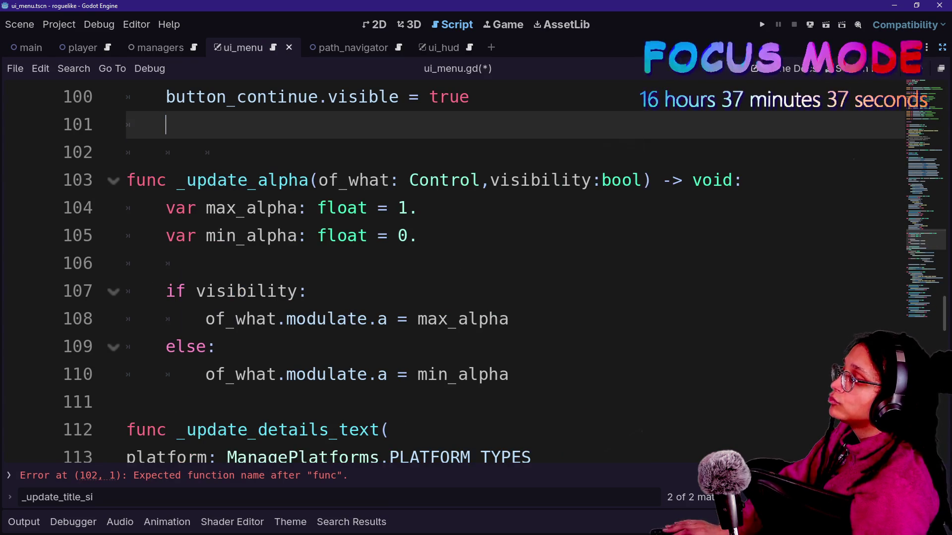
key(Up)
key(End)
- Search for 'updat' and remove the broken _update_title_size(true) call on line 79
scroll(476, 273, down, 1)
scroll(476, 273, down, 3)
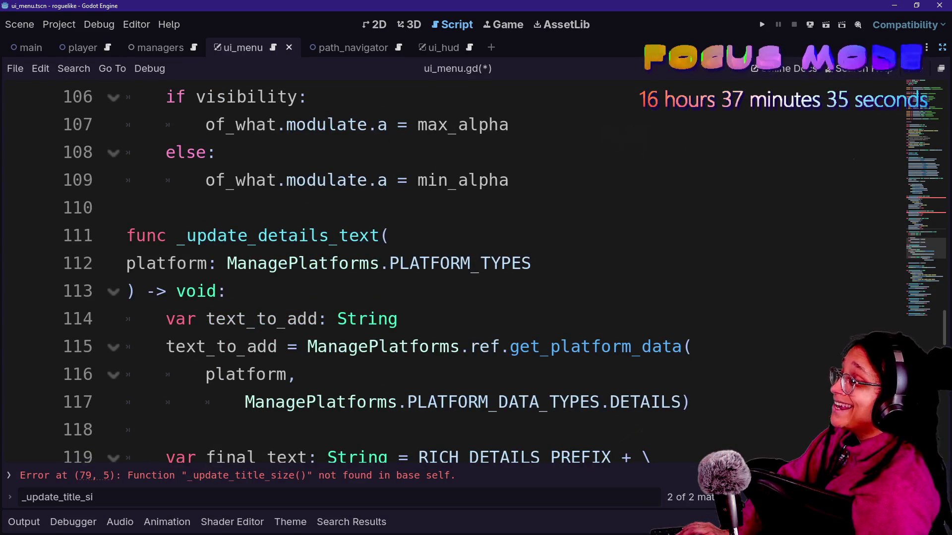
key(ctrl+f)
text(updat)
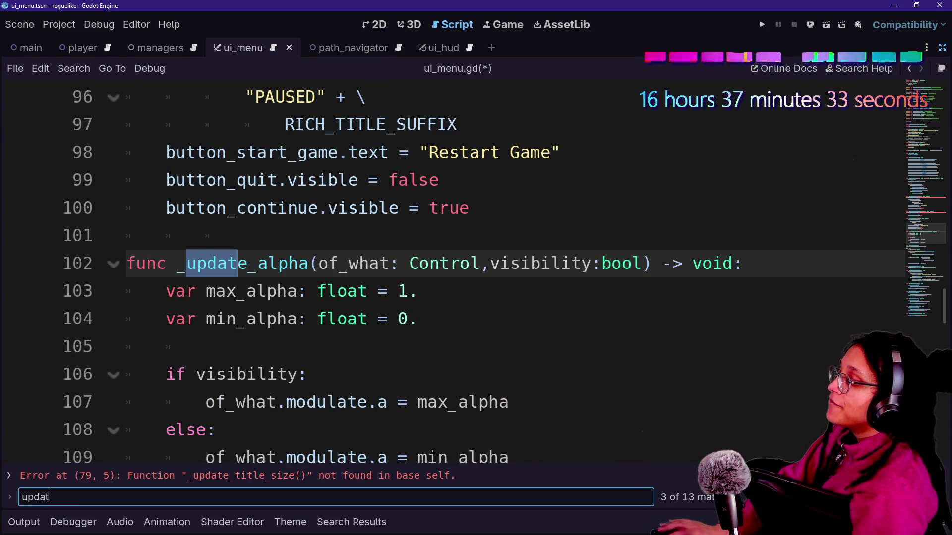
click(343, 473)
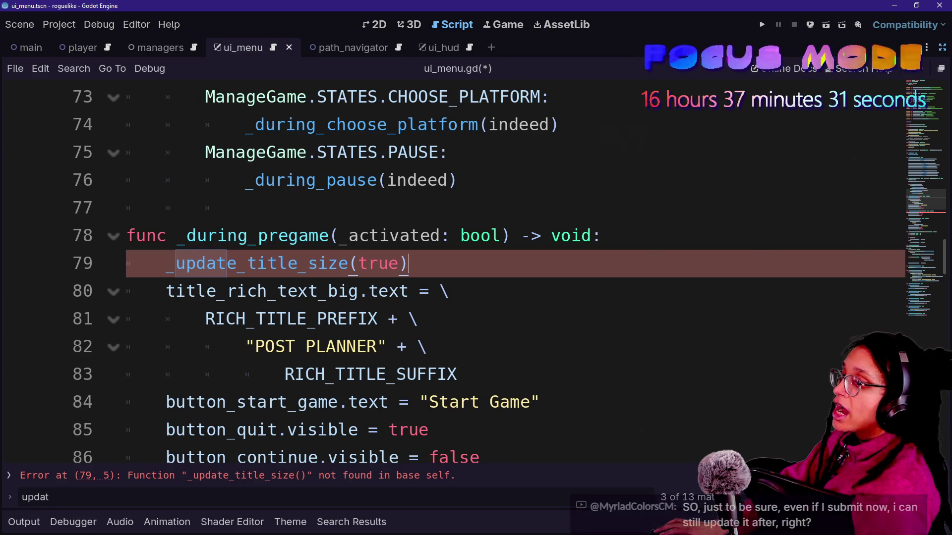
key(End)
key(shift+Up)
key(shift+End)
key(BackSpace)
key(Return)
key(Up)
key(Up)
key(Up)
- Paste the two title visibility lines in place of the call, unindent them, then switch to the browser
click(166, 263)
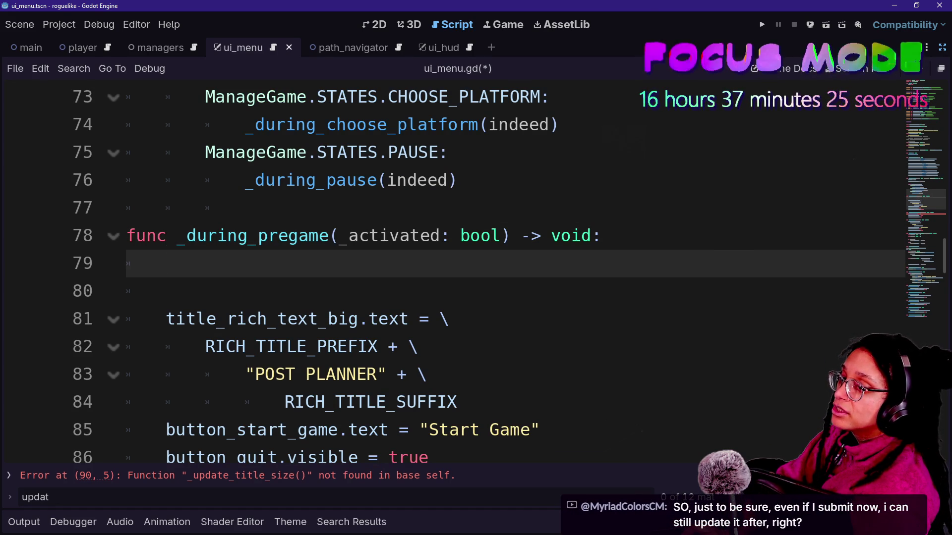
key(Down)
key(Up)
key(Up)
key(Down)
key(ctrl+v)
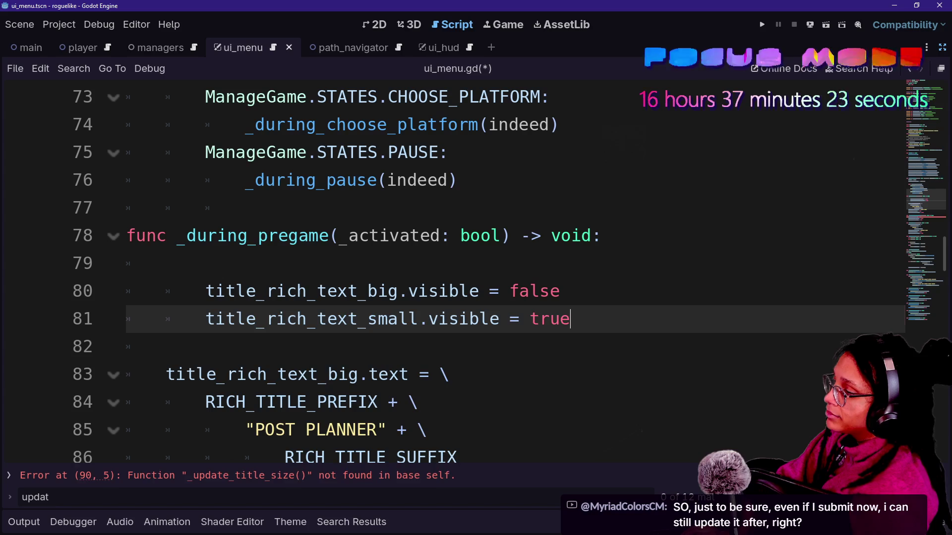
key(shift+Up)
key(shift+Tab)
key(Up)
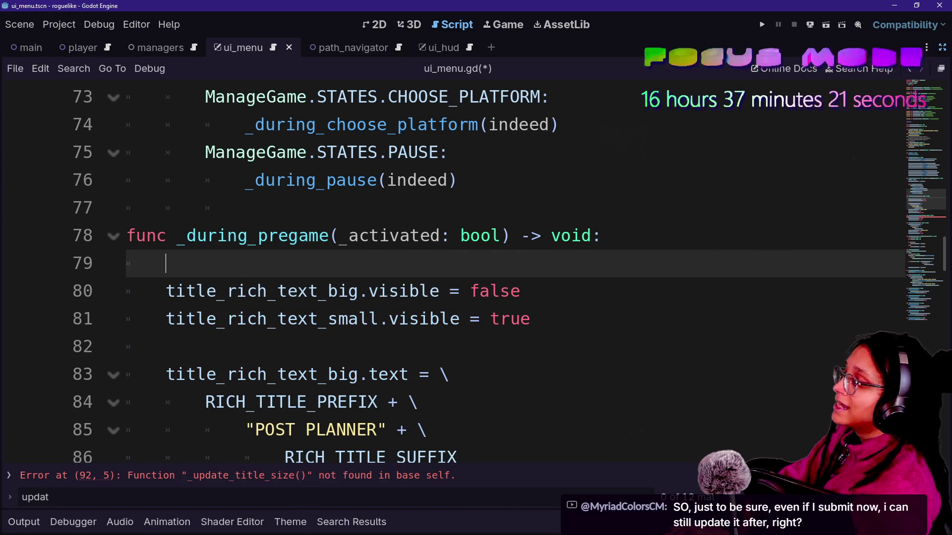
key(BackSpace)
key(BackSpace)
key(alt+Tab)
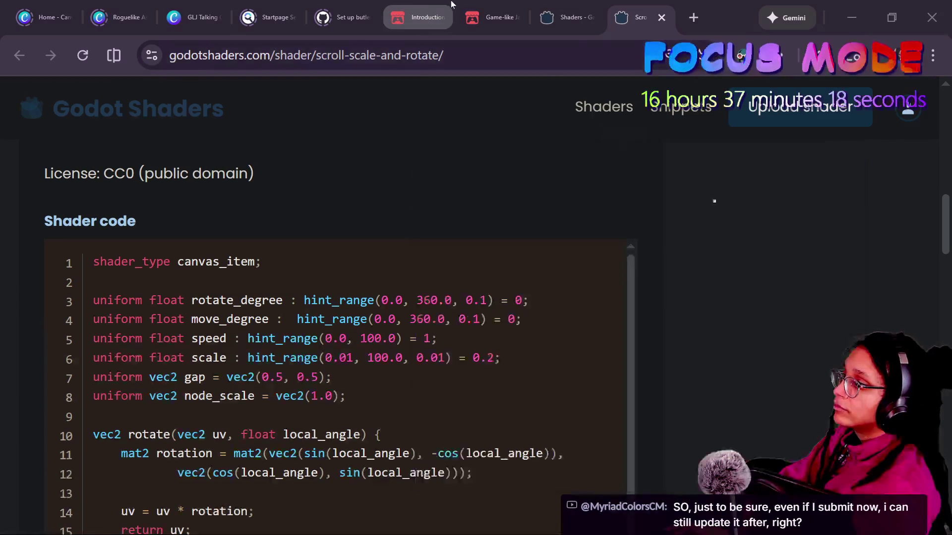
- Check the Game-like Jam page's countdown, highlighting the 16 hours left
click(490, 17)
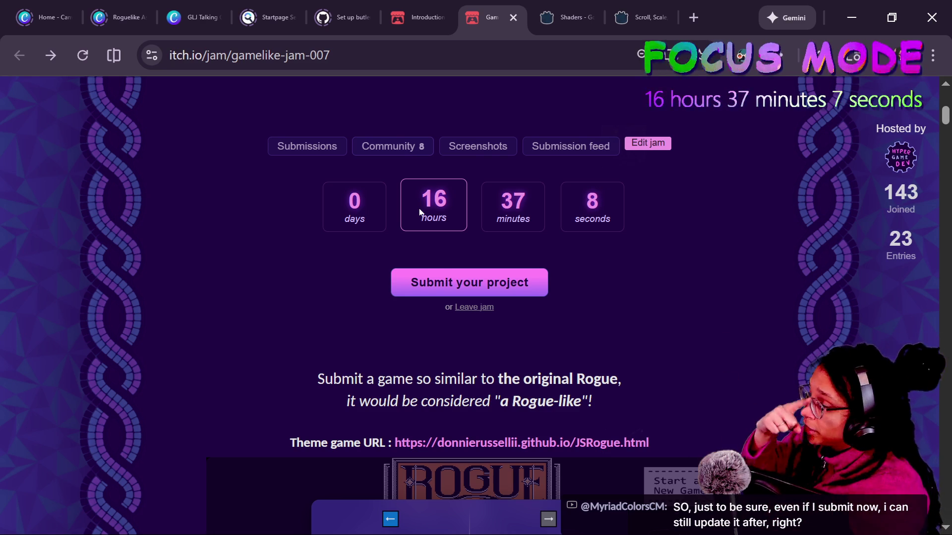
drag(417, 182, 452, 223)
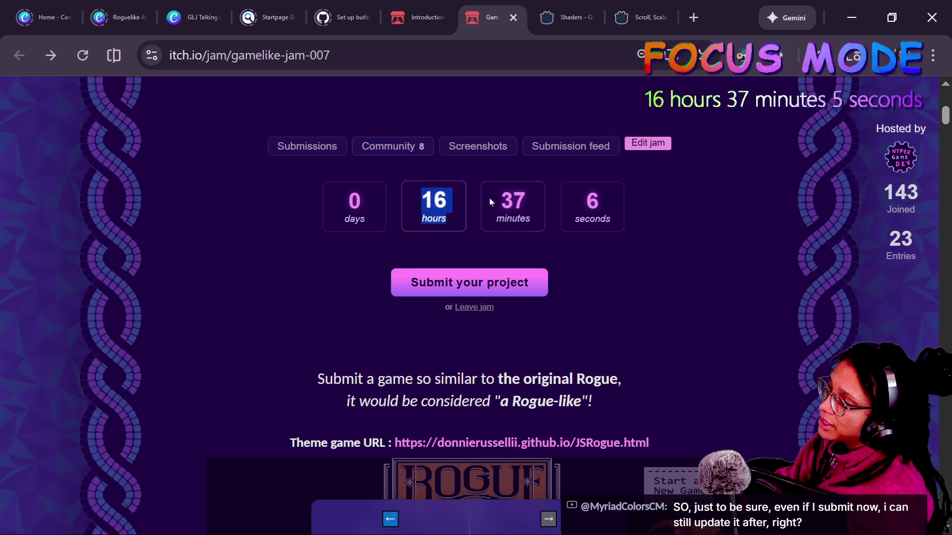
click(727, 184)
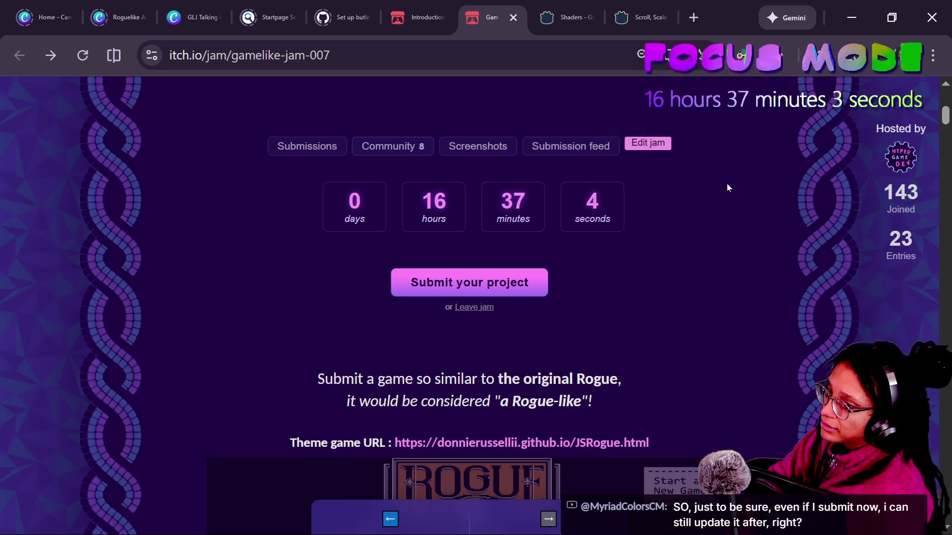
drag(408, 203, 468, 208)
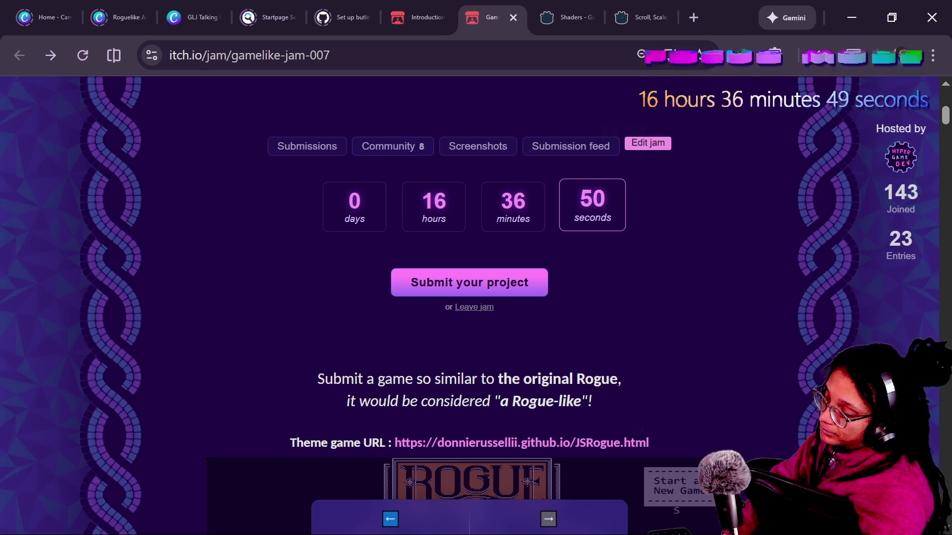
- Scroll through the jam calendar, then return to ui_menu.gd in the Godot script editor
scroll(469, 298, down, 15)
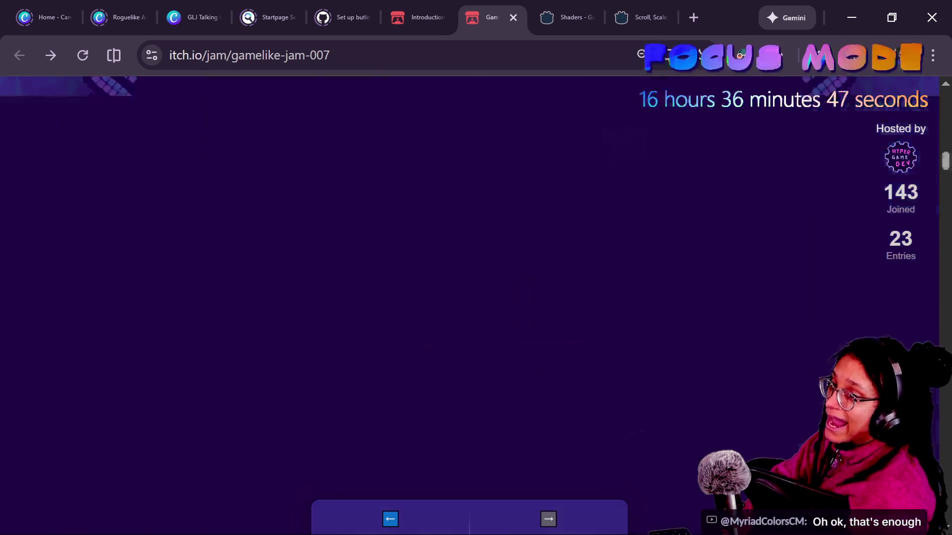
scroll(469, 298, up, 5)
scroll(469, 298, up, 10)
scroll(469, 297, down, 8)
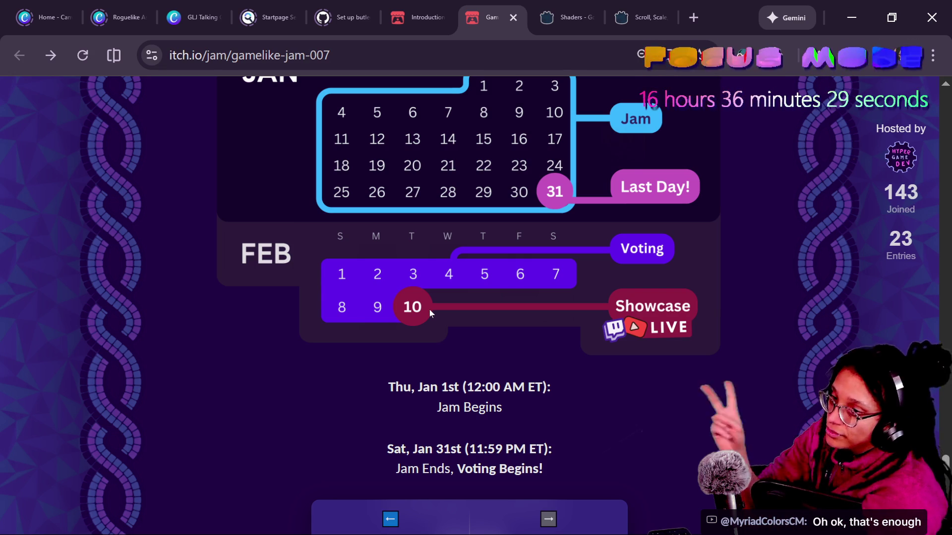
key(ctrl+shift+Escape)
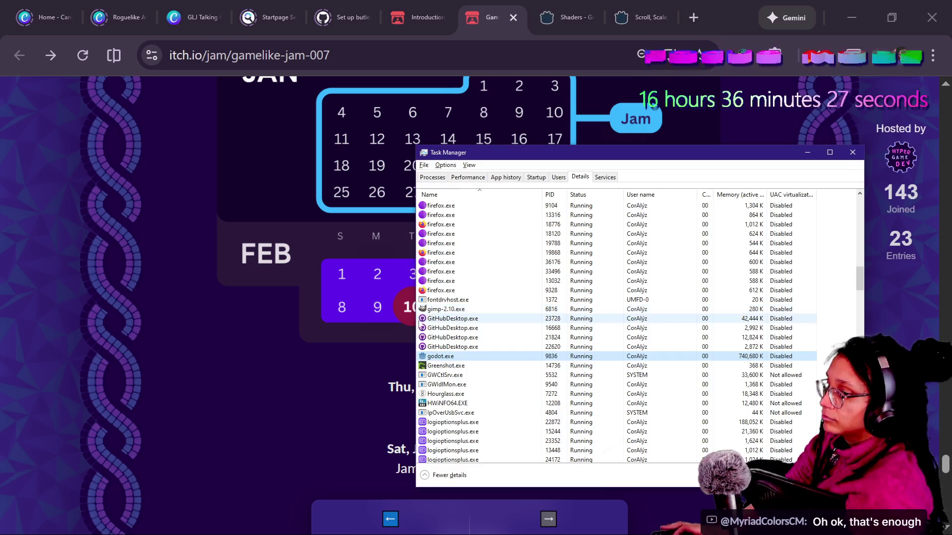
key(alt+Tab)
click(531, 291)
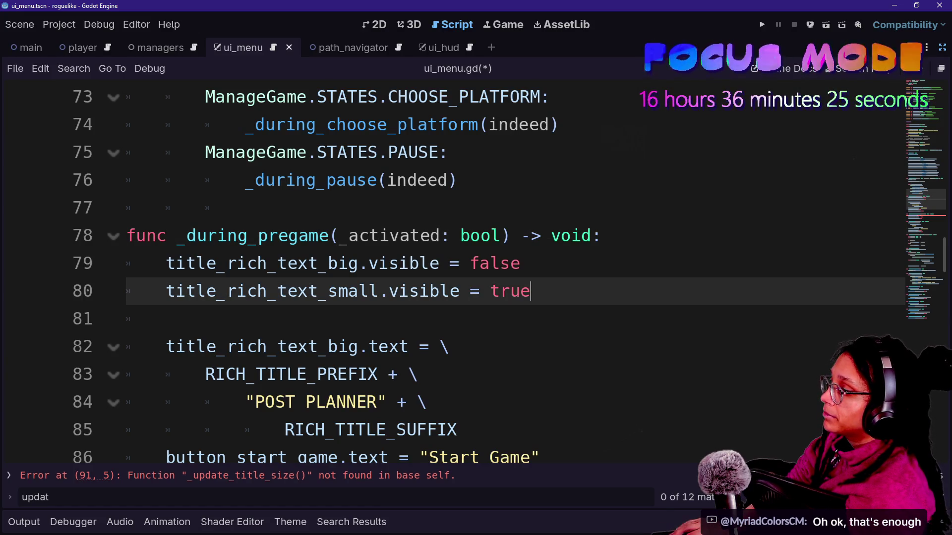
- Replace the broken _update_title_size(false) call on line 91 with the two pasted, unindented .visible lines
key(Down)
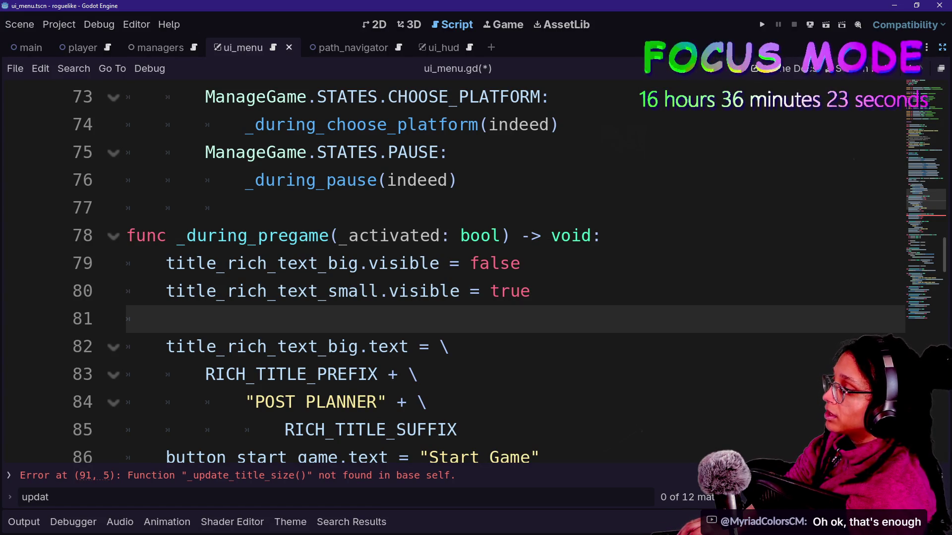
drag(197, 236, 238, 235)
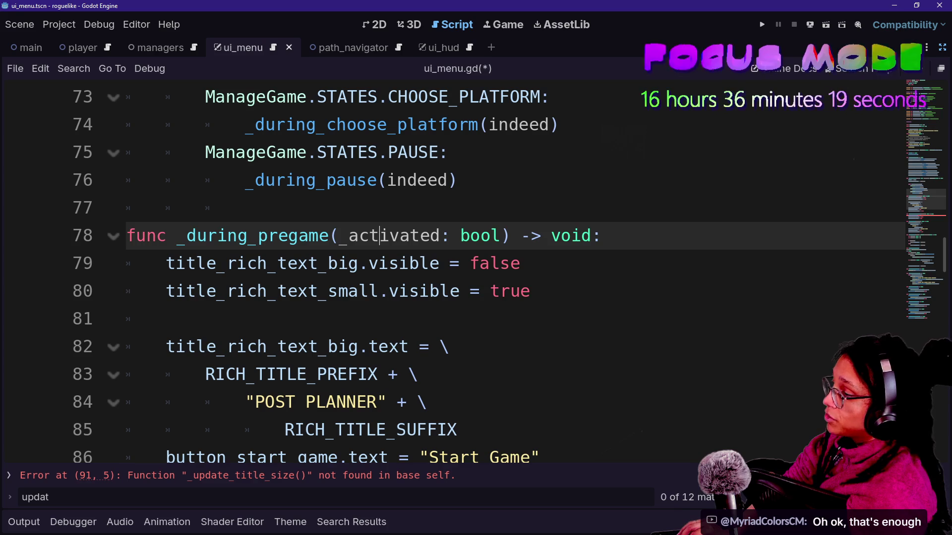
click(450, 291)
click(383, 478)
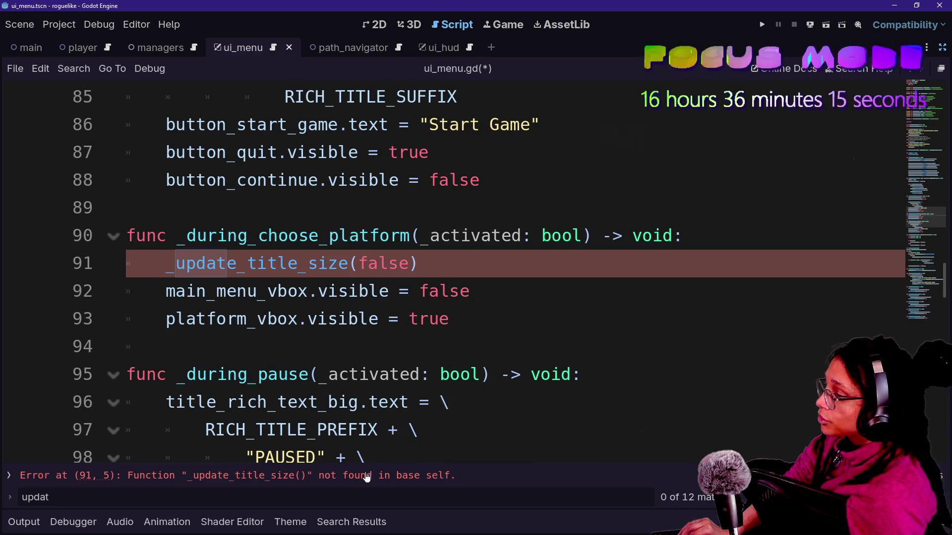
key(shift+Home)
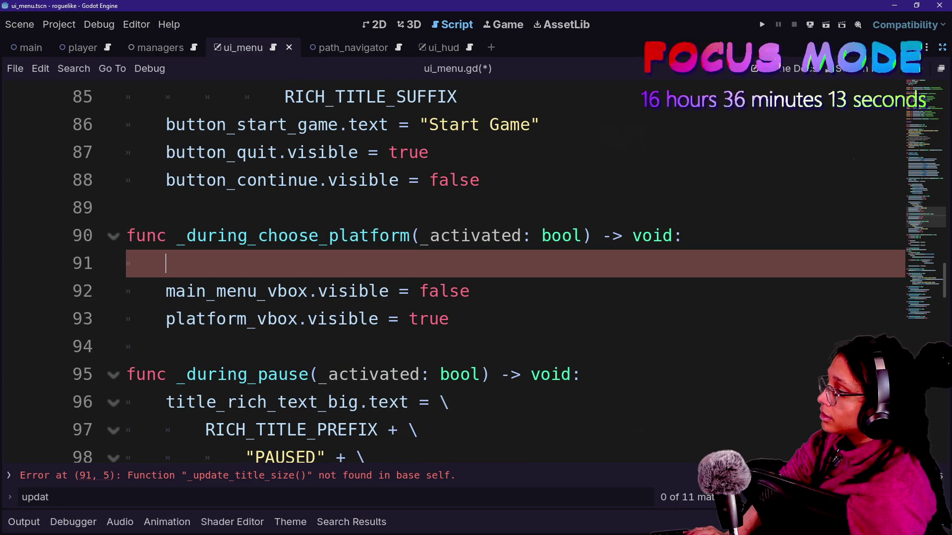
key(ctrl+v)
key(shift+Up)
key(shift+Tab)
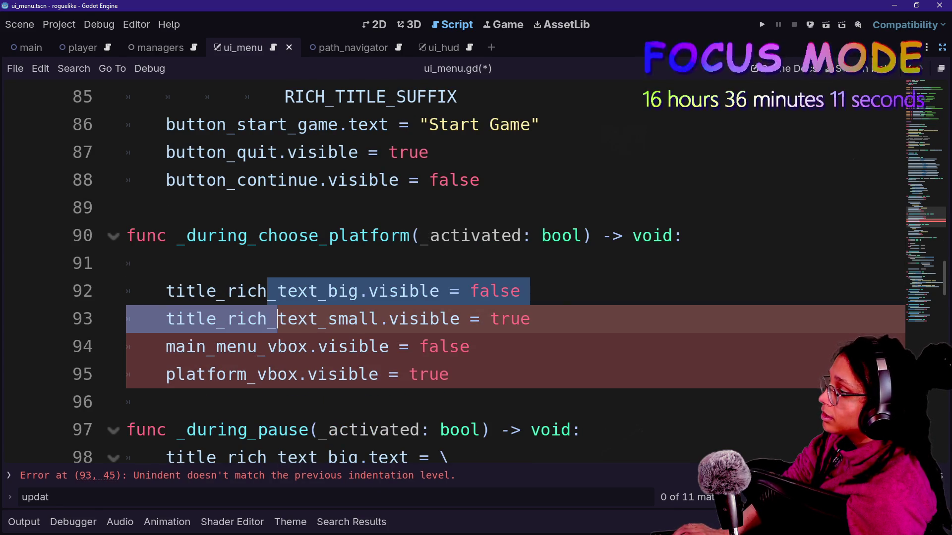
key(Up)
key(BackSpace)
- Set line 91's visibility to true and line 92's to false, then save the script
click(480, 263)
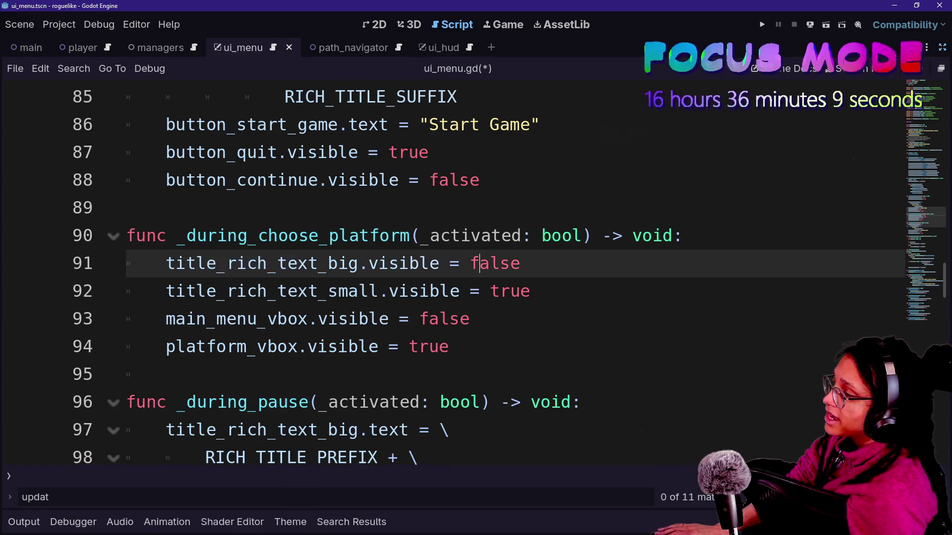
double_click(494, 263)
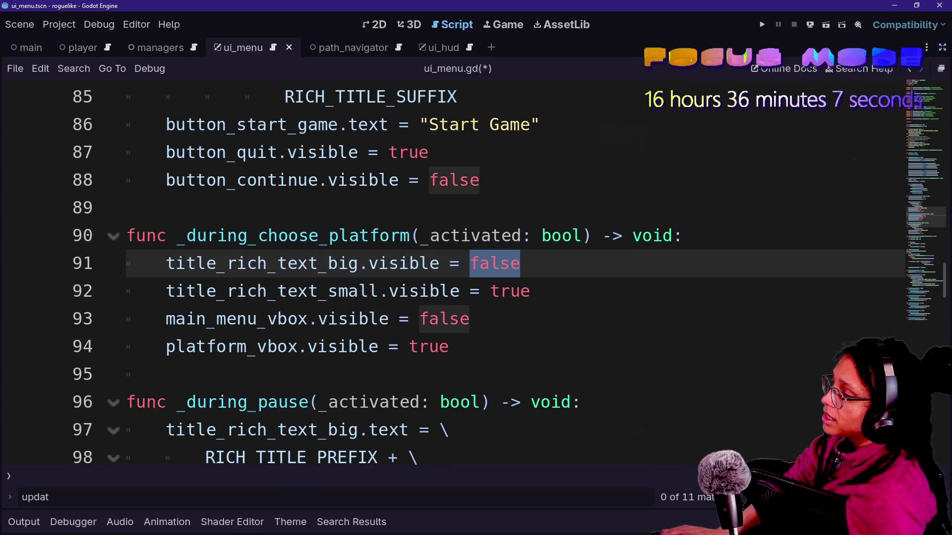
text(tru)
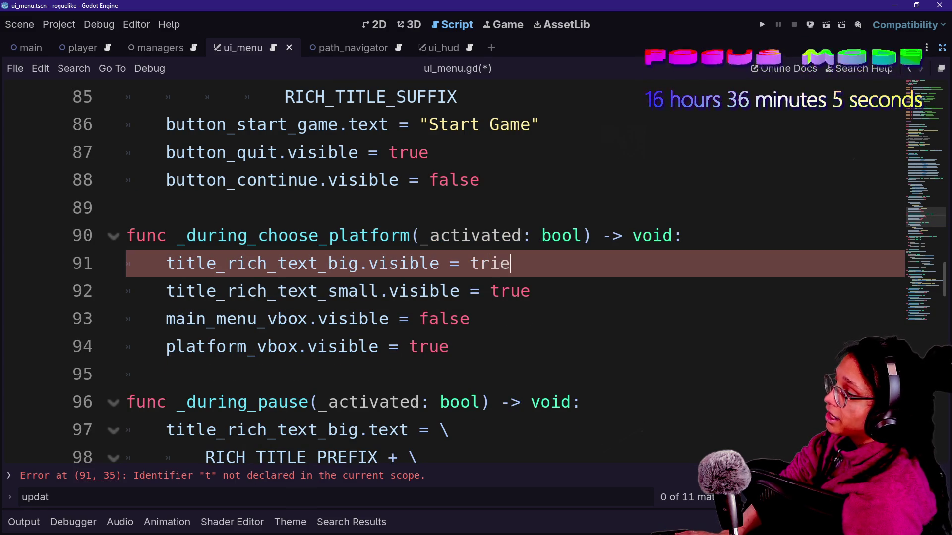
key(Return)
double_click(509, 291)
text(fals)
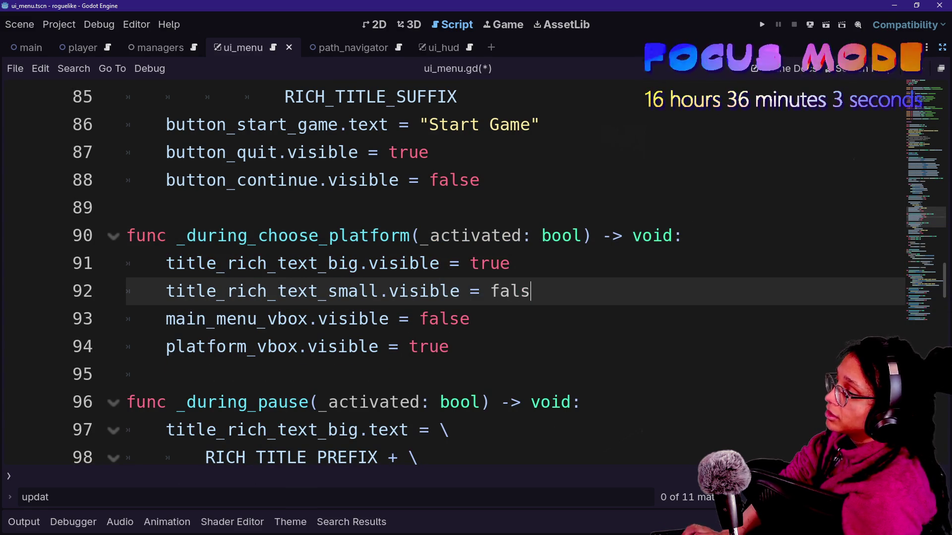
key(Return)
key(ctrl+s)
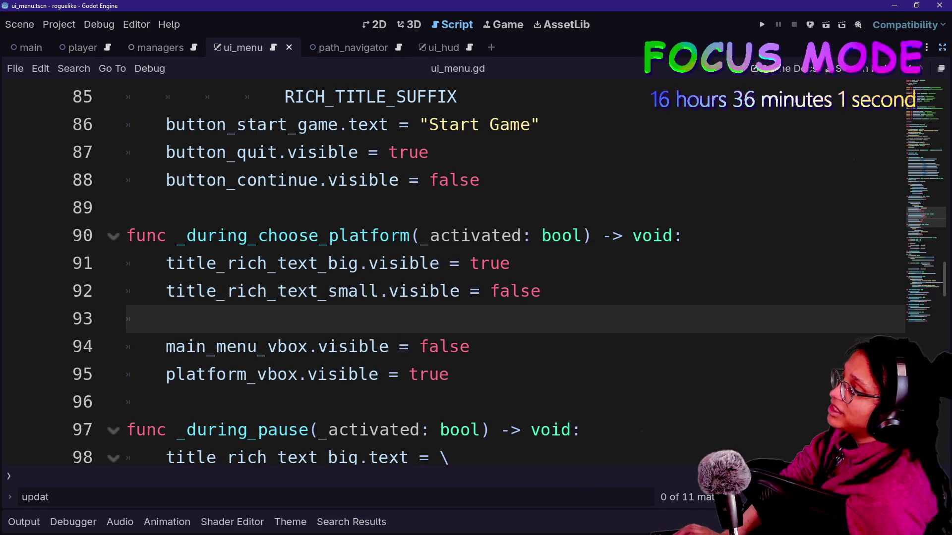
- Search the script for uses of title_rich_text_big and step through the matches
key(F3)
key(F3)
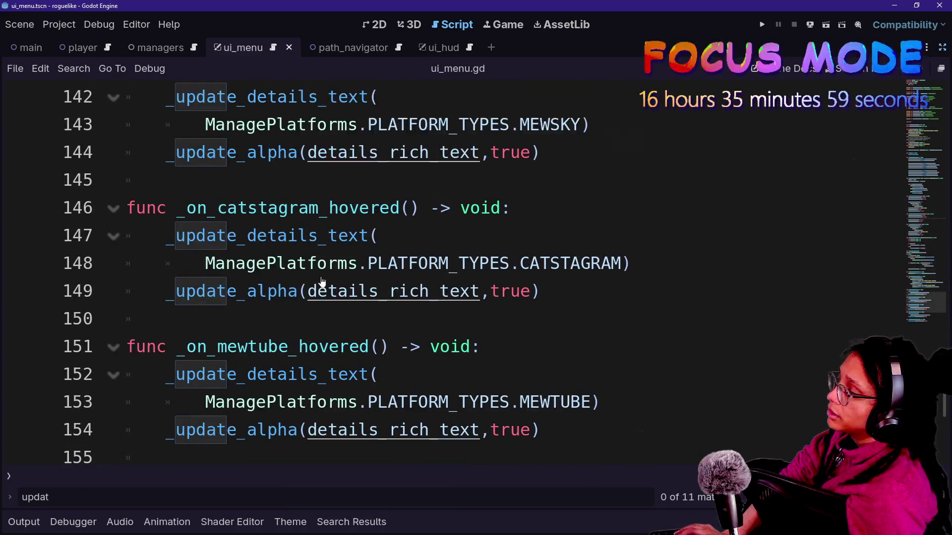
key(ctrl+f)
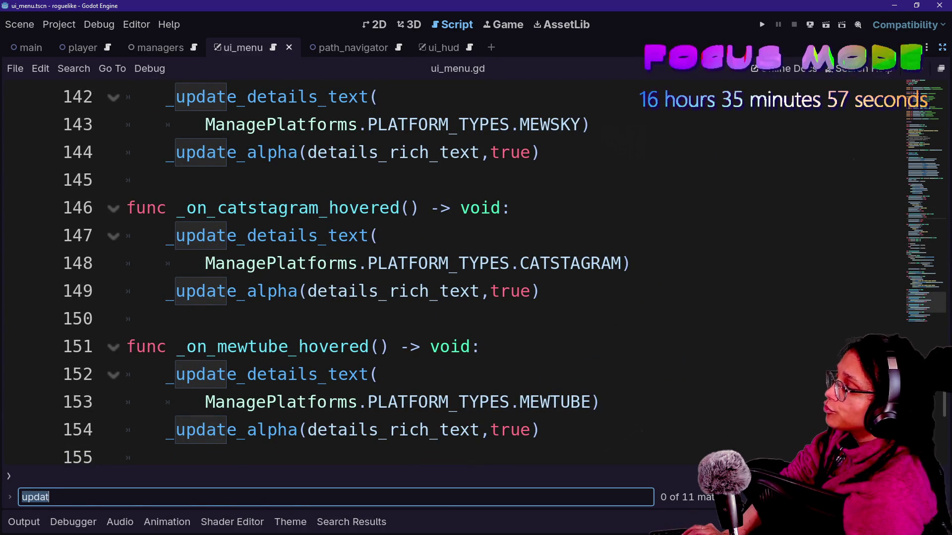
text(title_rich_text_big.visible = falsetitle_rich_text_small.visible = true)
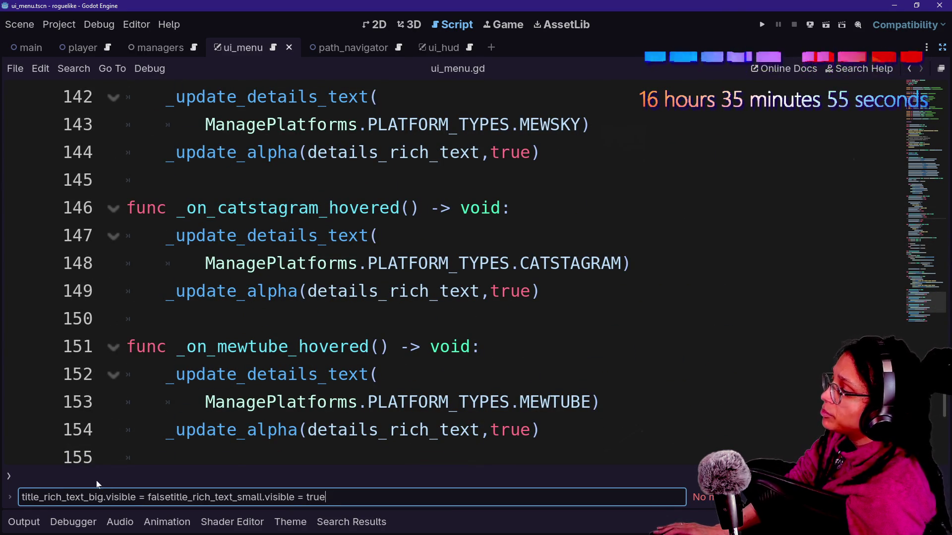
key(ctrl+shift+Left)
key(ctrl+shift+Left)
key(ctrl+shift+Left)
key(BackSpace)
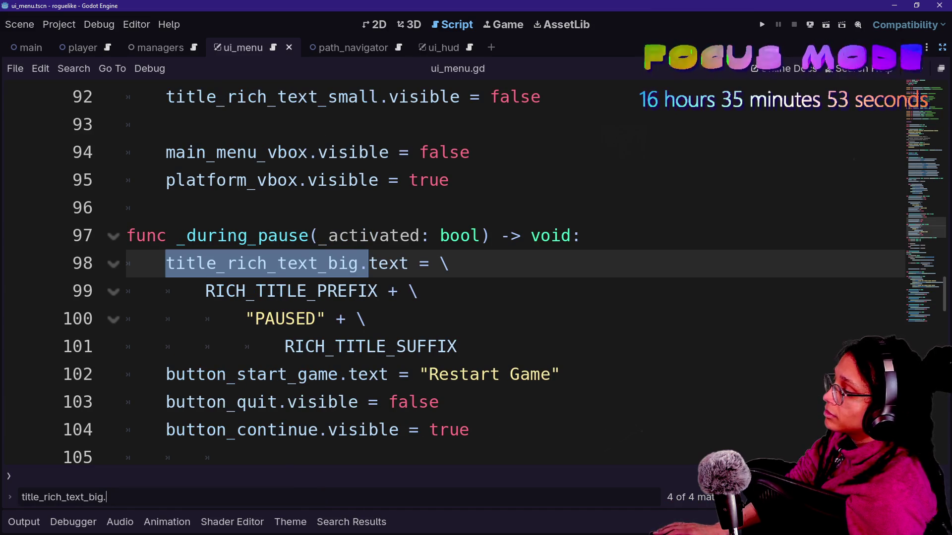
key(Return)
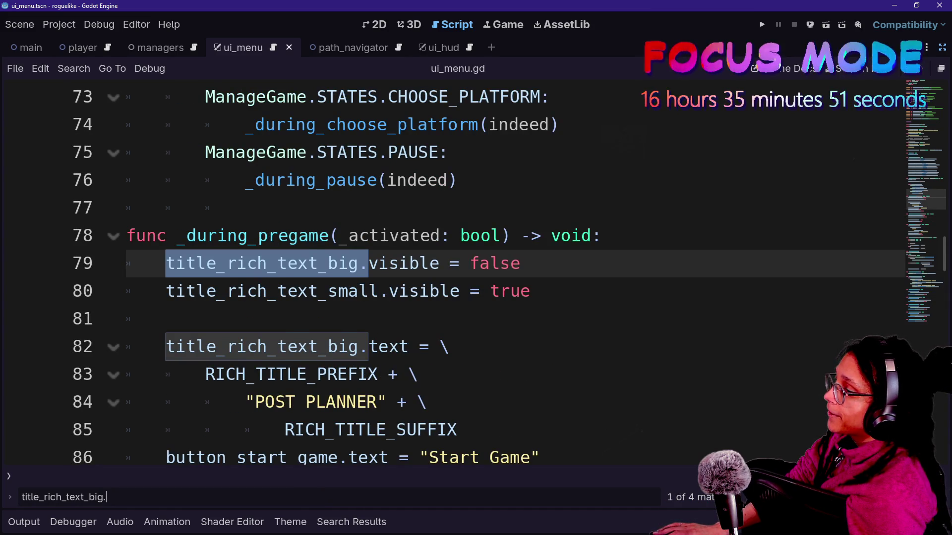
key(Return)
key(Return)
key(Return)
key(shift+Return)
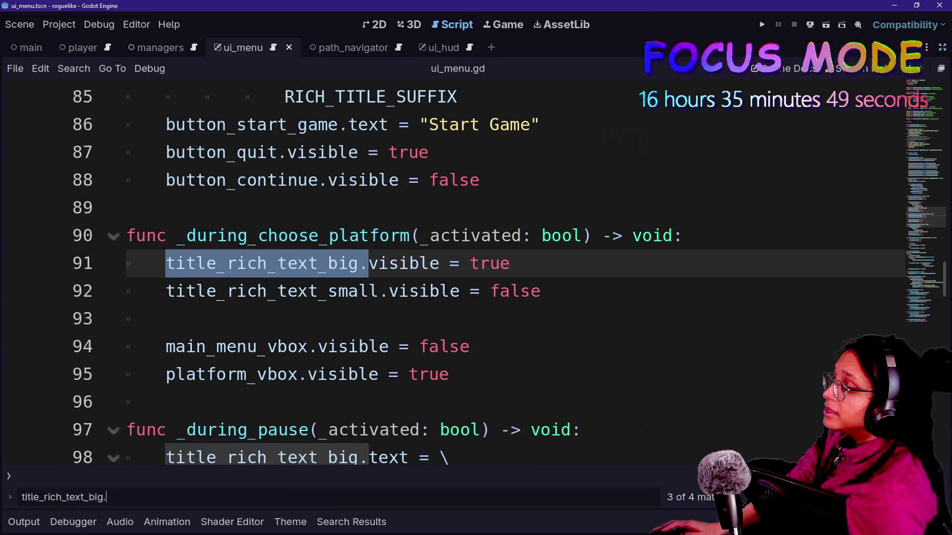
- Make the big title visible = false and the small title visible = true, then run the game
click(511, 263)
double_click(498, 263)
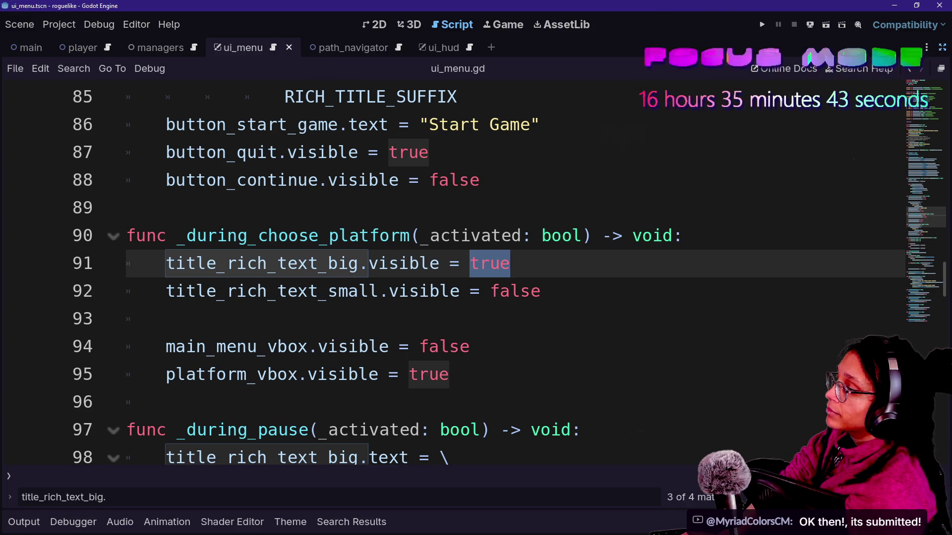
text(false)
key(Down)
key(End)
key(ctrl+BackSpace)
text(true)
click(762, 24)
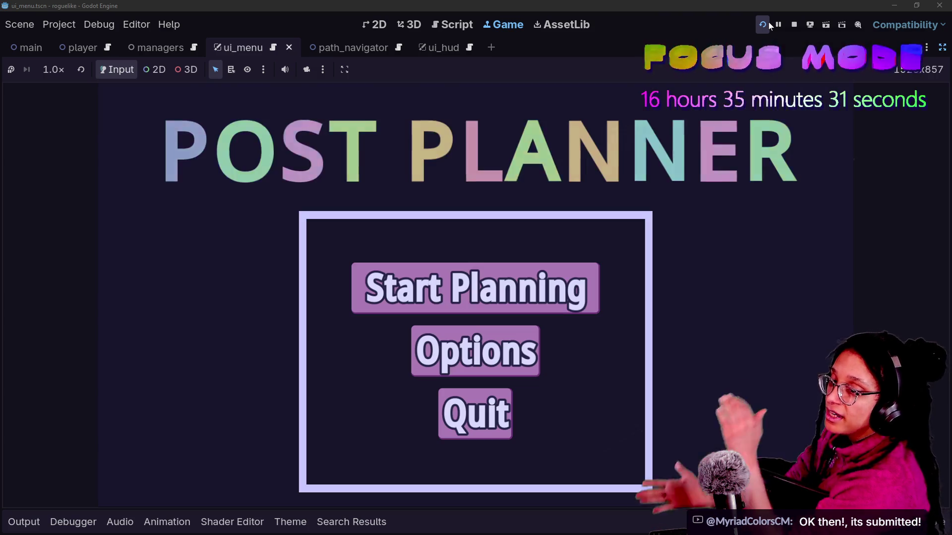
- Press Start Planning in the running game to reach the four-platform selection screen
click(590, 292)
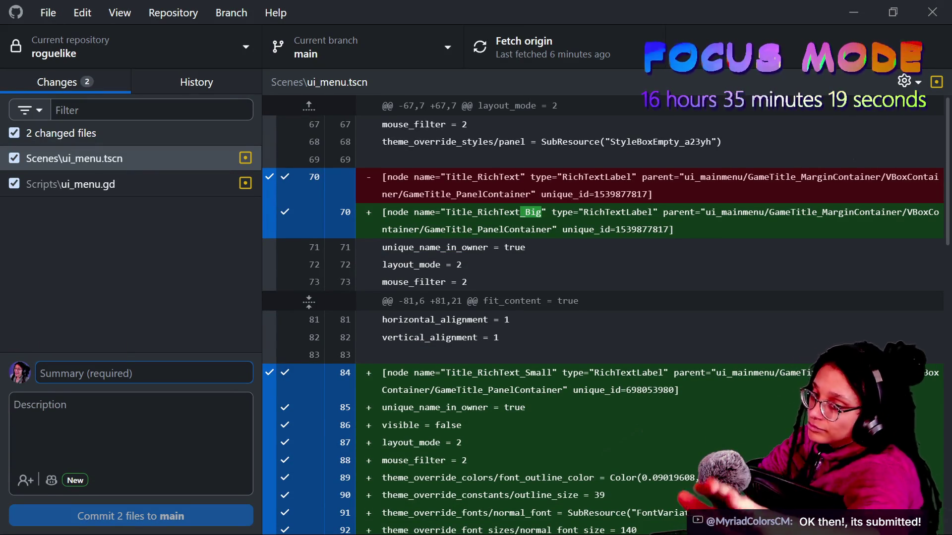
- Commit both changed files to main as 'Title size changes OMG' and push to origin
text(d)
key(BackSpace)
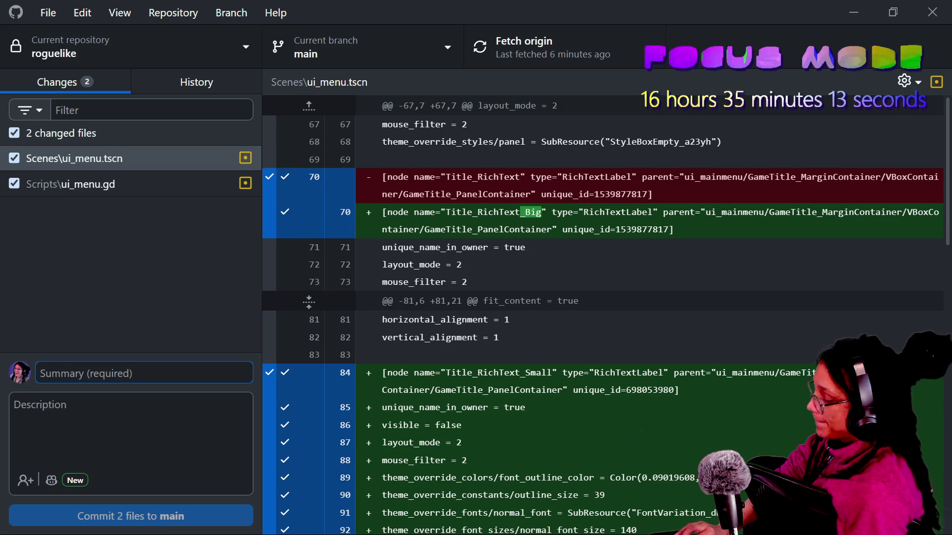
text(Title size changes OMG)
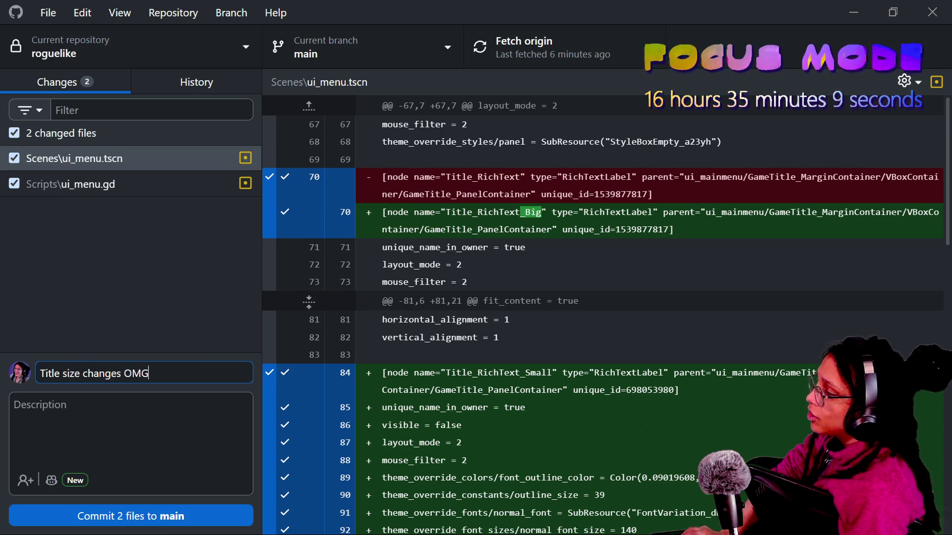
key(ctrl+Return)
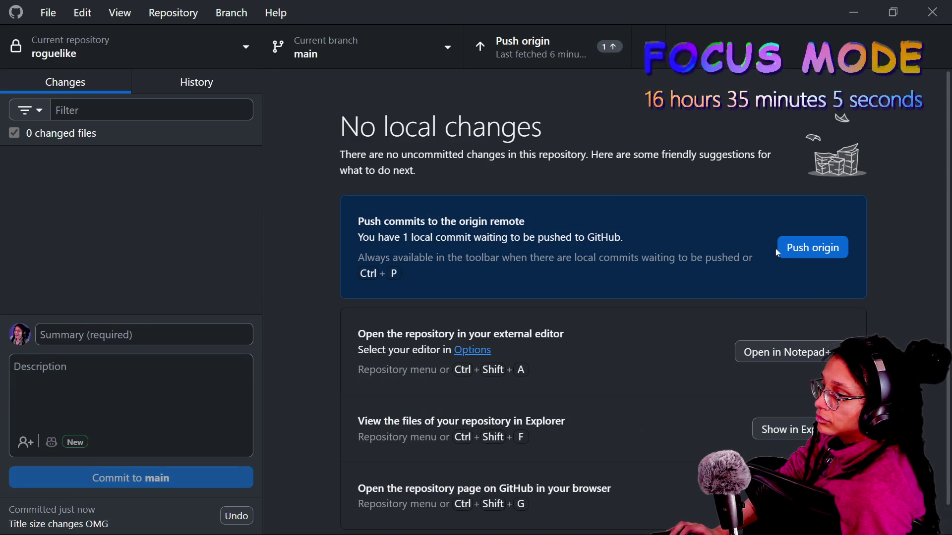
click(785, 249)
key(alt+Tab)
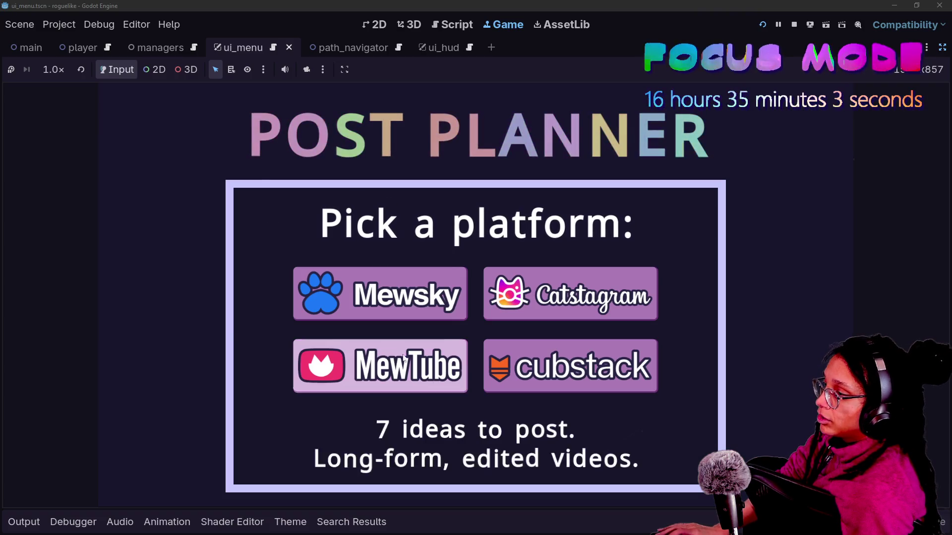
- Stop the running game, leaving ui_menu.gd's _ready_connections in view
mouse_move(402, 391)
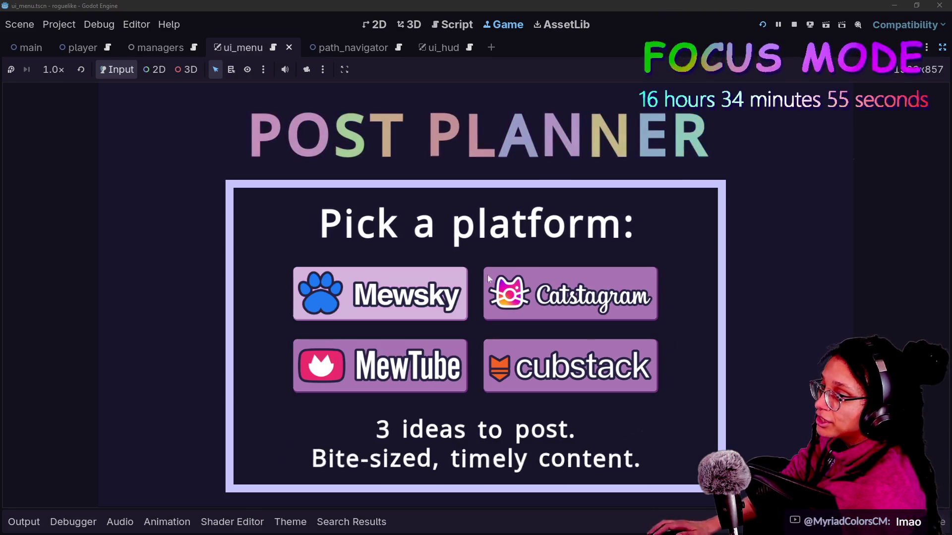
click(793, 24)
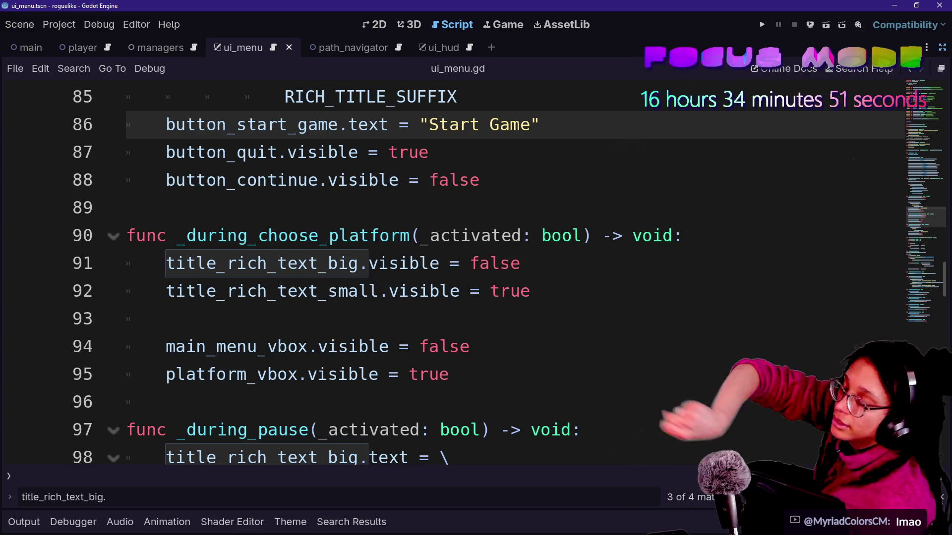
scroll(446, 272, up, 20)
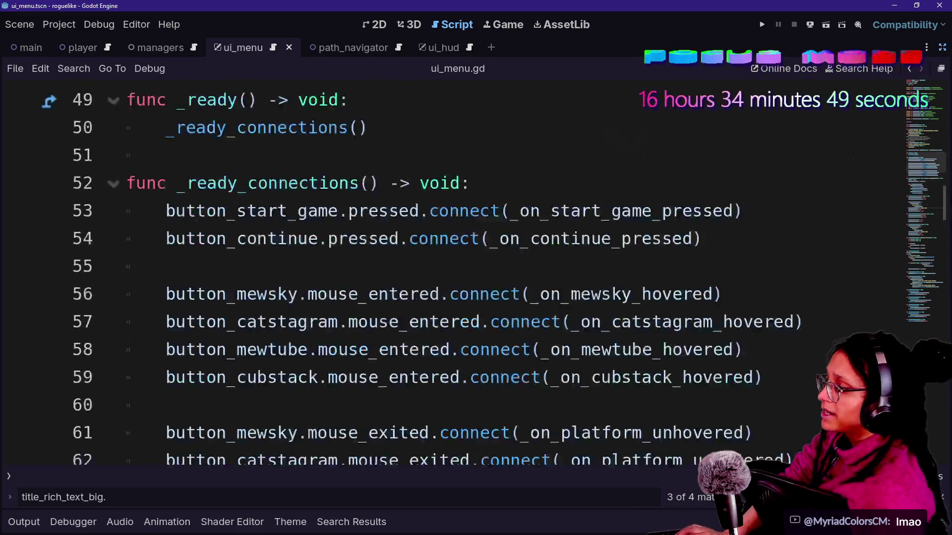
- Restore the editor panels, switch to 2D, and open ui_hud.tscn via the 'hud' file filter
key(ctrl+shift+F11)
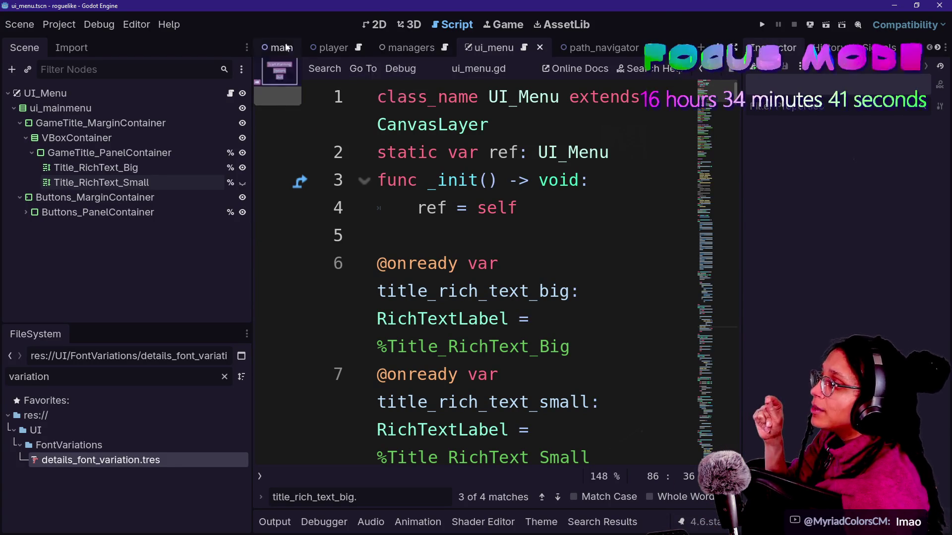
click(375, 24)
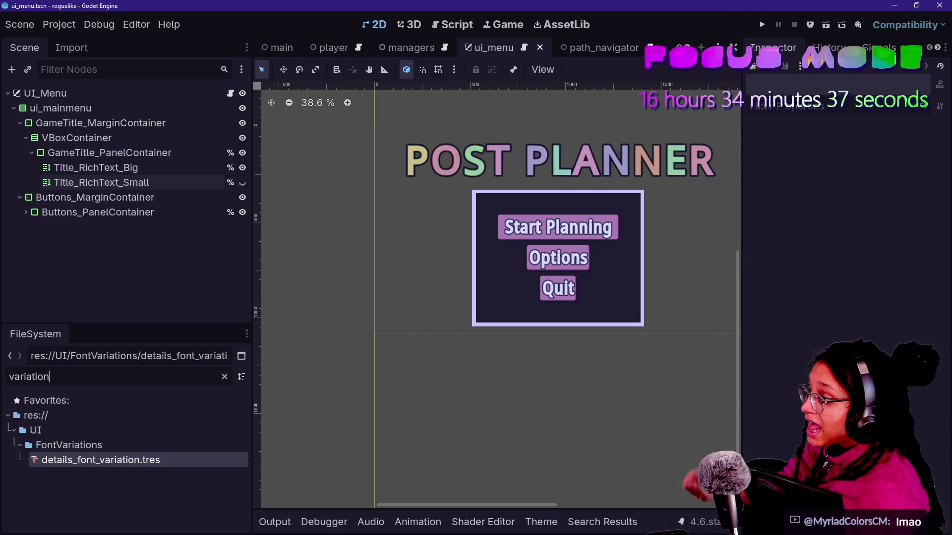
double_click(119, 372)
text(hud)
double_click(61, 445)
mouse_move(515, 397)
mouse_down()
mouse_move(718, 170)
mouse_move(639, 246)
mouse_move(663, 255)
mouse_up()
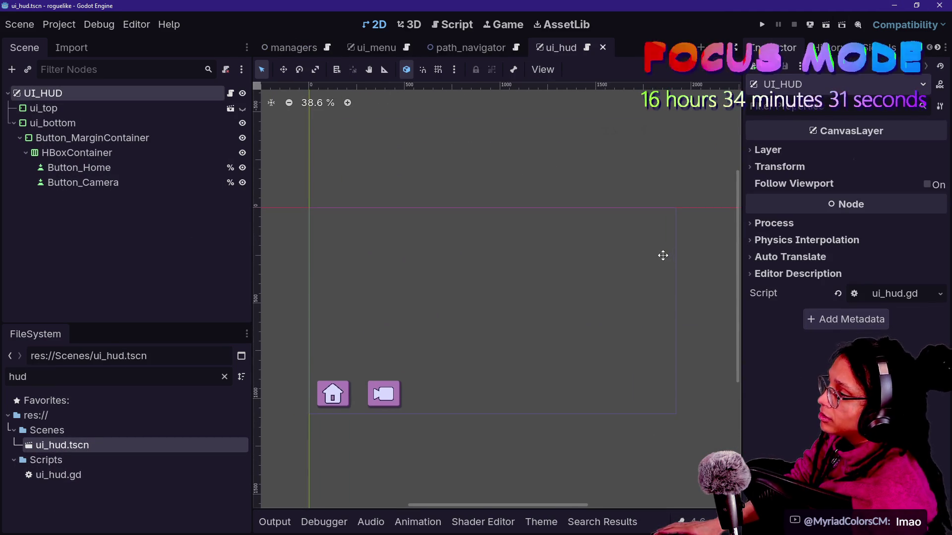
- Inspect the HUD's nodes: Button_Camera, UI_HUD, HBoxContainer, Button_MarginContainer, Button_Home and ui_top
click(87, 187)
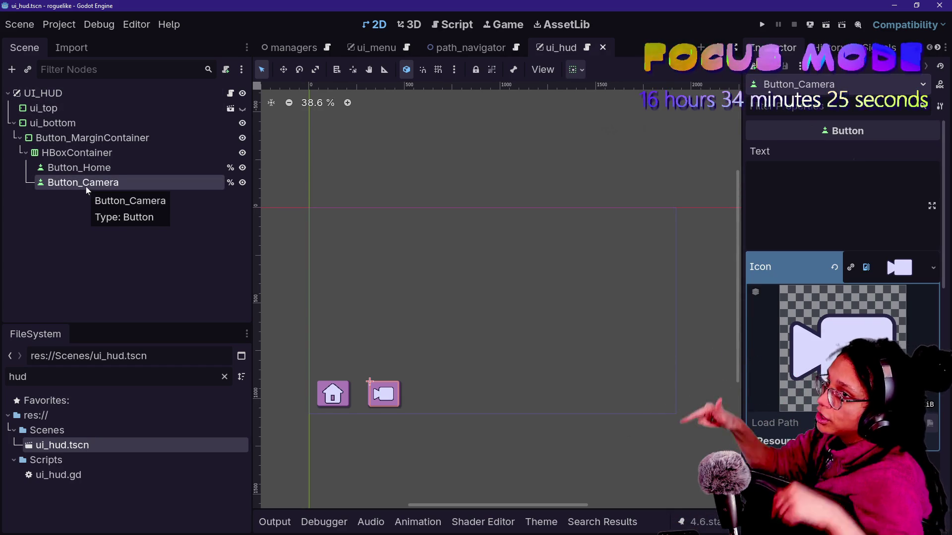
click(67, 93)
click(78, 153)
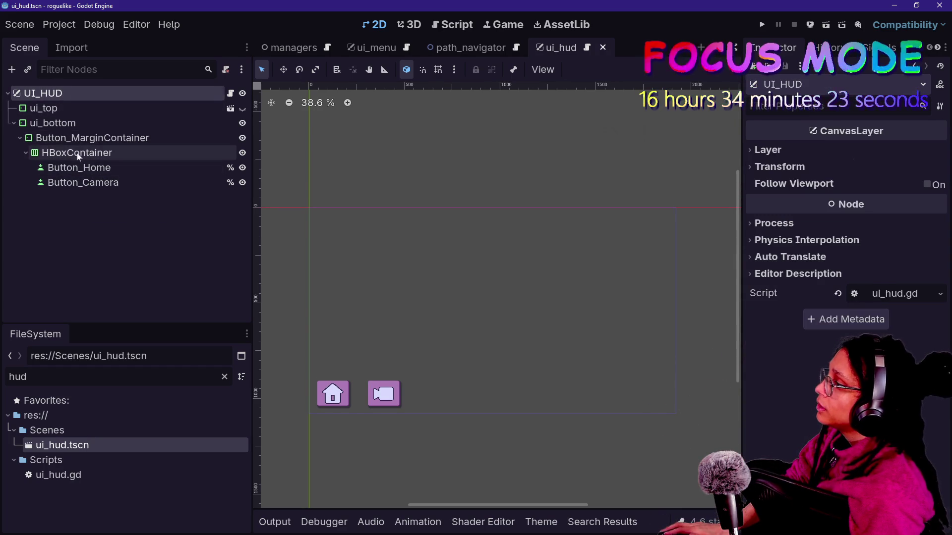
click(75, 141)
click(91, 171)
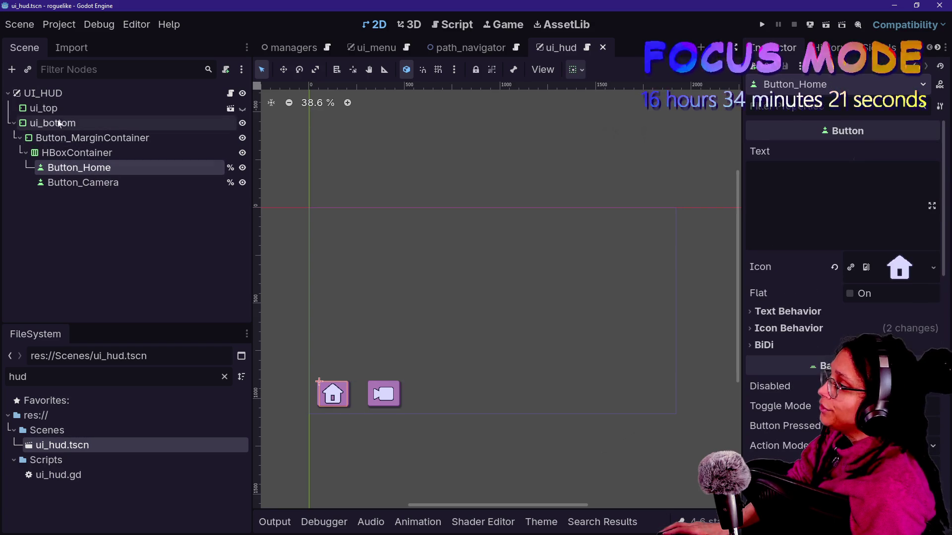
click(64, 109)
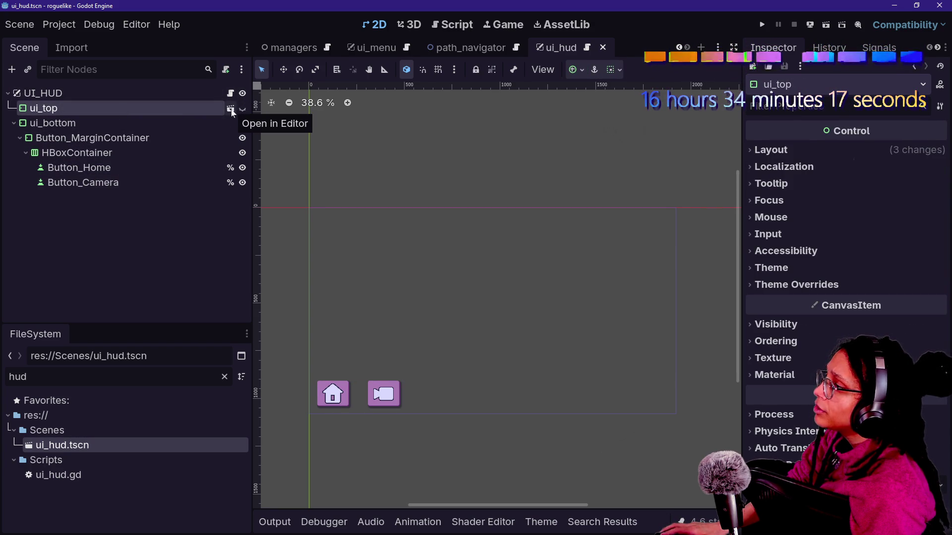
- Make the ui_top instance local after briefly viewing ui_top.tscn in its own tab
right_click(218, 110)
key(Escape)
click(230, 109)
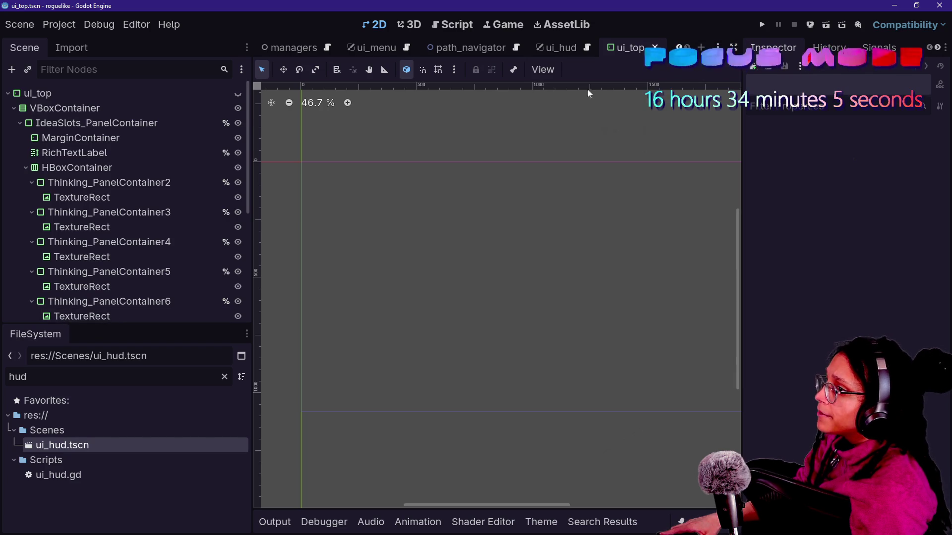
click(560, 47)
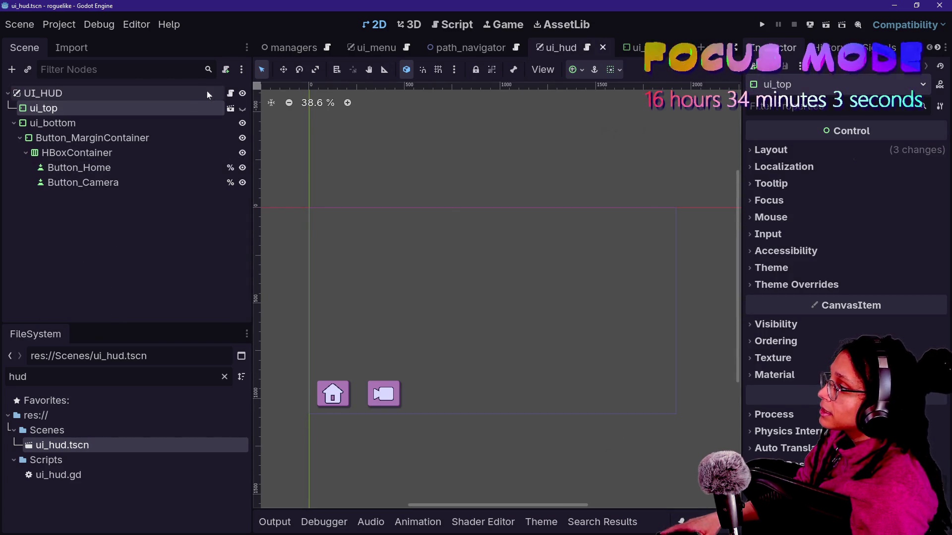
right_click(192, 107)
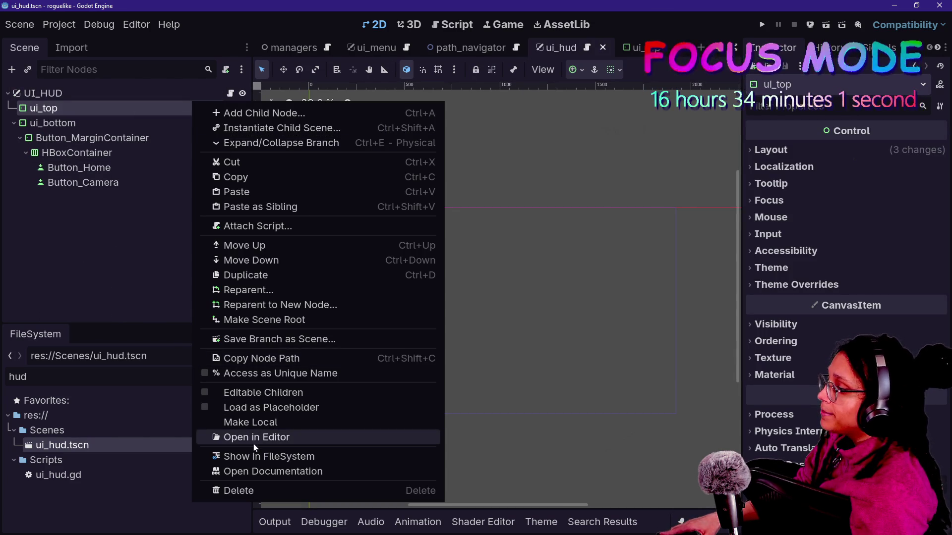
click(248, 424)
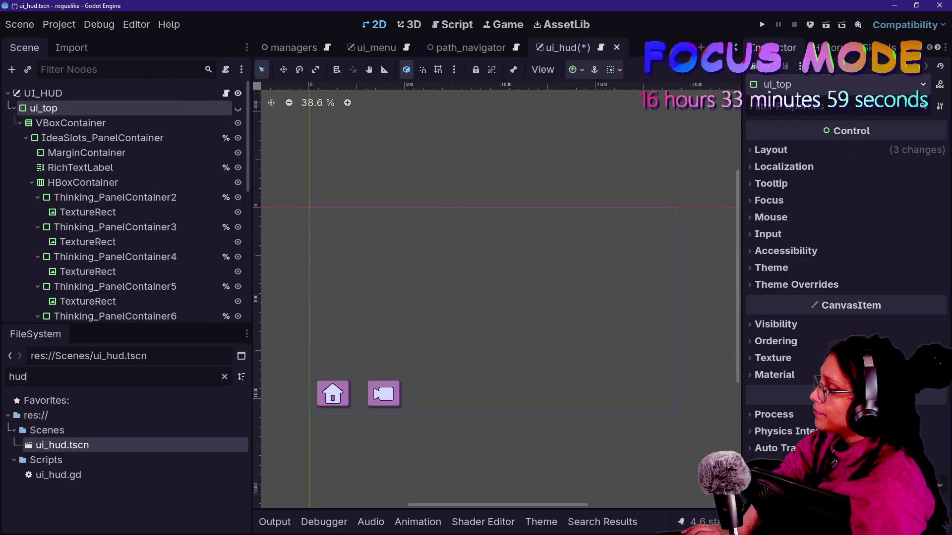
- Save ui_hud, delete ui_top.tscn from the project, and make ui_top visible on the canvas
text(ui_top)
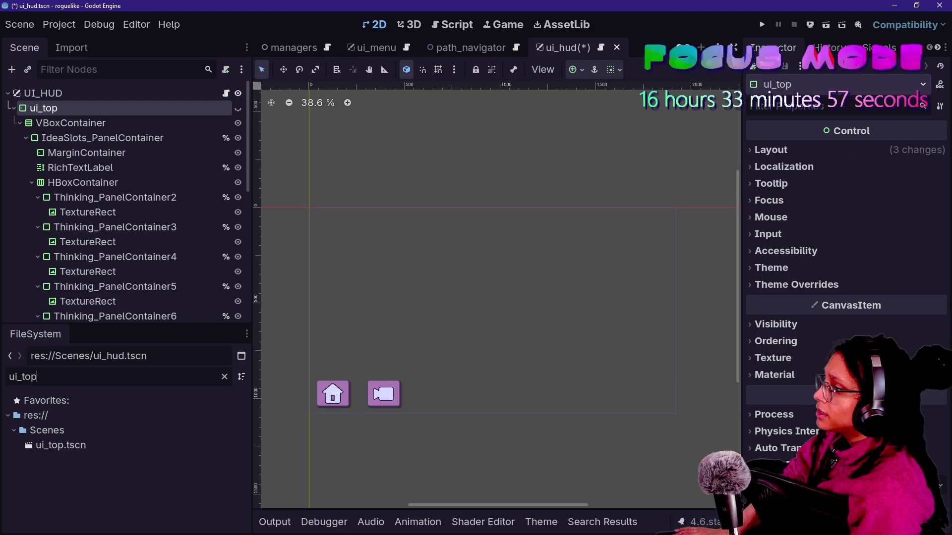
click(54, 445)
key(Delete)
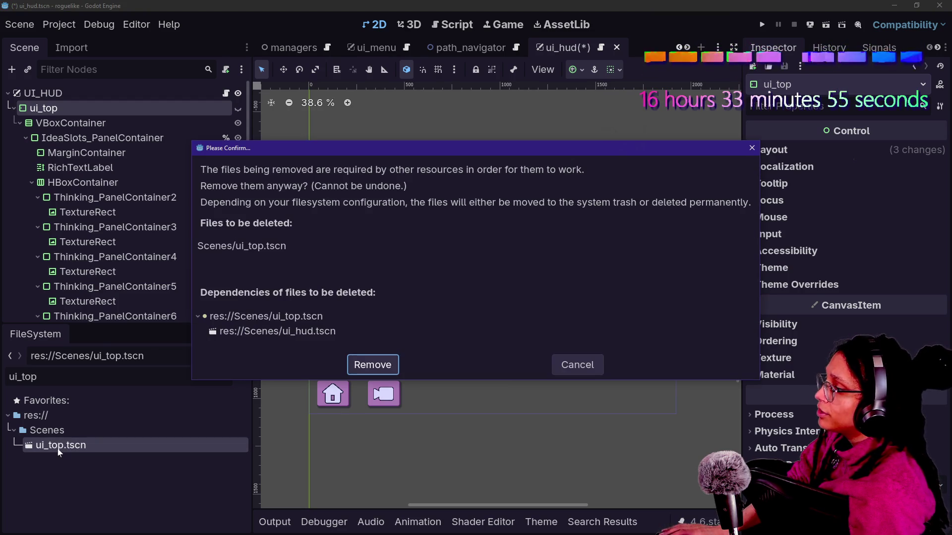
key(Escape)
click(87, 245)
key(ctrl+s)
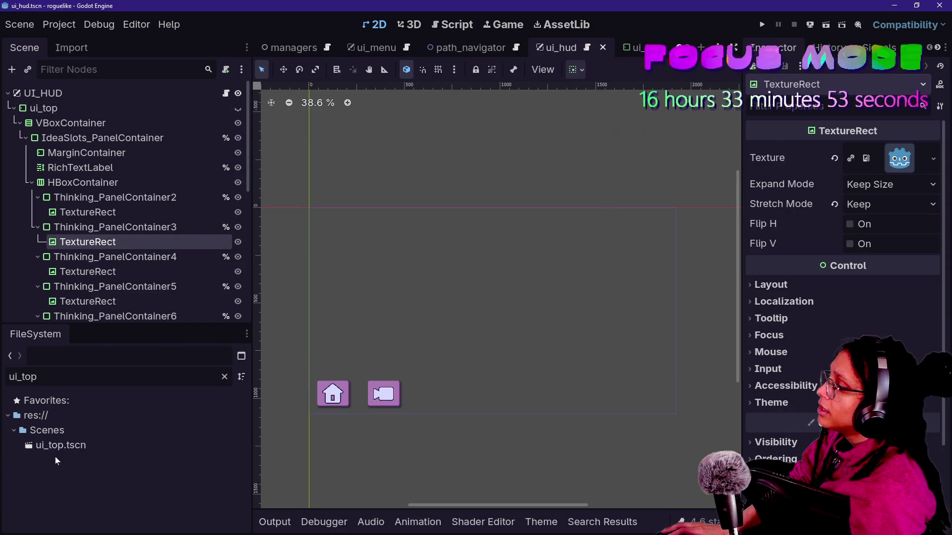
key(Delete)
key(Return)
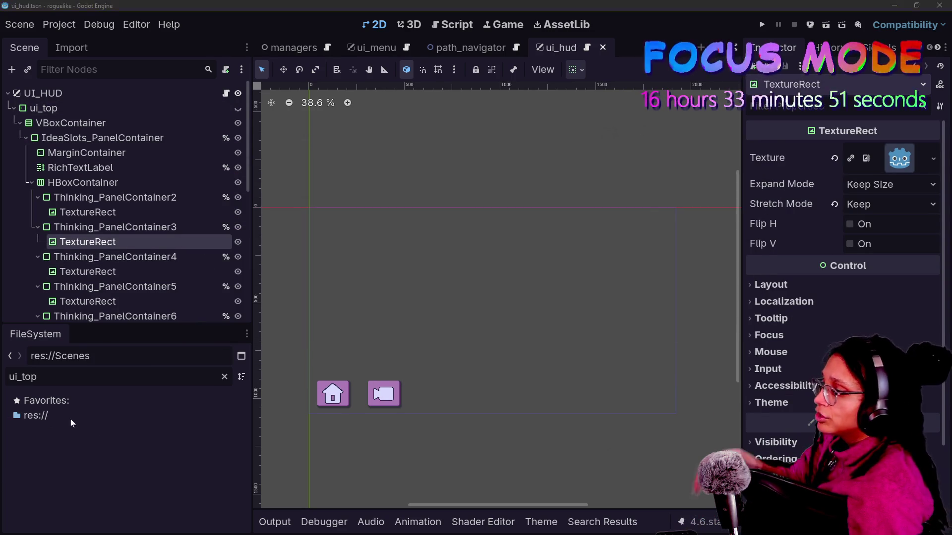
click(165, 143)
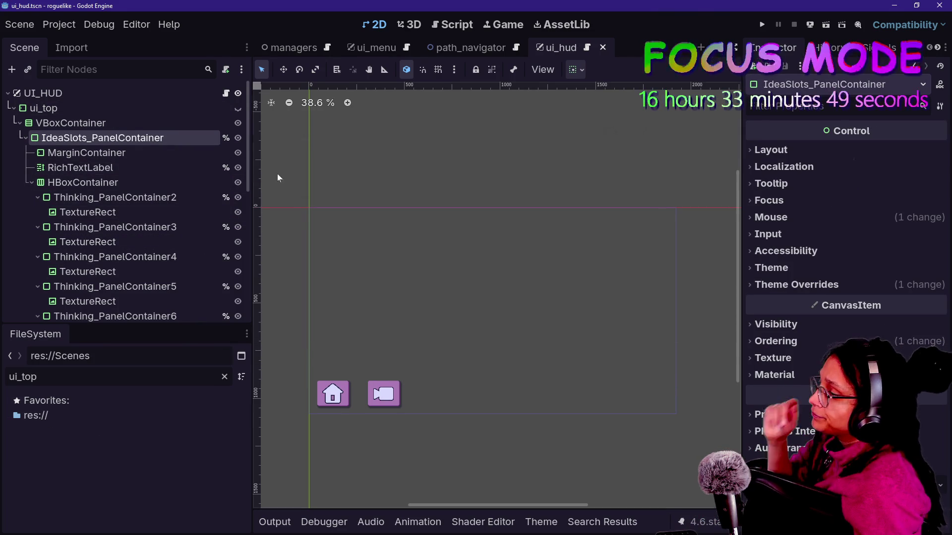
click(238, 109)
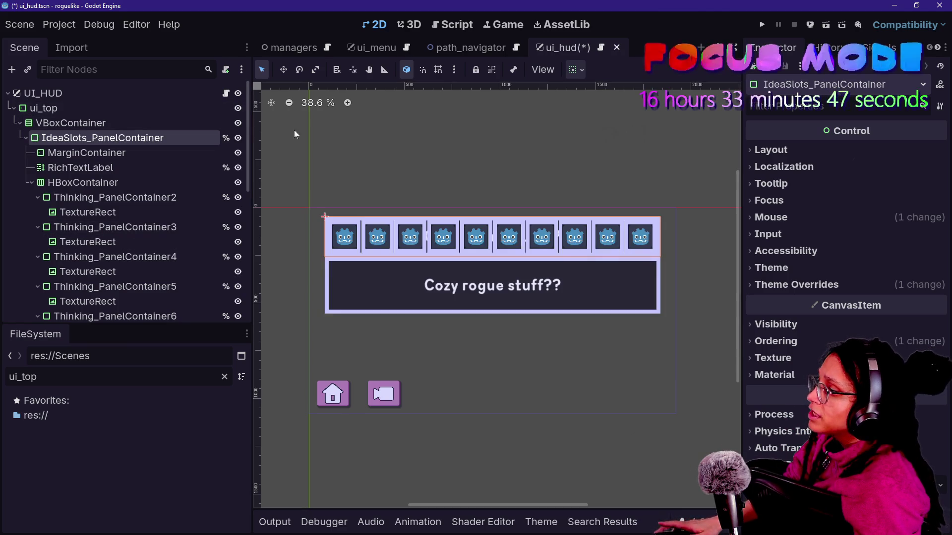
- Select the RichTextLabel holding the thinking text under IdeaSlots_PanelContainer
scroll(487, 287, up, 5)
scroll(487, 288, down, 8)
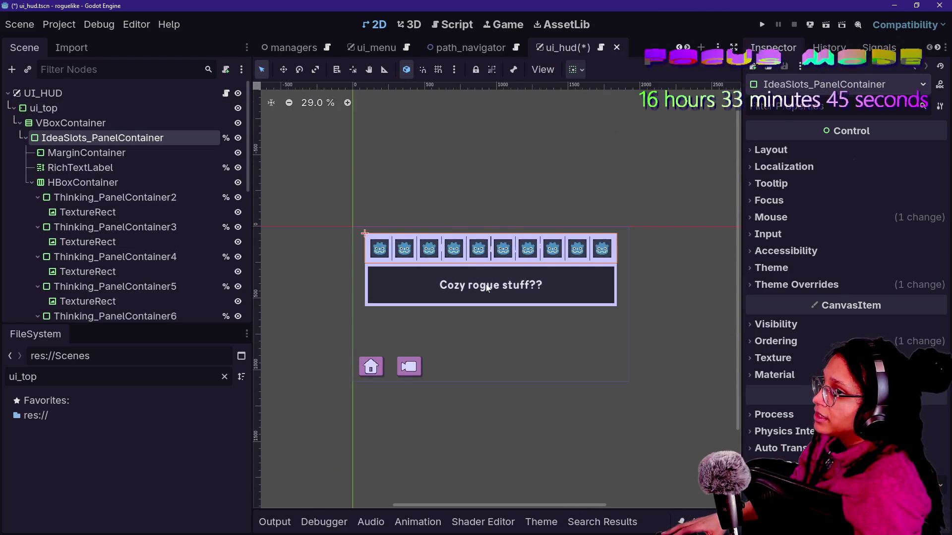
scroll(488, 288, up, 9)
scroll(488, 288, down, 4)
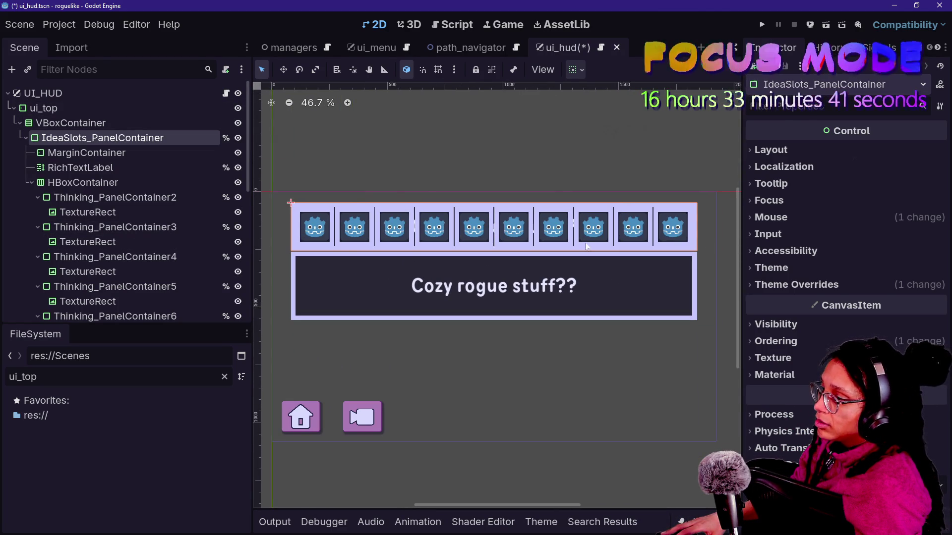
click(72, 184)
click(112, 168)
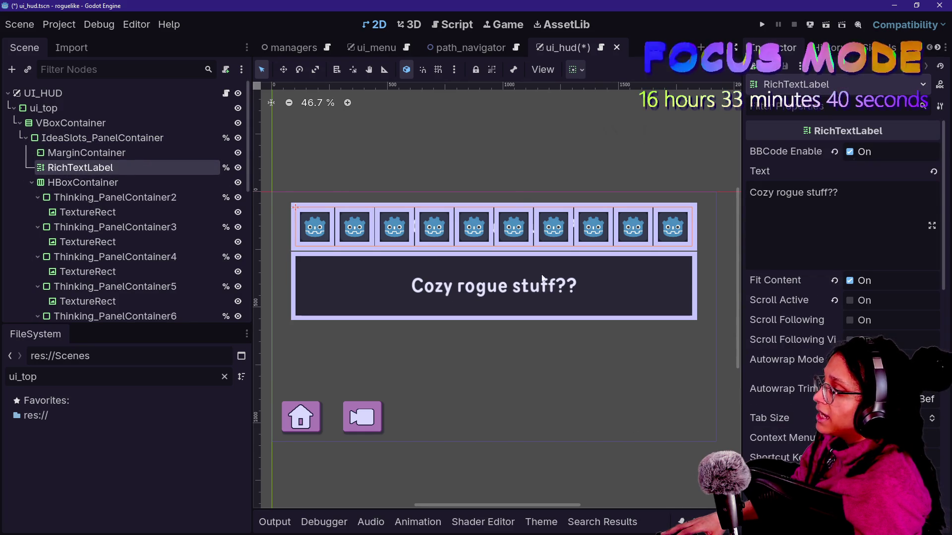
click(793, 233)
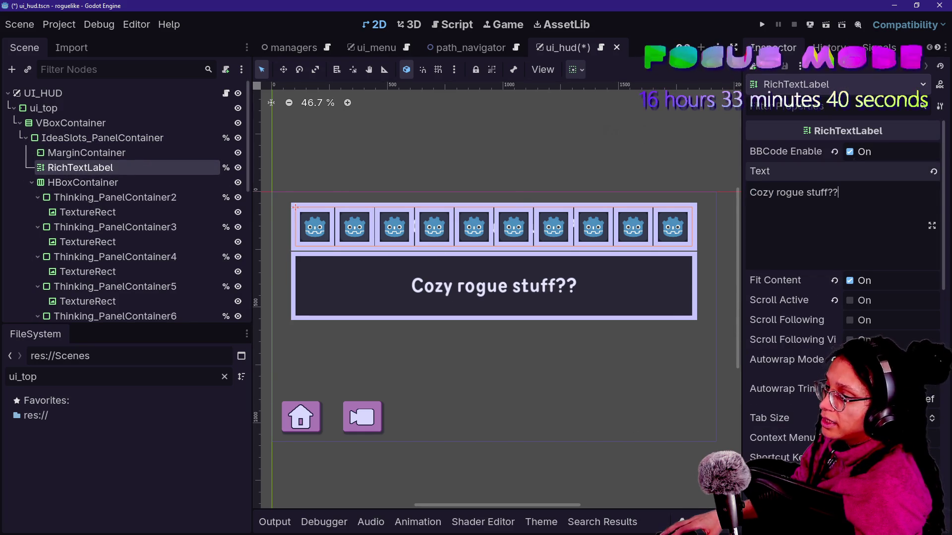
scroll(748, 369, down, 10)
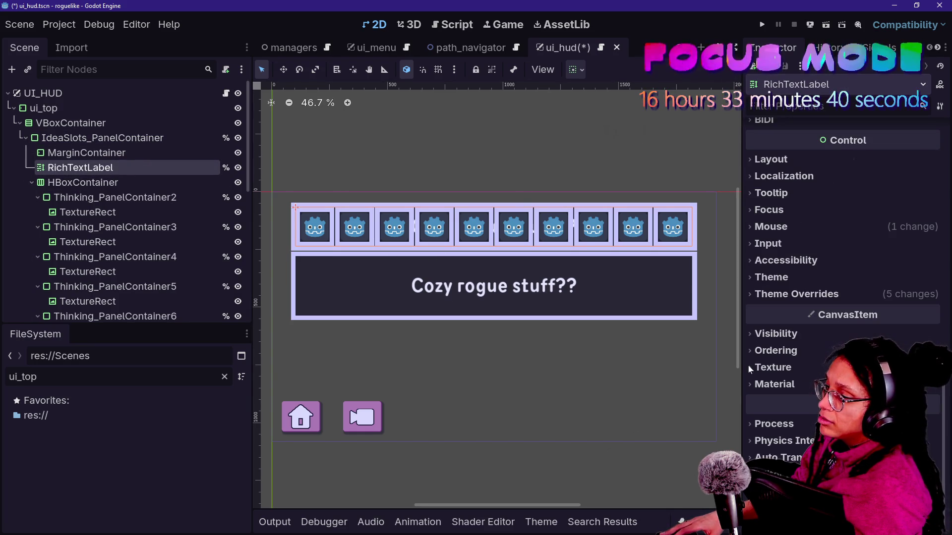
- Set the label's Modulate alpha to 0, then undo back to opaque white
click(796, 294)
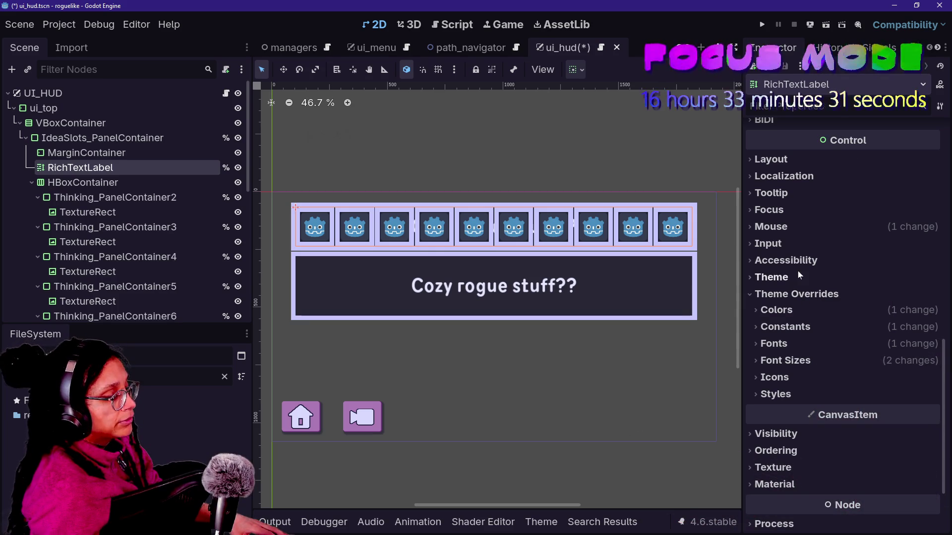
click(820, 436)
click(881, 487)
click(880, 471)
click(881, 471)
drag(880, 377, 737, 381)
click(787, 475)
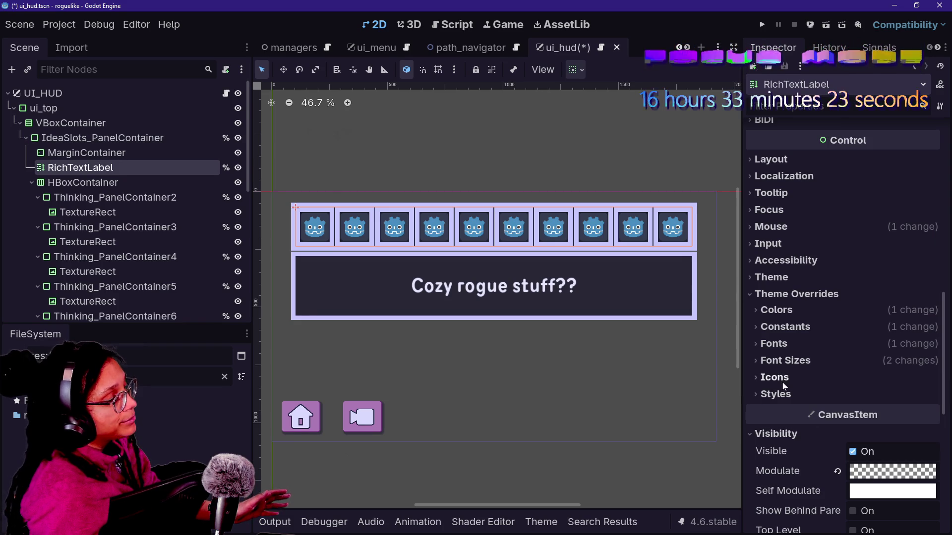
key(ctrl+z)
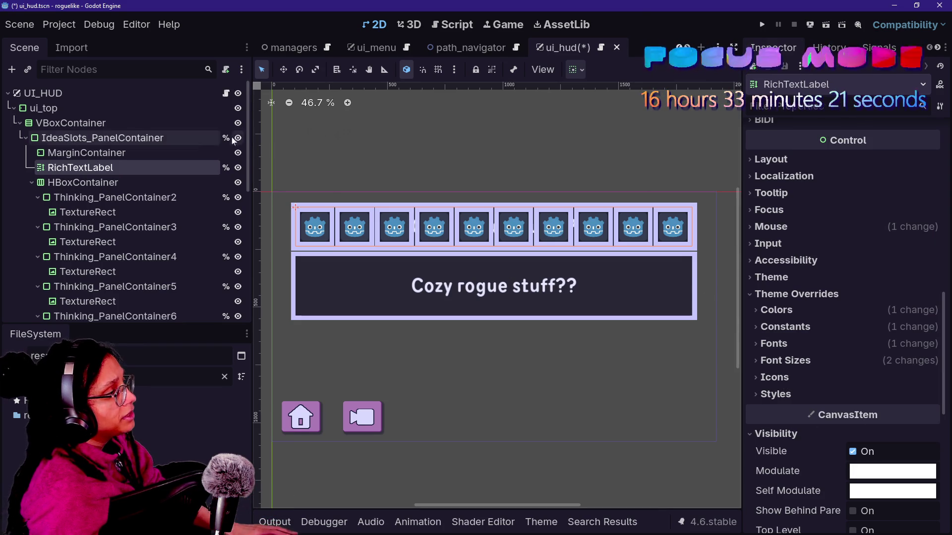
- Request deletion of the RichTextLabel under IdeaSlots_PanelContainer
click(82, 181)
click(80, 171)
key(Delete)
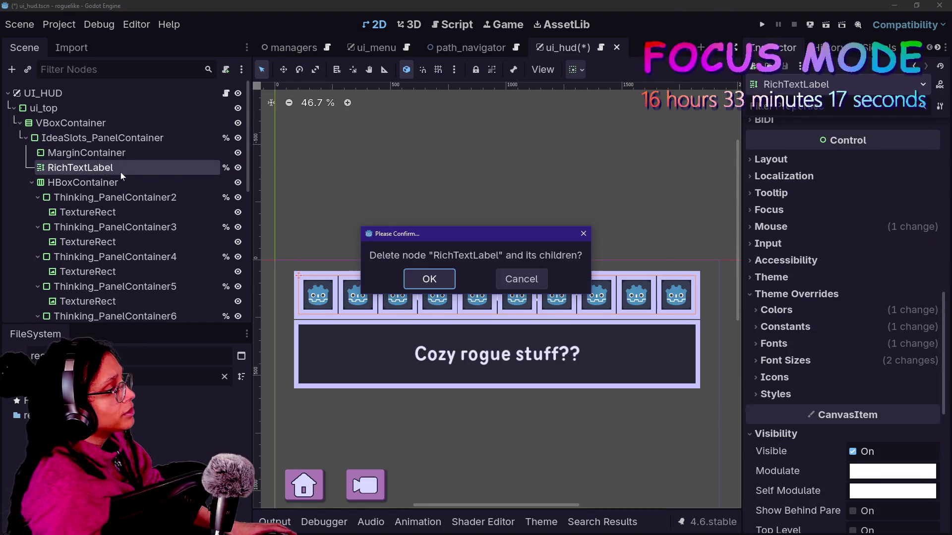
- Confirm the RichTextLabel deletion and rename Thinking_PanelContainer's label to Thinking_RichText
key(Return)
click(144, 198)
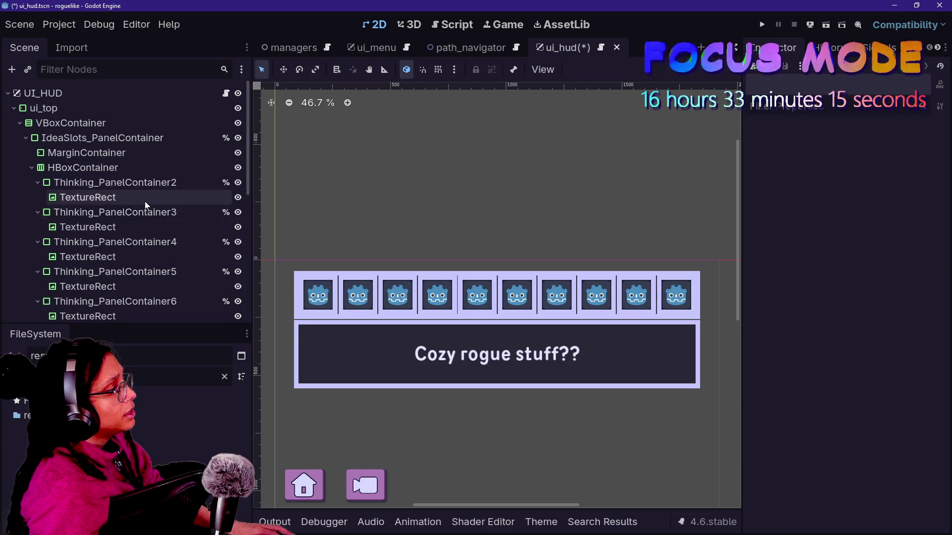
scroll(144, 200, down, 6)
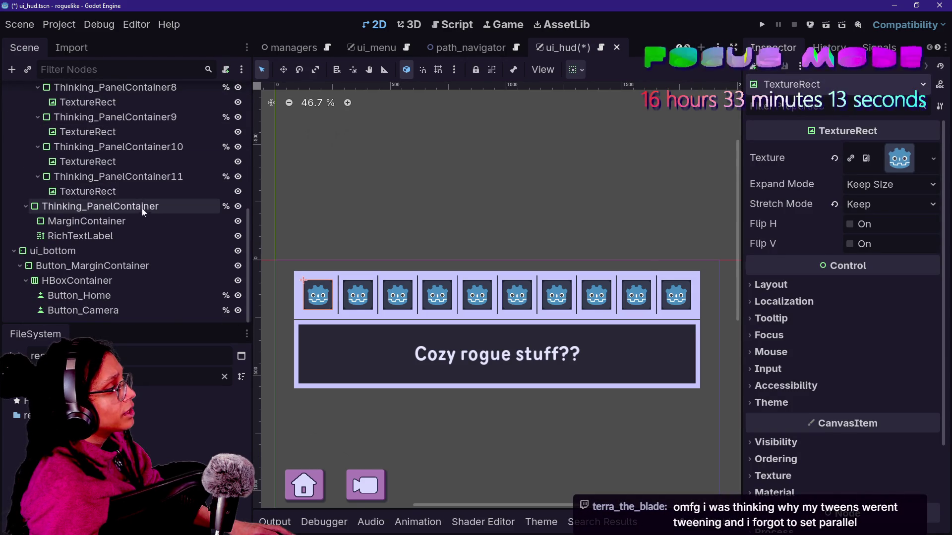
click(157, 236)
key(F2)
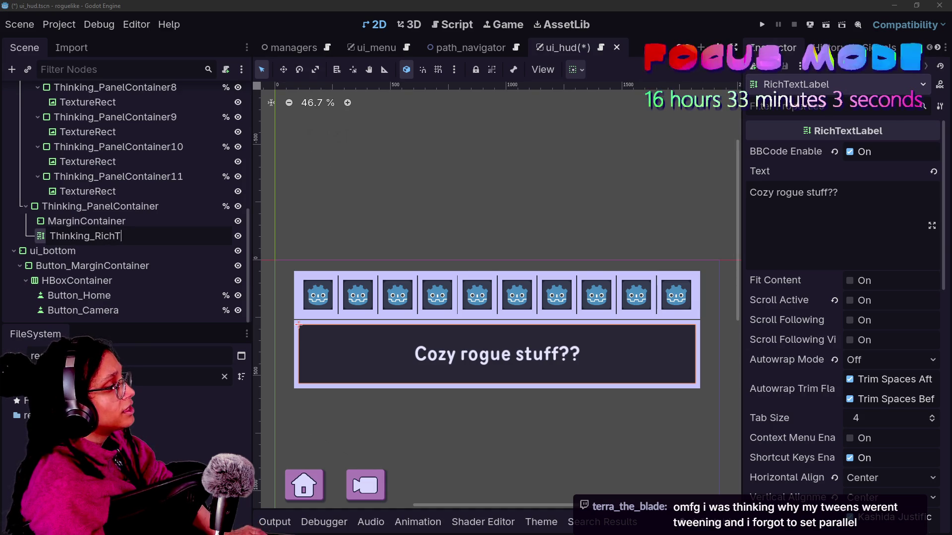
key(Return)
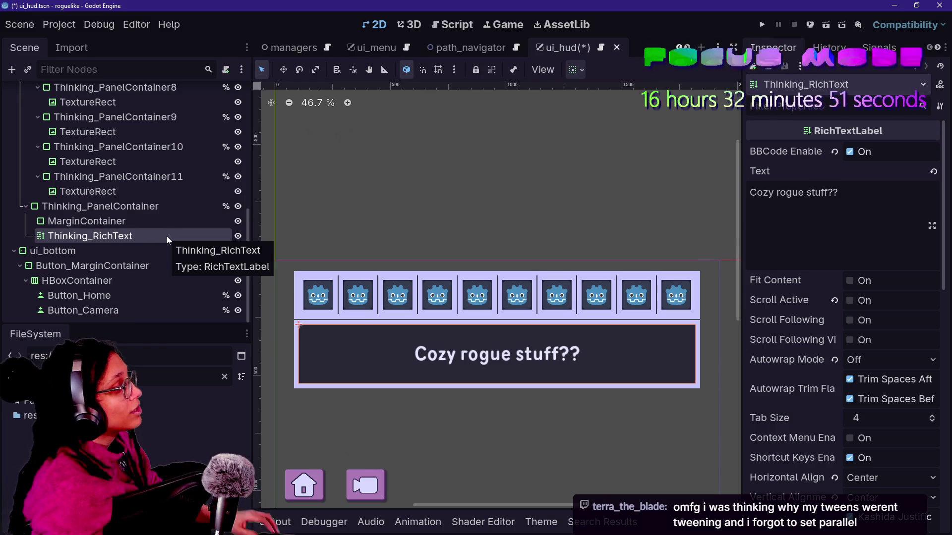
- Inspect Thinking_PanelContainer's MarginContainer, HBoxContainer and Thinking_RichText nodes
key(Down)
click(119, 221)
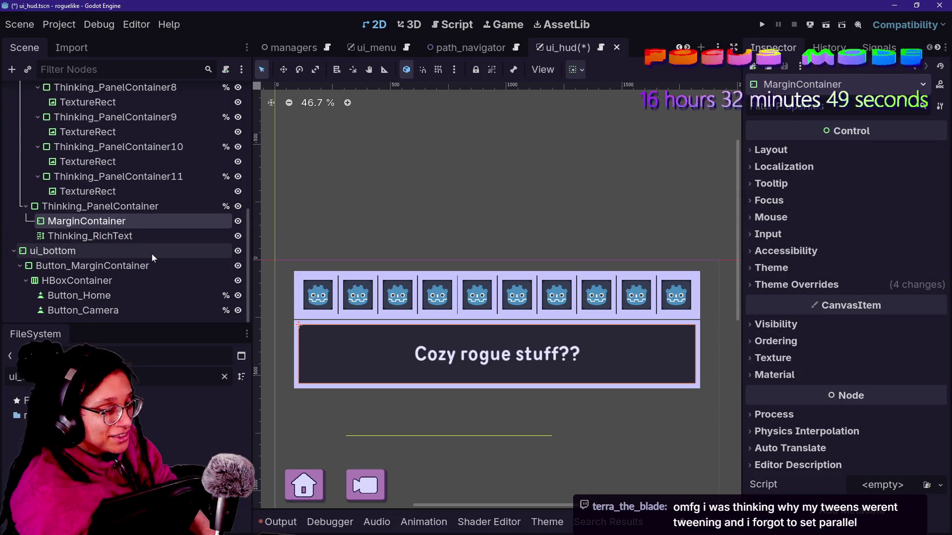
click(188, 276)
click(141, 236)
click(150, 222)
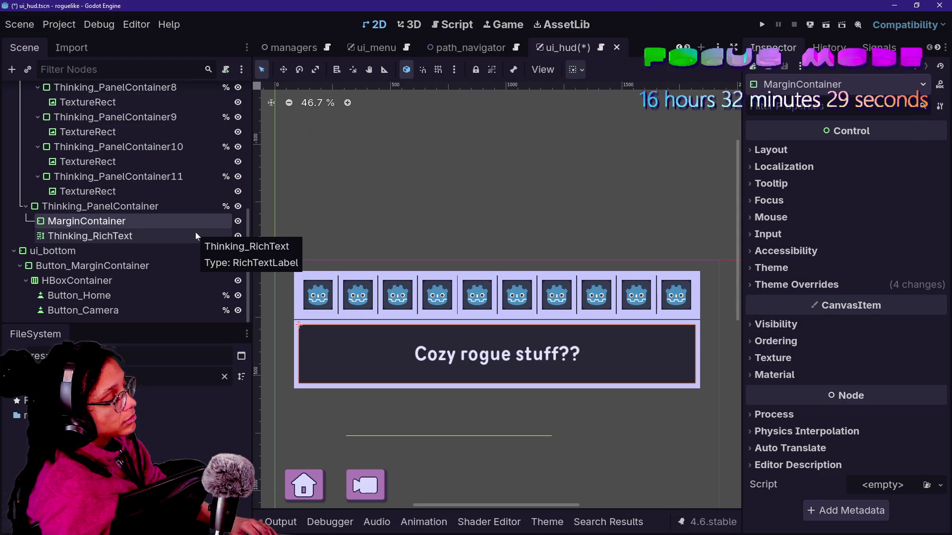
click(136, 239)
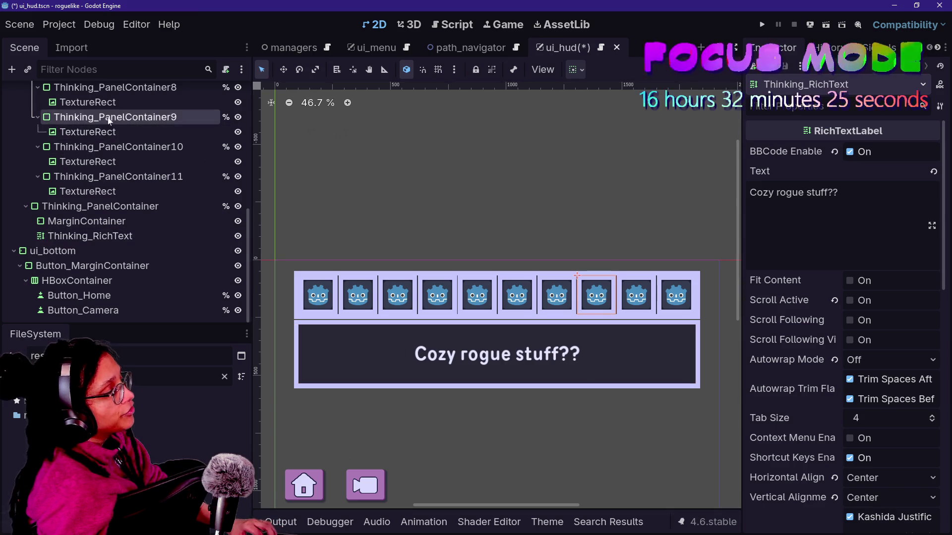
key(Left)
scroll(315, 225, down, 1)
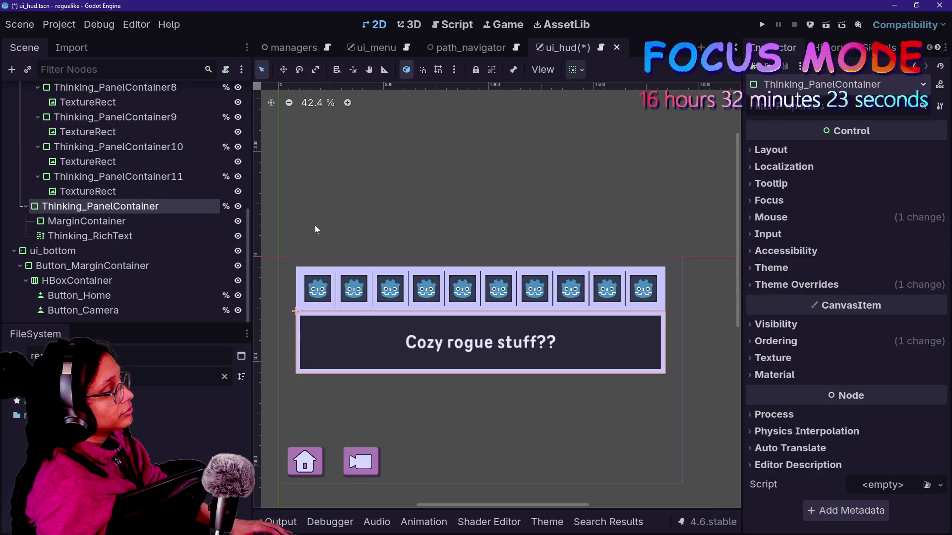
scroll(342, 298, up, 1)
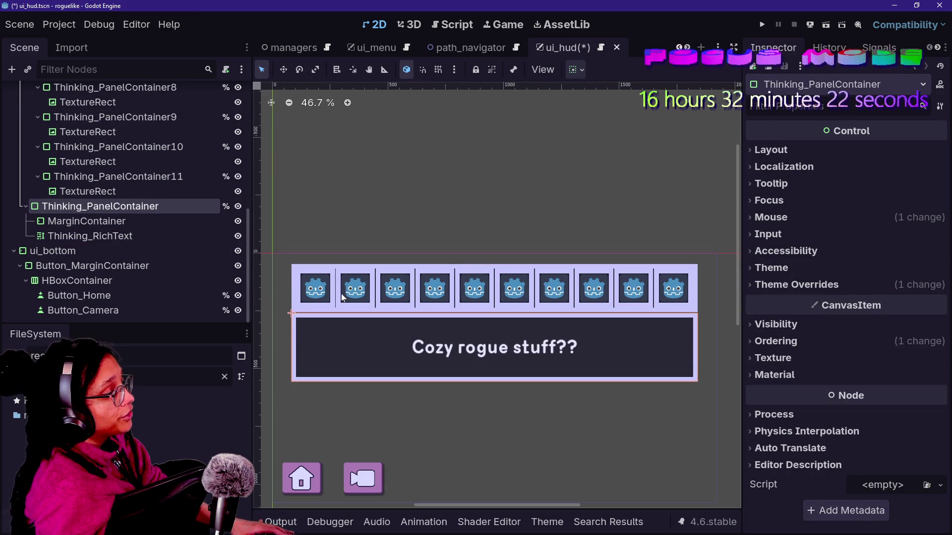
- Browse the slot TextureRects, Thinking_PanelContainers and slots HBoxContainer, ending on Thinking_RichText
click(146, 156)
scroll(145, 155, up, 1)
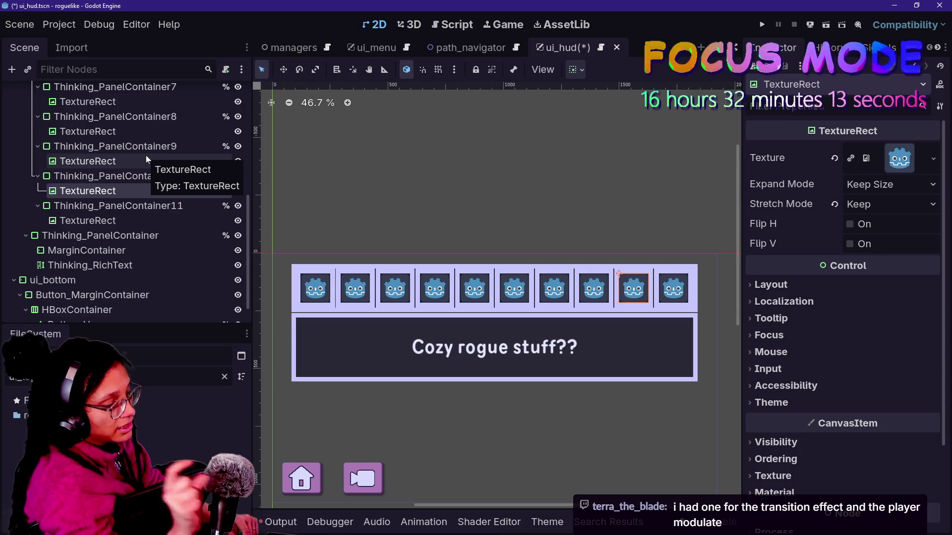
click(122, 101)
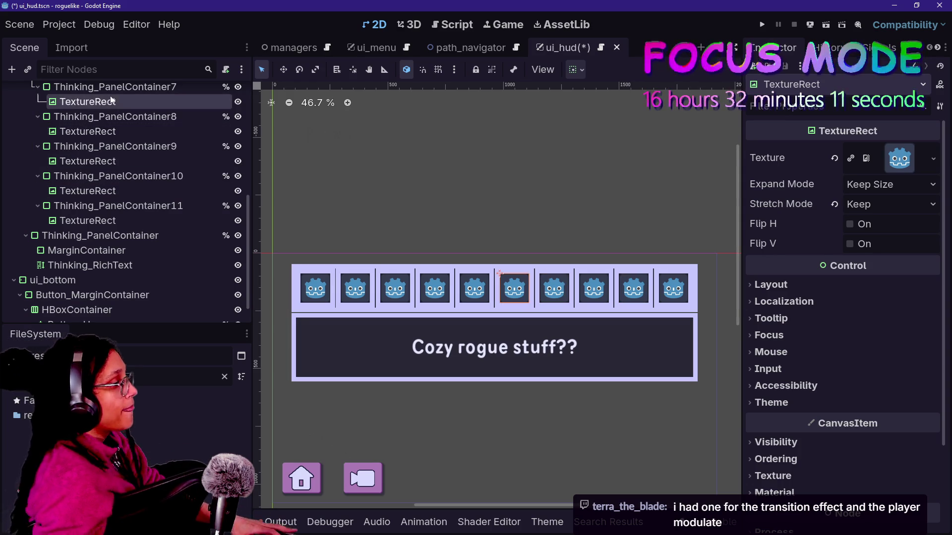
click(127, 151)
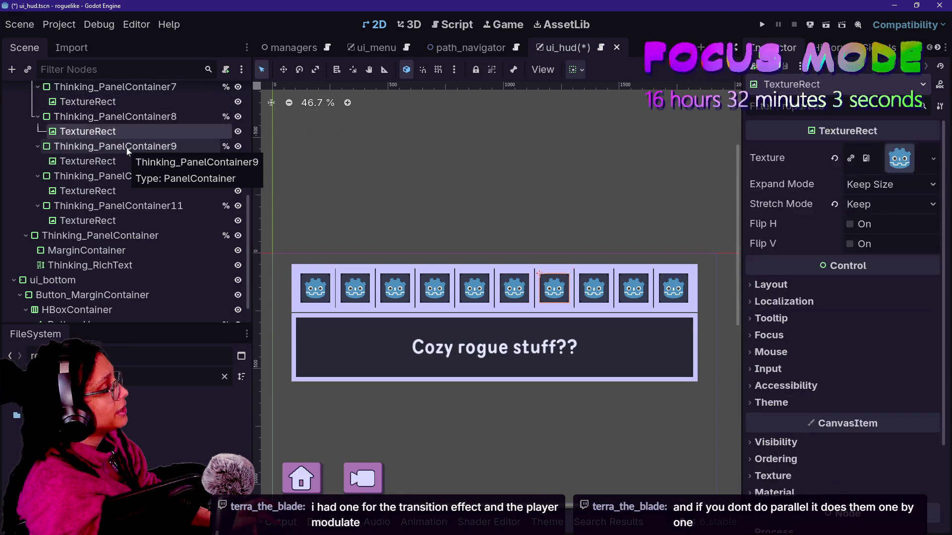
click(56, 234)
click(56, 228)
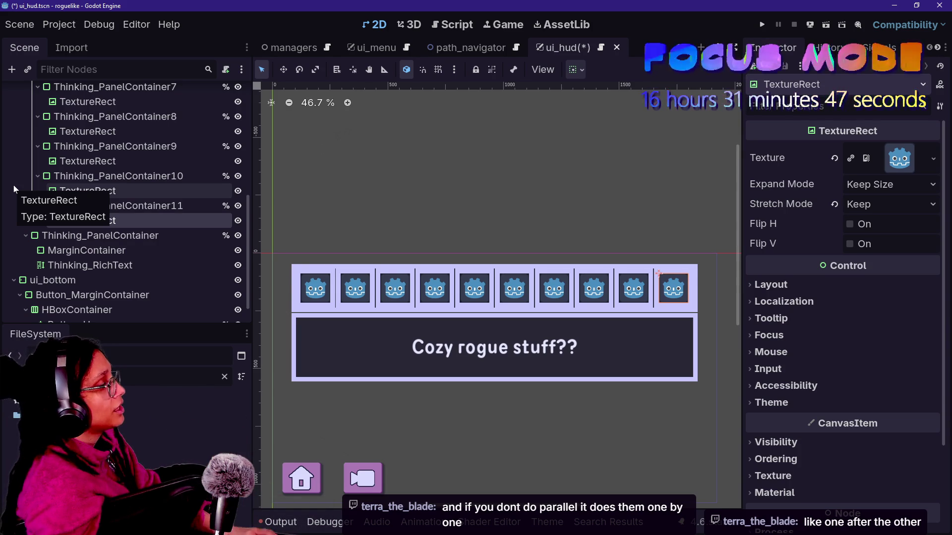
click(65, 153)
scroll(67, 144, up, 2)
click(73, 130)
scroll(74, 132, up, 4)
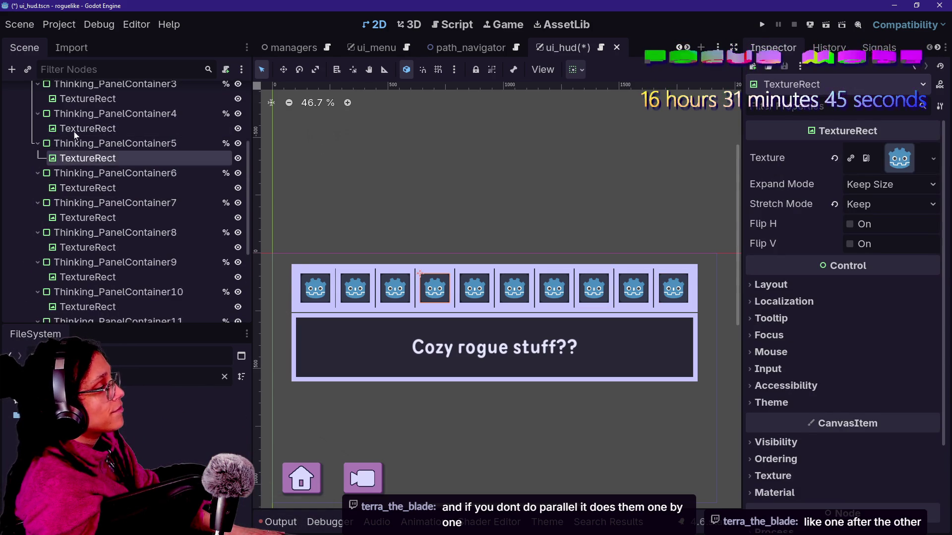
scroll(74, 134, up, 1)
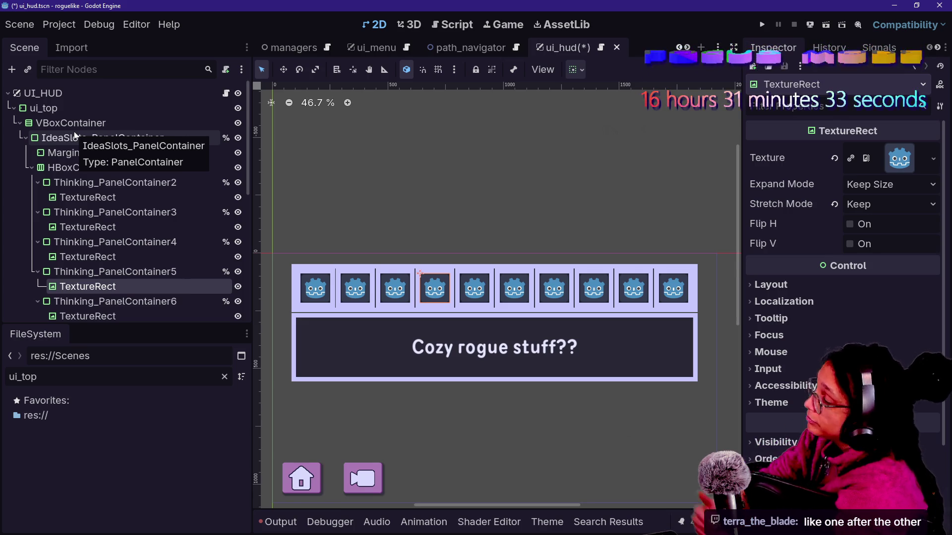
click(125, 168)
click(124, 167)
scroll(98, 199, down, 6)
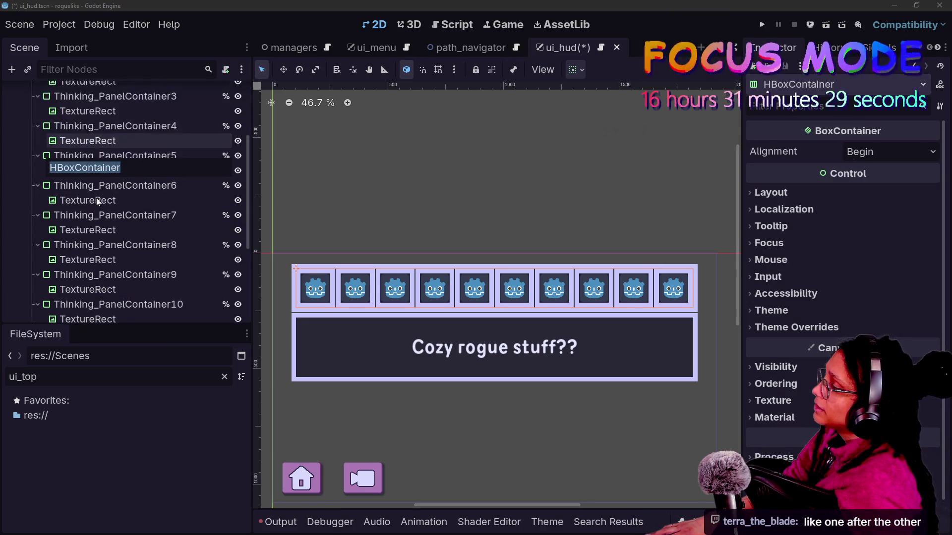
click(99, 242)
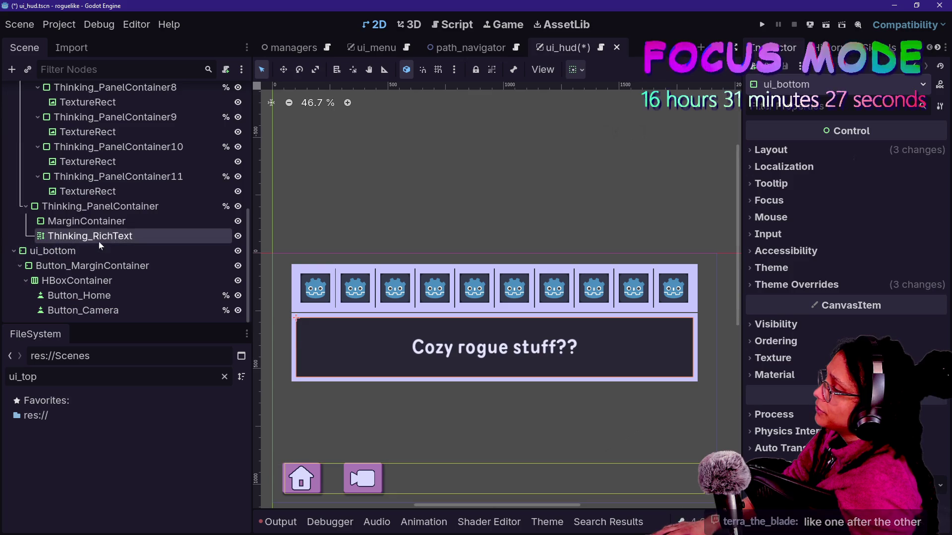
- Give Thinking_RichText a unique name and drag its modulate alpha to 0 to hide 'Cozy rogue stuff??'
right_click(99, 238)
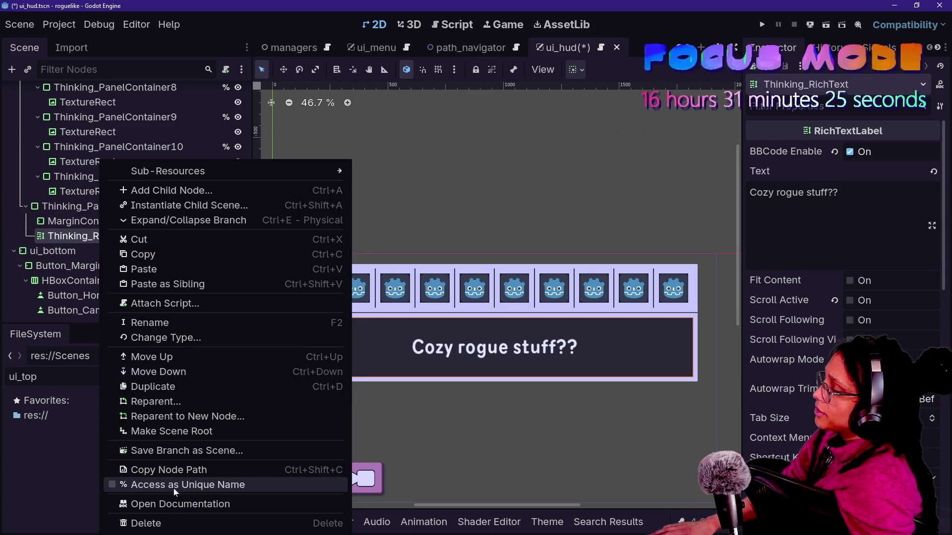
click(174, 487)
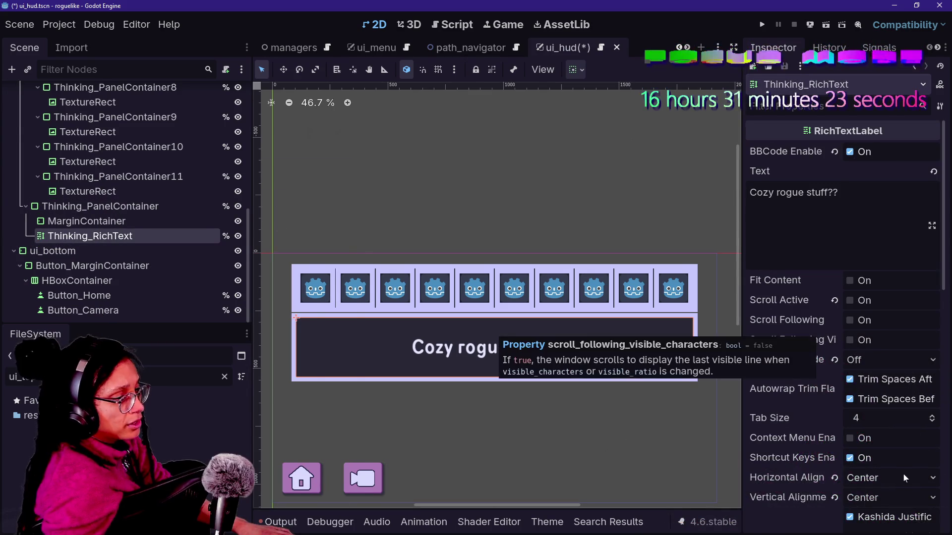
scroll(820, 333, down, 10)
click(796, 334)
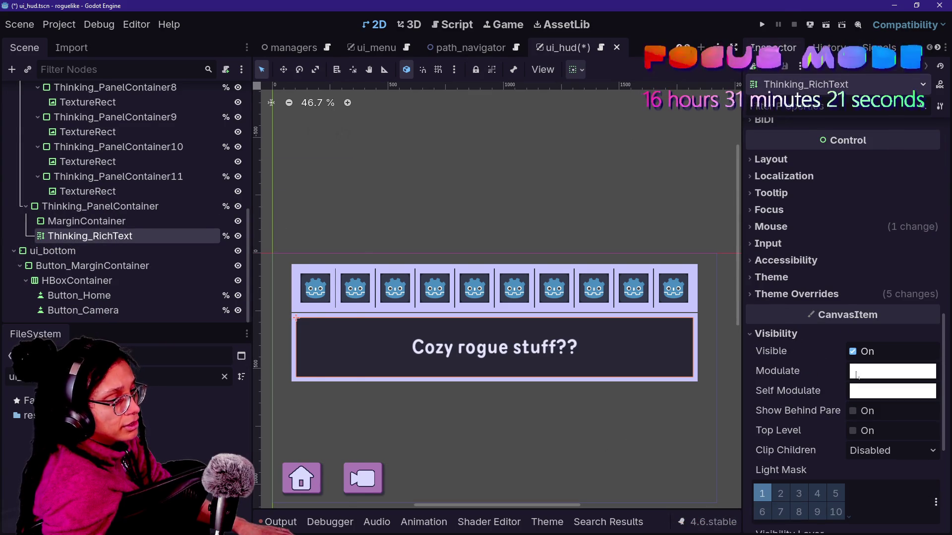
click(856, 376)
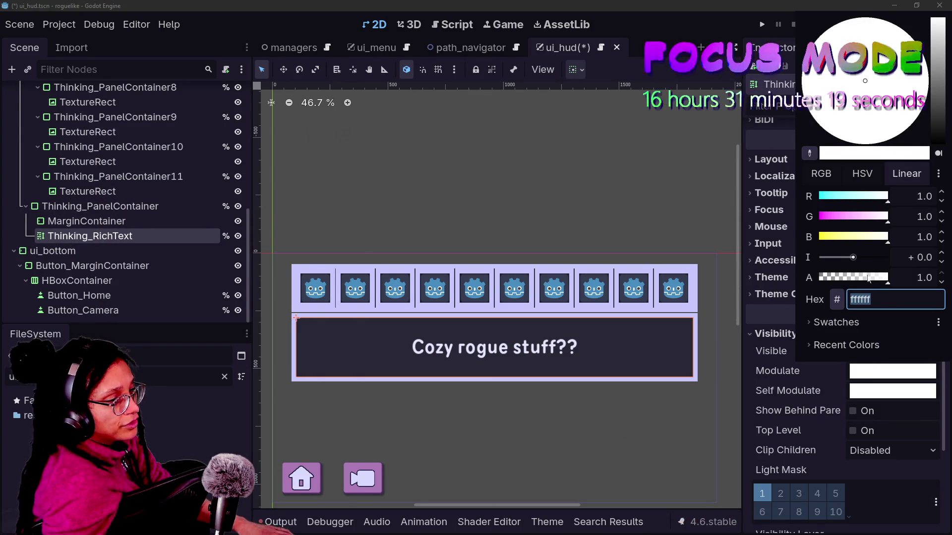
drag(862, 276, 337, 266)
click(337, 267)
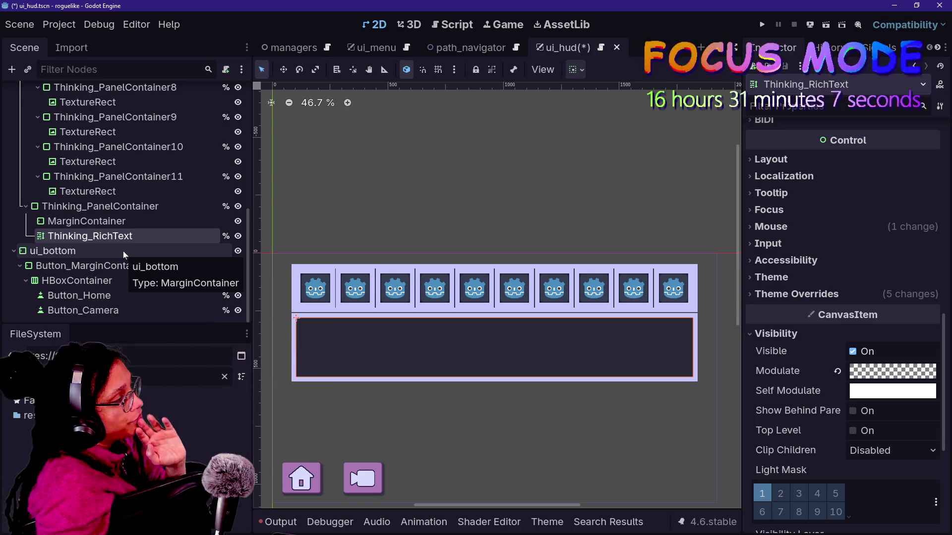
click(84, 221)
- Drag the MarginContainer's Margin Bottom constant override from -226 to -182
click(812, 286)
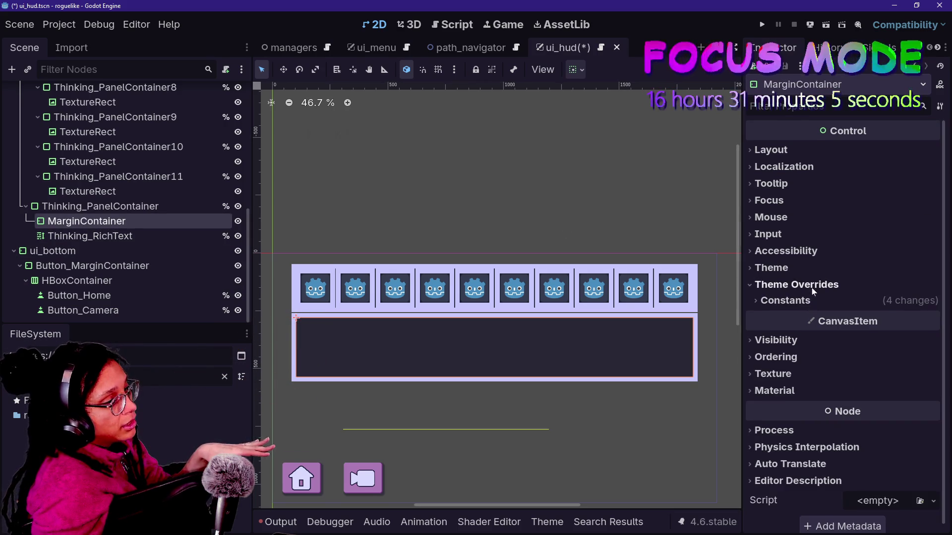
click(797, 300)
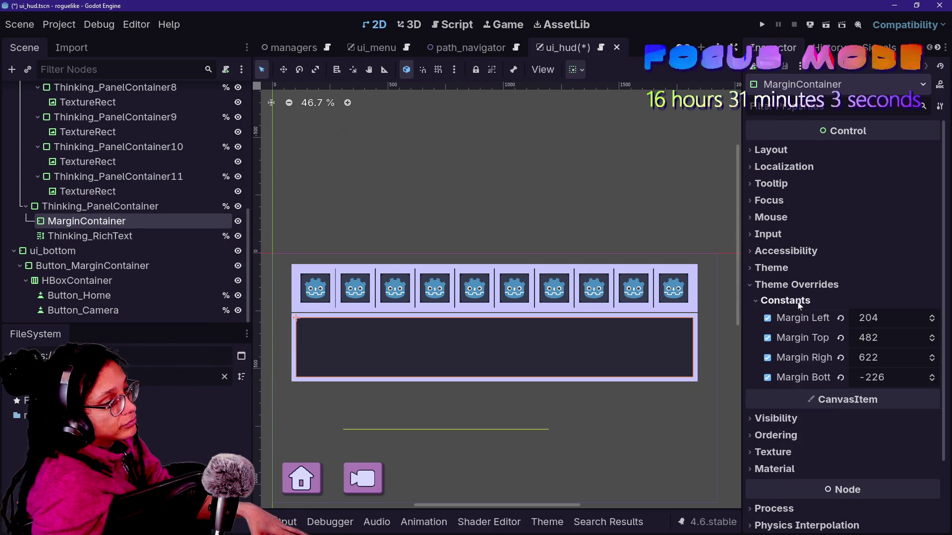
mouse_move(897, 382)
mouse_down()
mouse_move(802, 381)
mouse_move(917, 381)
mouse_move(821, 381)
mouse_move(906, 382)
mouse_up()
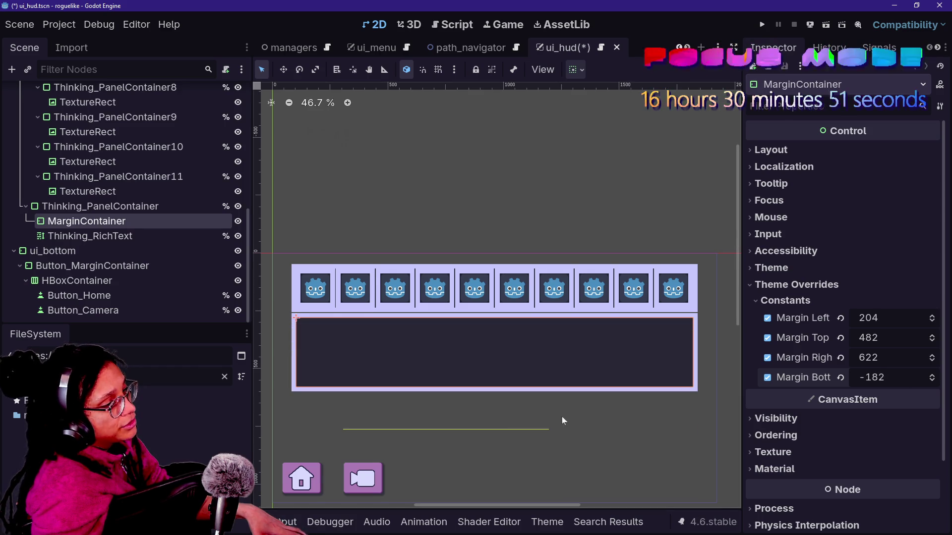
scroll(743, 299, down, 3)
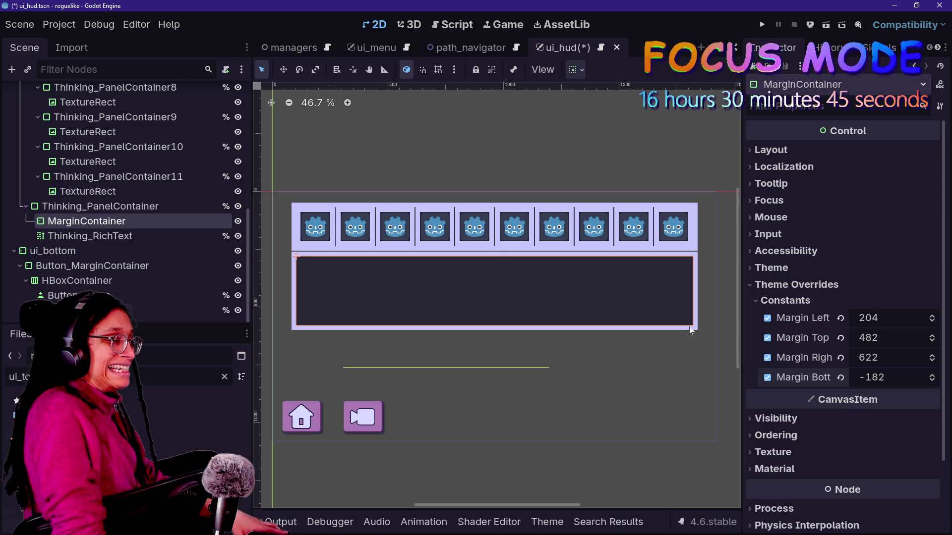
click(169, 206)
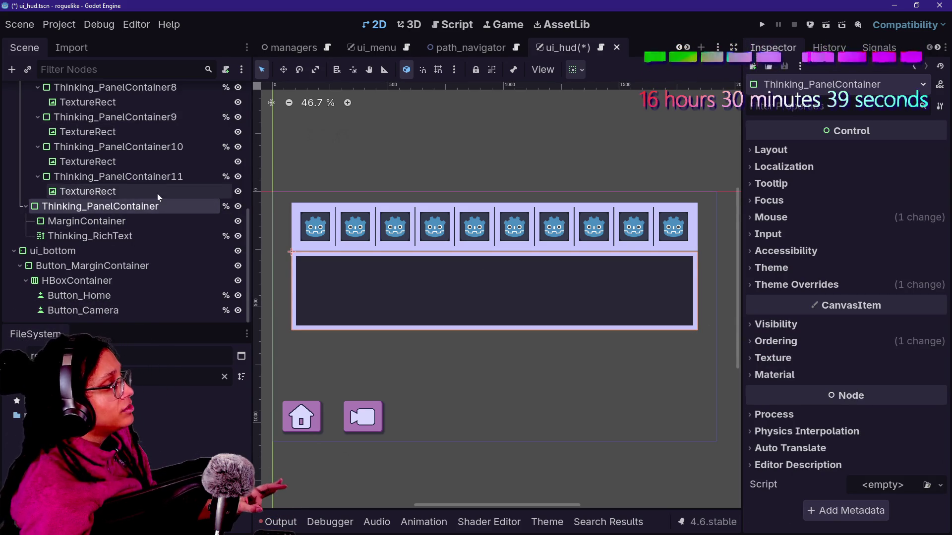
- Select IdeaSlots_PanelContainer and expand its Panel StyleBoxFlat theme override
scroll(157, 193, up, 4)
scroll(156, 194, up, 3)
click(64, 137)
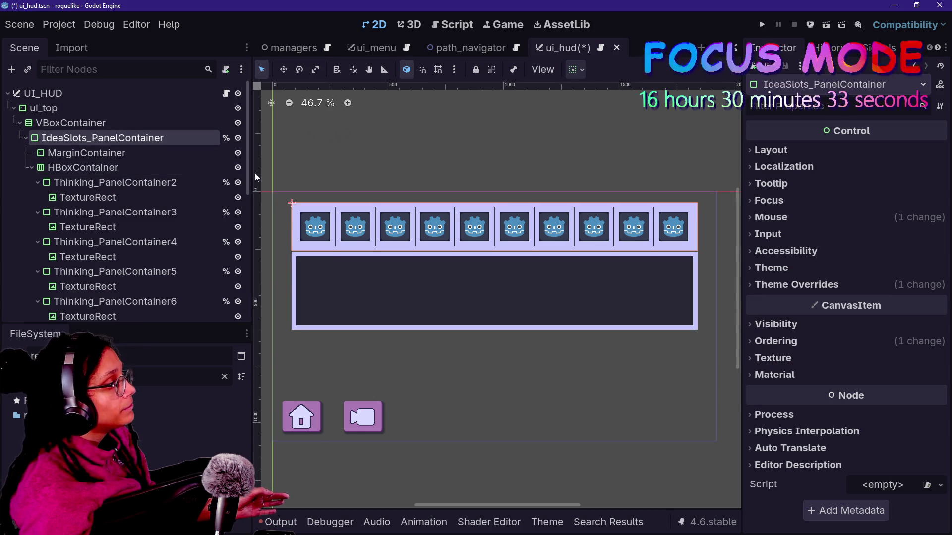
click(814, 293)
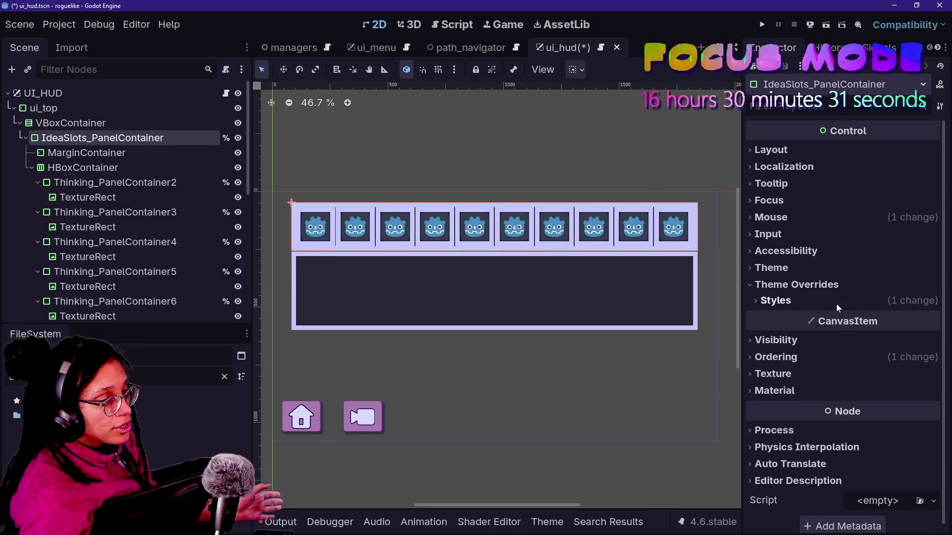
click(837, 304)
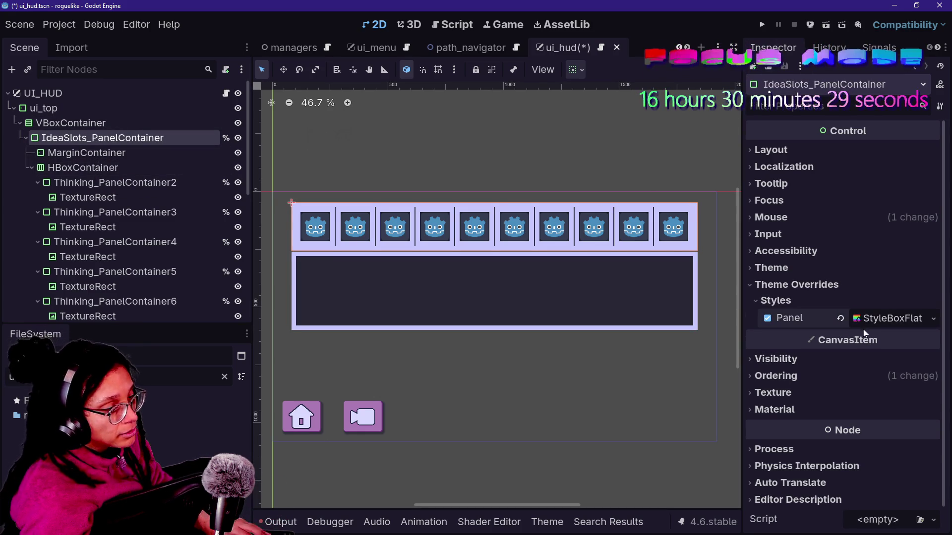
click(882, 322)
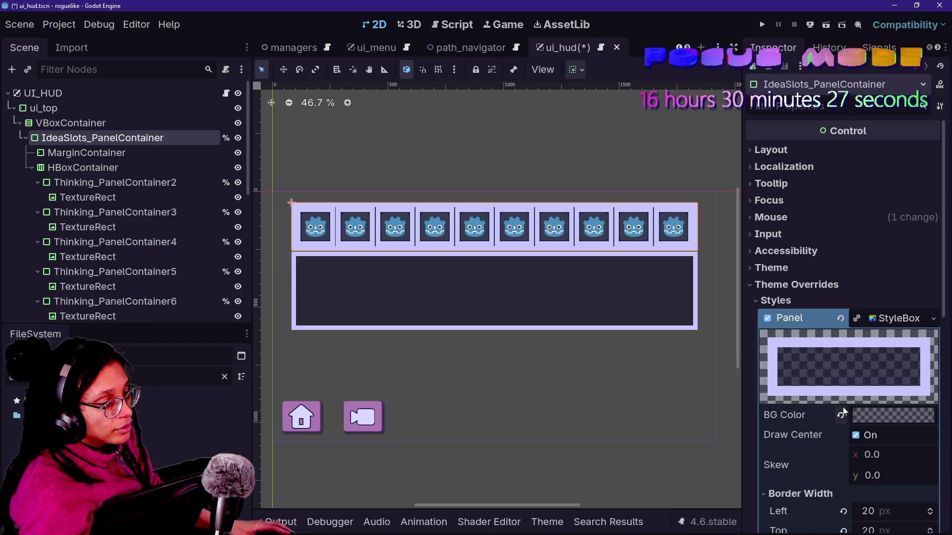
scroll(842, 411, down, 5)
- Set the panel's left, top and right border widths to 10 px
click(878, 255)
text(10)
key(Tab)
text(10)
key(Tab)
key(Tab)
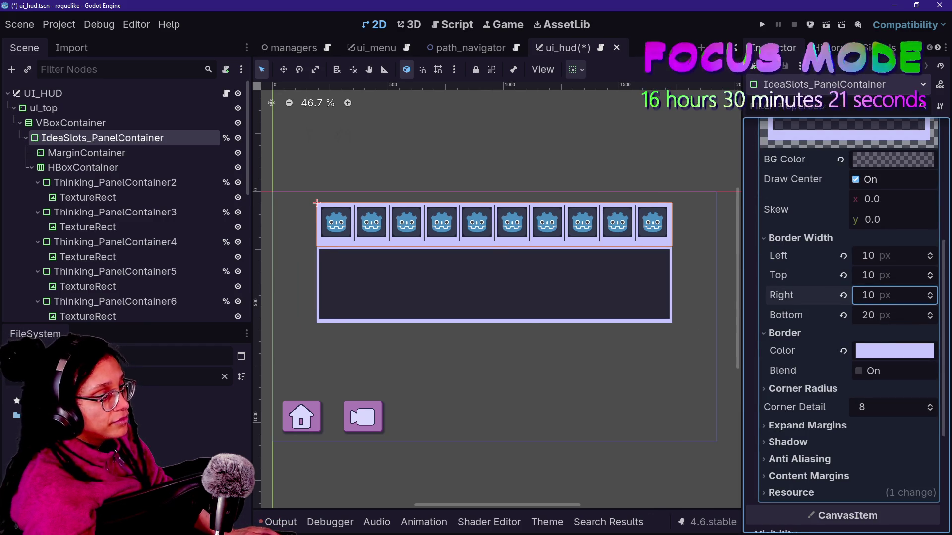
text(10)
- Make the bottom border 10 px, then change the left, top and right borders to 7 px
key(Tab)
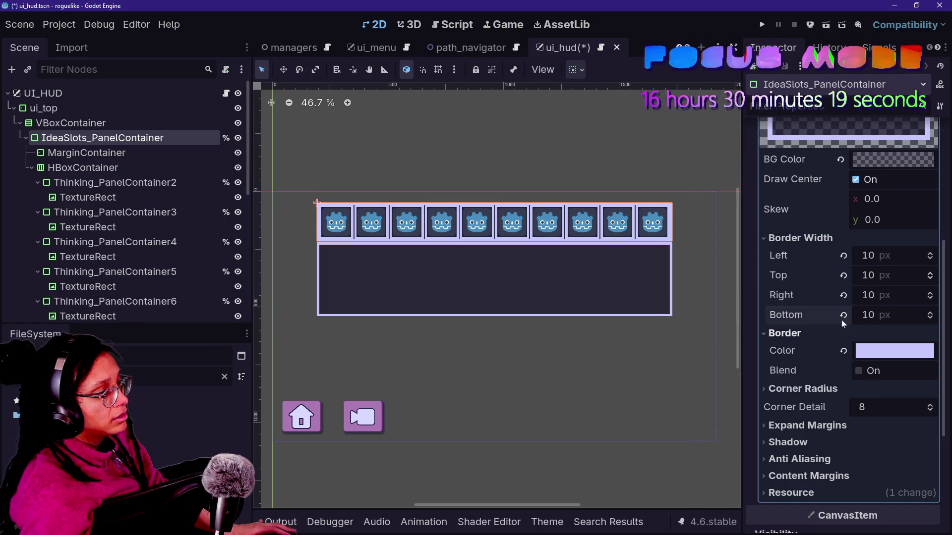
click(893, 256)
text(7)
key(Tab)
text(7)
key(Tab)
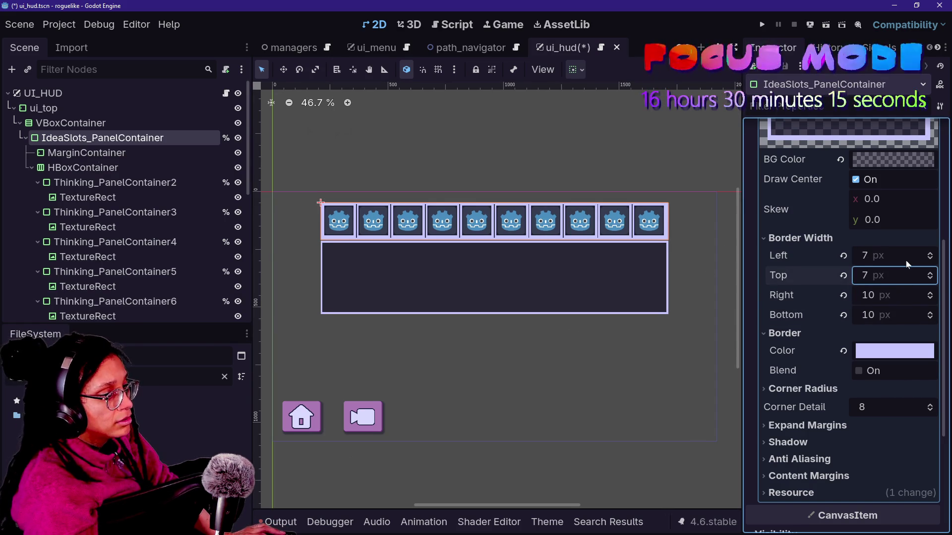
text(7)
key(Tab)
text(7)
- Set the bottom border to 7 px and the left, top and right borders to 8 px
key(Tab)
click(892, 256)
text(8)
key(Tab)
text(8)
key(Tab)
text(8)
key(Tab)
- Select the first idea slot's TextureRect in the Scene dock
click(124, 197)
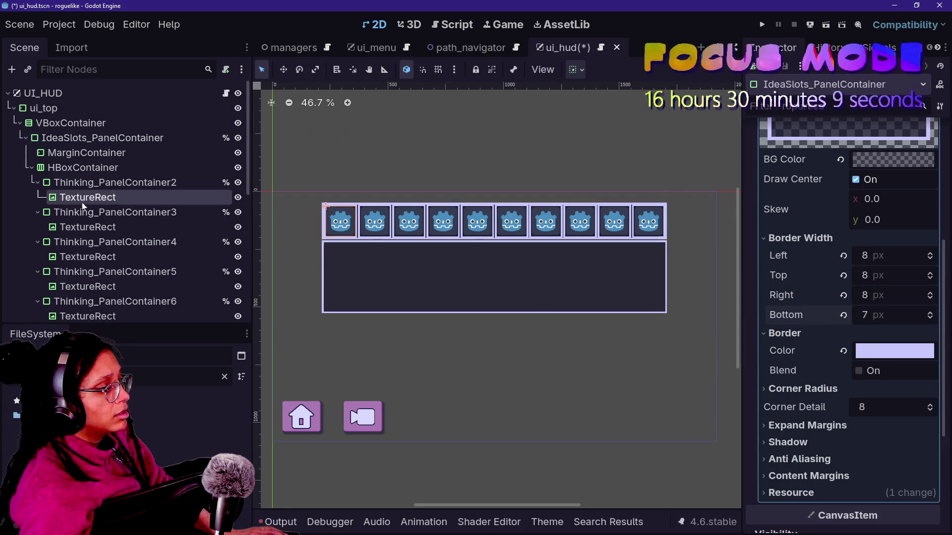
click(124, 153)
click(164, 201)
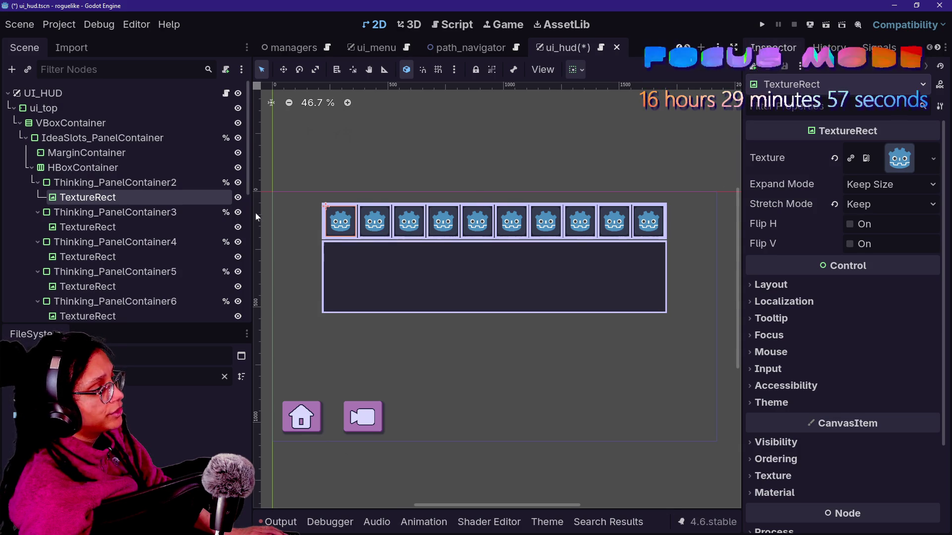
- Duplicate Thinking_PanelContainer11 twice to add slots 12 and 13
click(135, 187)
click(131, 198)
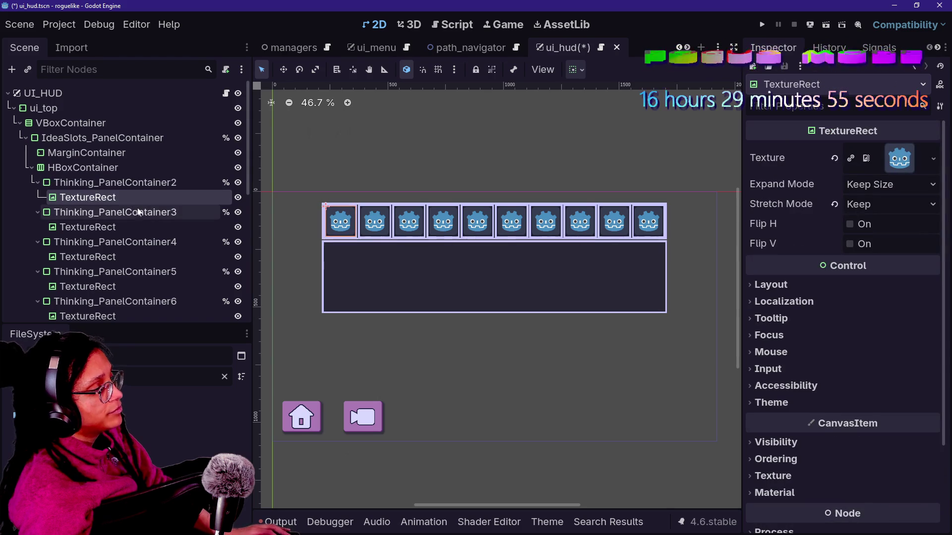
click(123, 183)
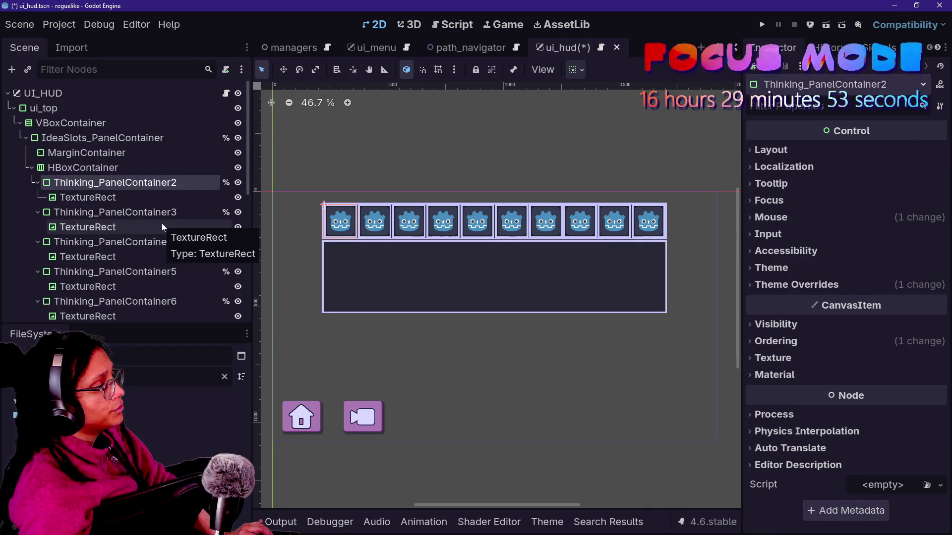
scroll(161, 224, down, 5)
click(173, 262)
click(176, 248)
key(ctrl+d)
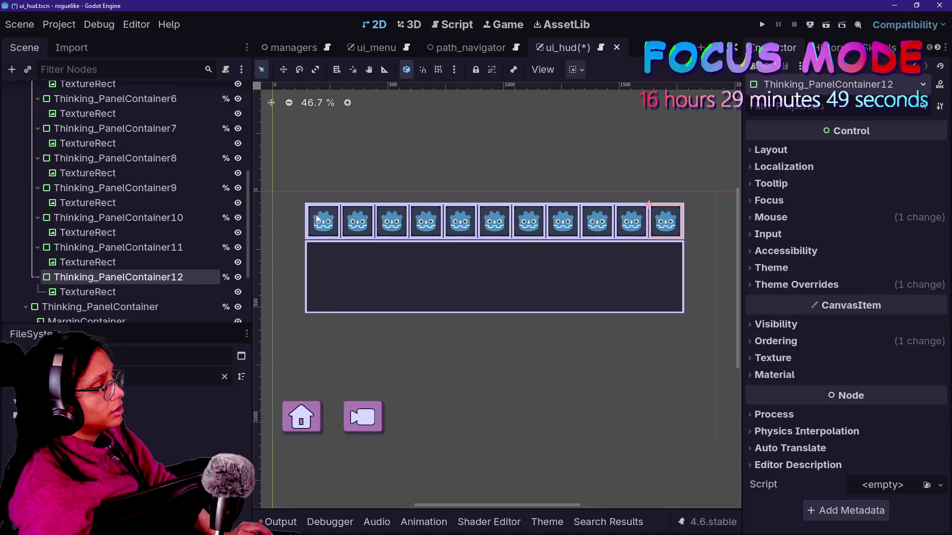
key(ctrl+d)
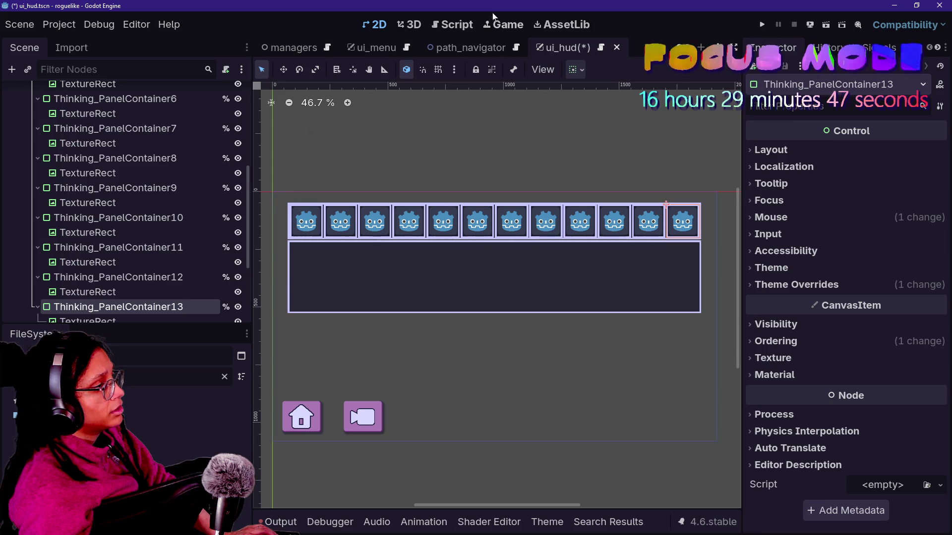
- Switch to the Script workspace in distraction-free mode
click(460, 25)
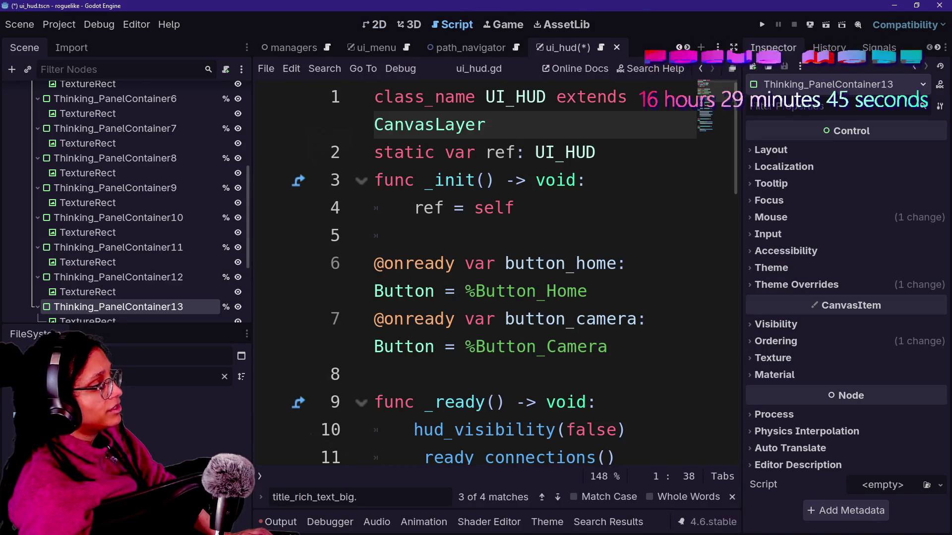
key(ctrl+shift+F11)
scroll(476, 248, down, 5)
scroll(476, 248, up, 5)
- Open manage_platforms.gd through Quick Open Script
key(ctrl+alt+o)
key(Down)
key(Up)
key(Down)
key(Up)
key(Up)
key(Down)
key(Down)
key(Up)
key(Down)
key(Up)
key(Down)
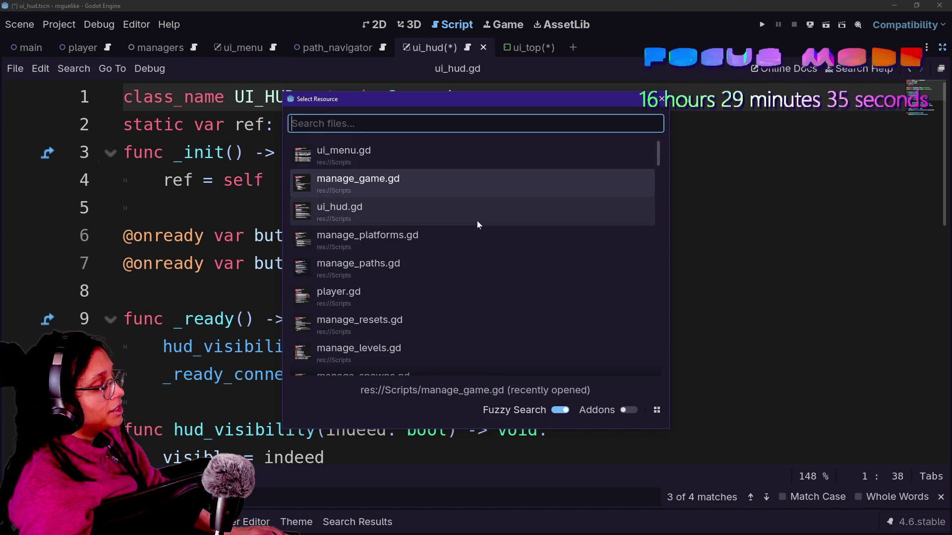
key(Up)
key(Down)
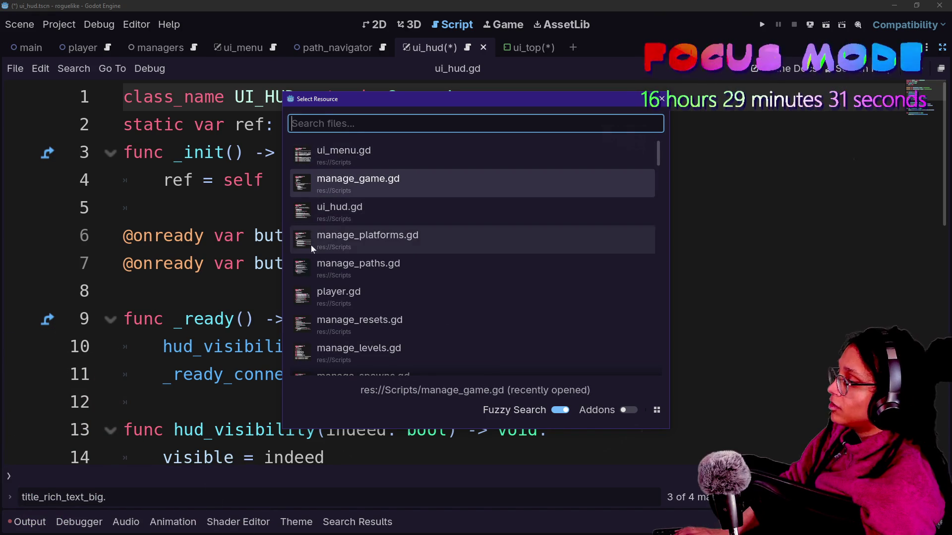
key(Down)
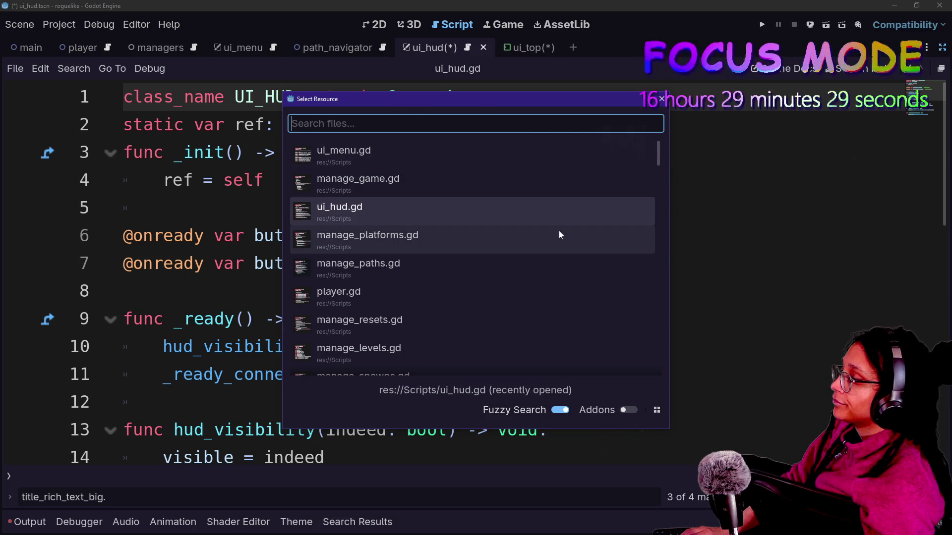
key(Down)
key(Return)
- Locate the stray '-' on line 47 of manage_platforms.gd
scroll(446, 272, up, 10)
scroll(447, 273, down, 6)
scroll(446, 272, up, 2)
scroll(446, 273, down, 3)
key(ctrl+minus)
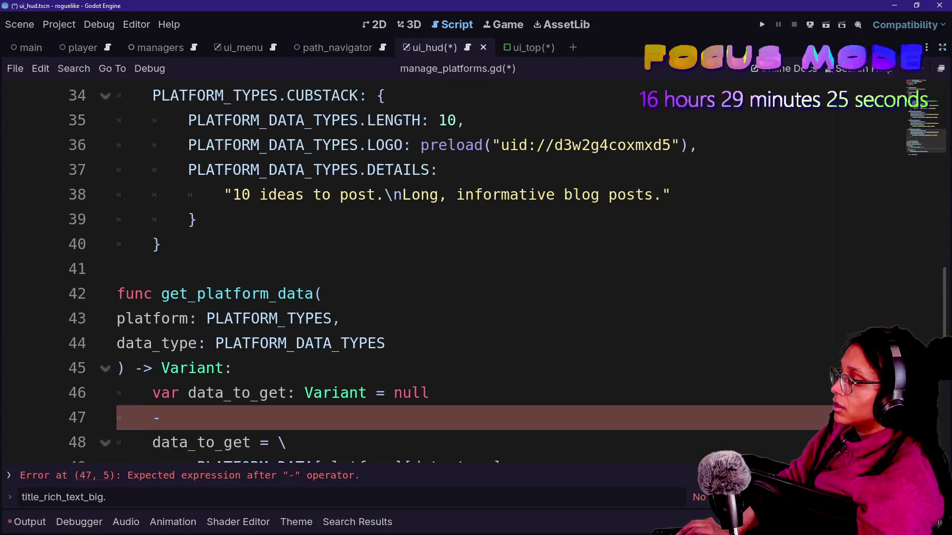
- Delete the stray '-' on line 47 and save the script
key(BackSpace)
key(ctrl+s)
scroll(446, 272, up, 2)
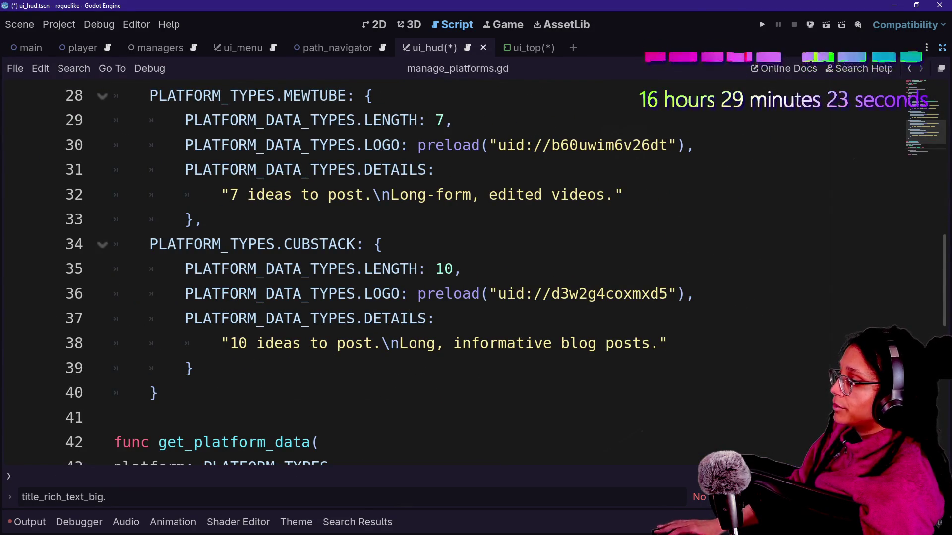
- Edit the CUBSTACK length value and make its description say 12 ideas
click(445, 269)
text(2)
click(247, 343)
key(BackSpace)
text(2)
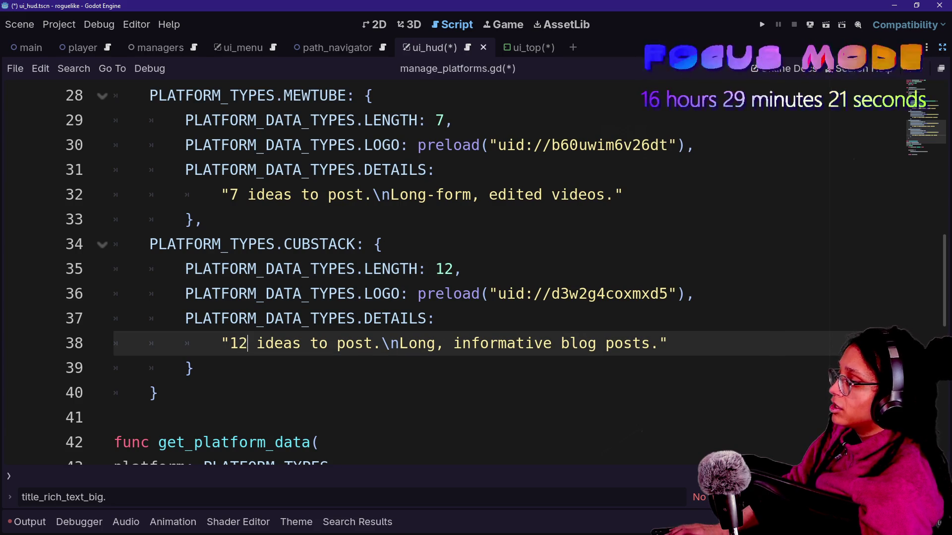
- Review the platforms' length values and change MEWTUBE's length to 9
scroll(317, 317, up, 1)
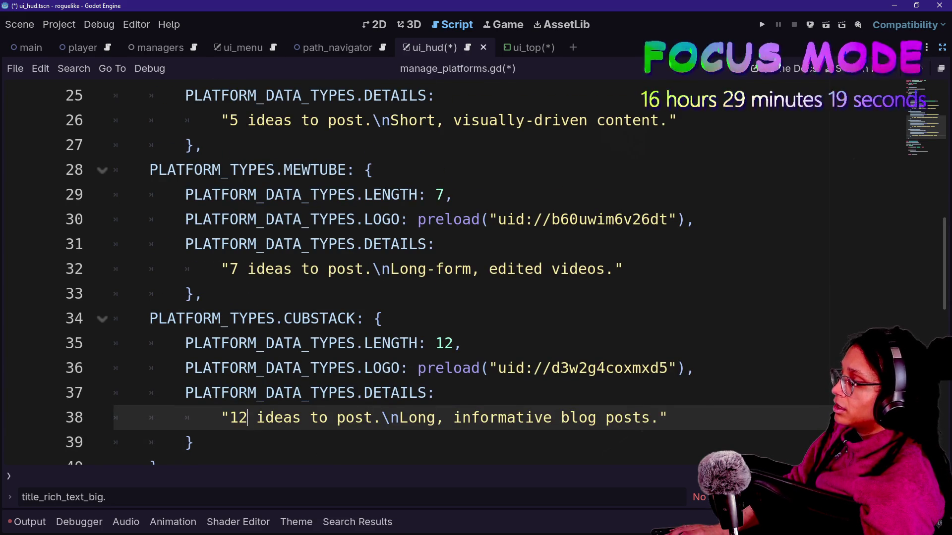
click(444, 195)
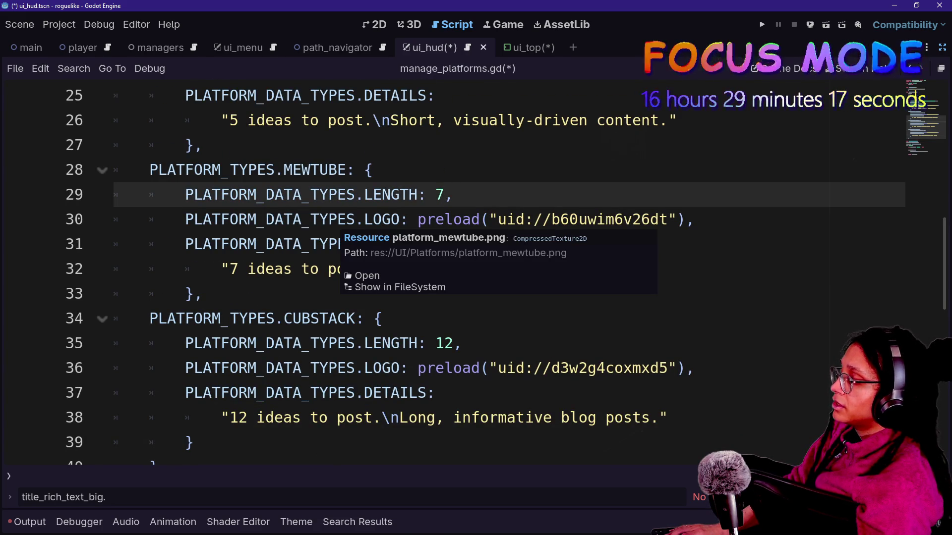
scroll(476, 278, up, 5)
click(445, 268)
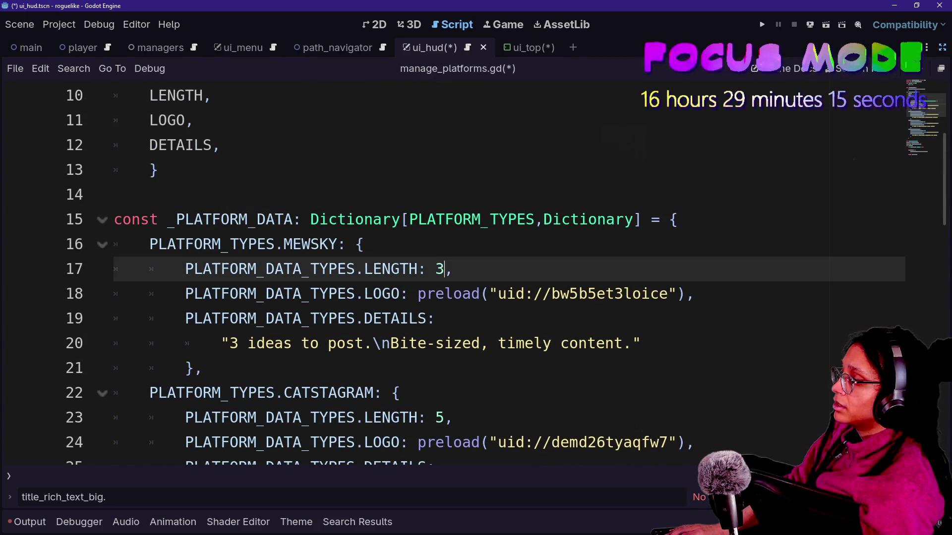
scroll(476, 278, down, 2)
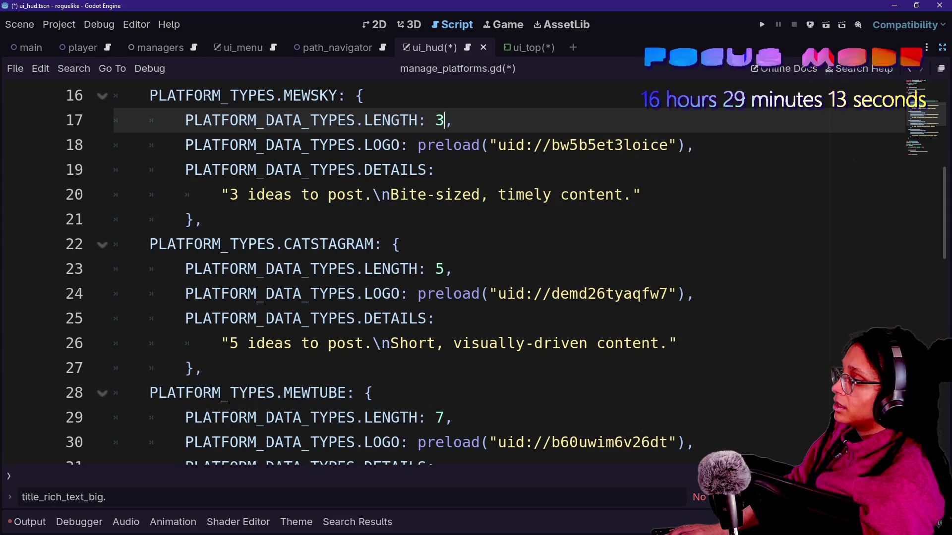
click(444, 269)
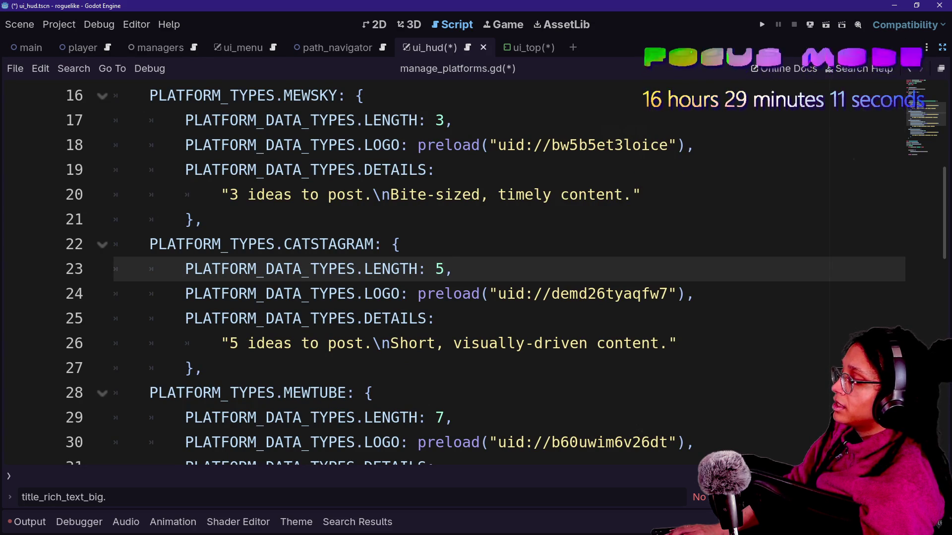
text(6)
scroll(476, 278, down, 1)
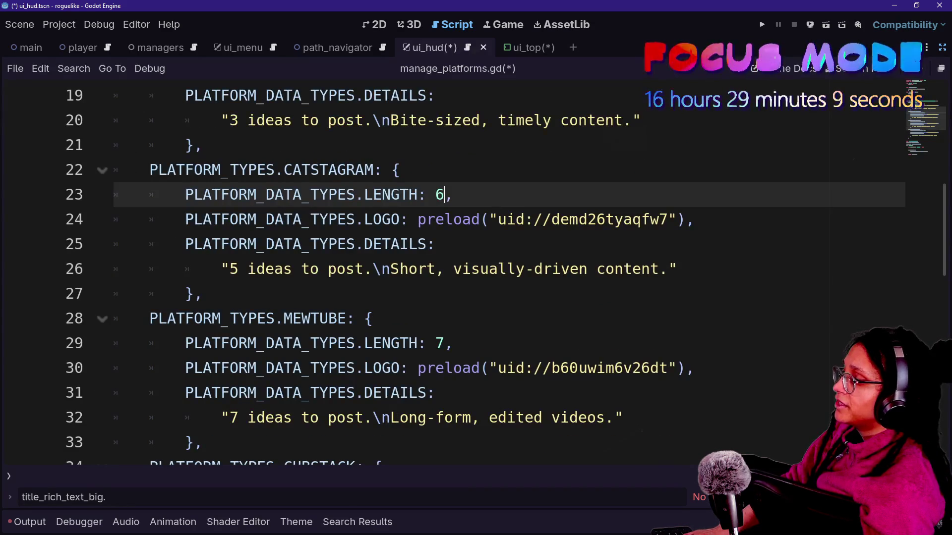
click(436, 343)
key(Delete)
text(9)
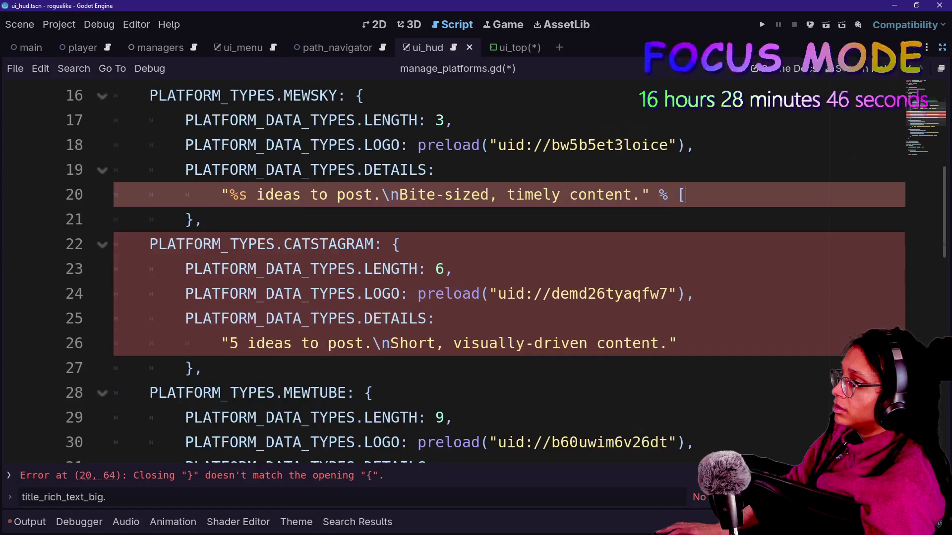
- Try a backslash line continuation before the % in MEWSKY's details string, then rejoin it
scroll(476, 273, up, 2)
text(\)
key(Return)
key(Tab)
key(BackSpace)
key(BackSpace)
key(BackSpace)
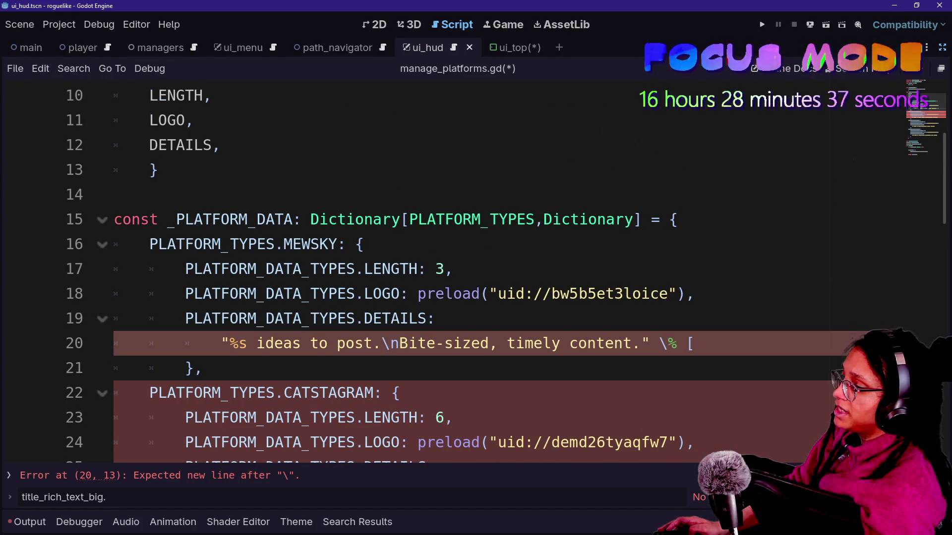
text(\)
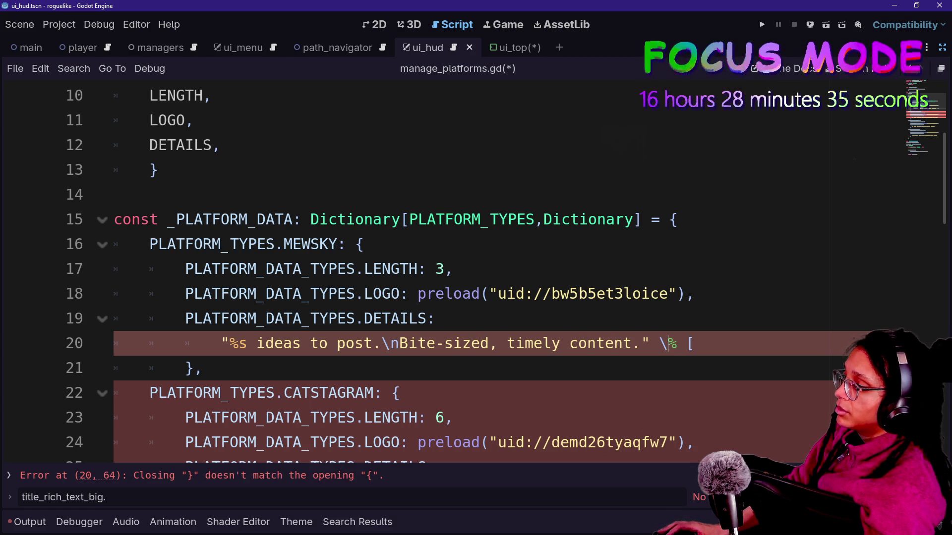
key(BackSpace)
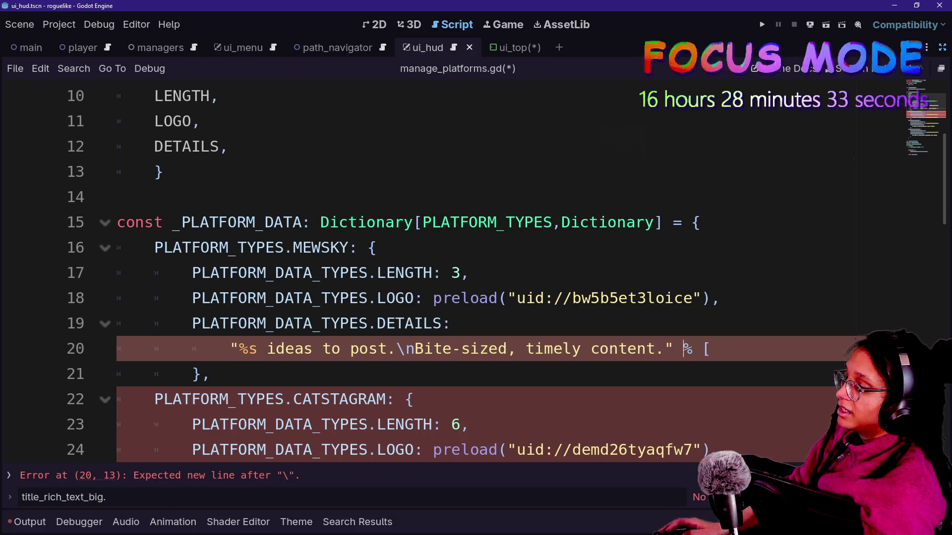
text(\)
- Break MEWSKY's format argument onto a continued line, then remove the backslash again
click(211, 374)
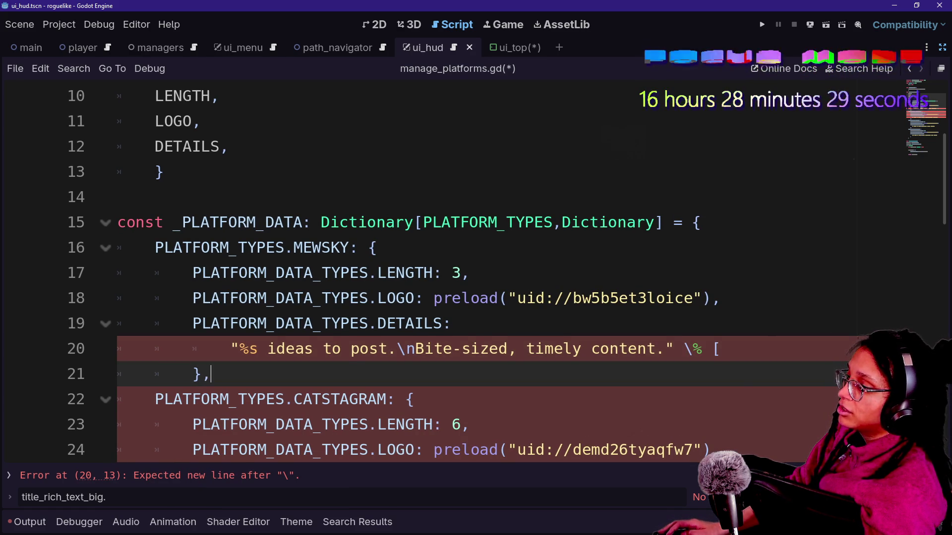
click(693, 349)
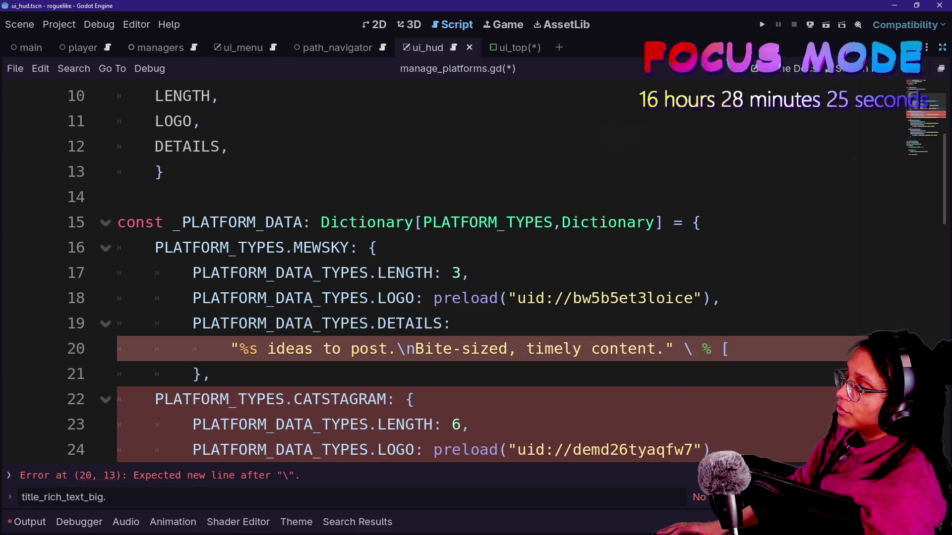
click(211, 375)
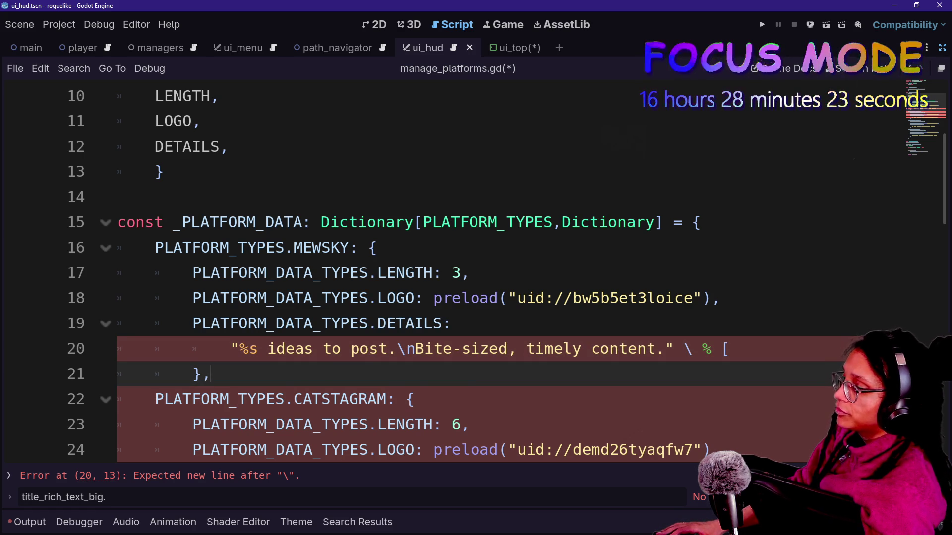
click(693, 349)
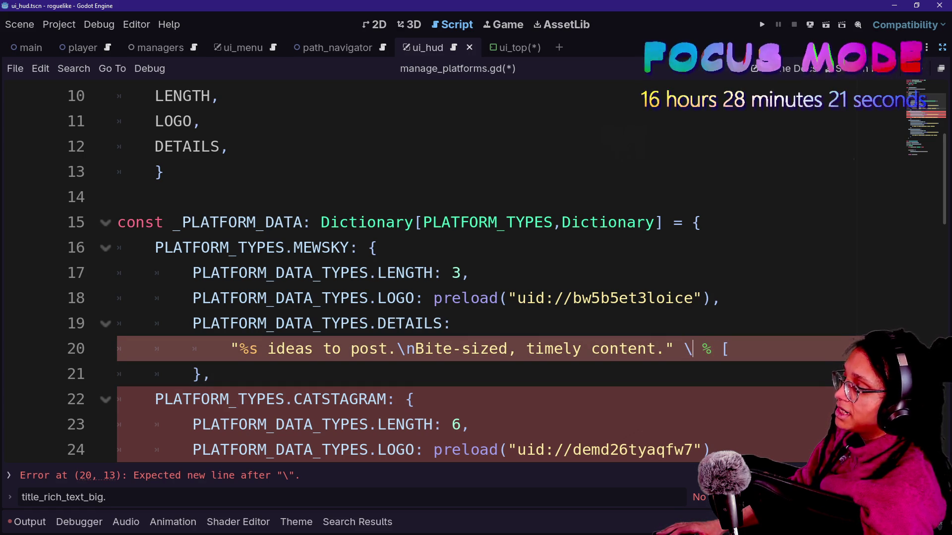
text(\)
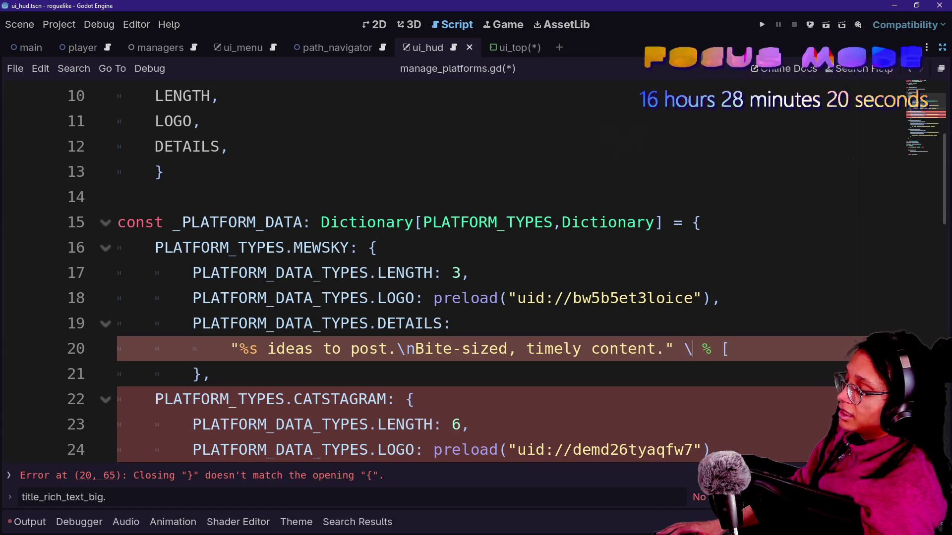
key(Return)
key(Tab)
key(Tab)
key(Tab)
key(BackSpace)
key(BackSpace)
key(BackSpace)
key(BackSpace)
key(BackSpace)
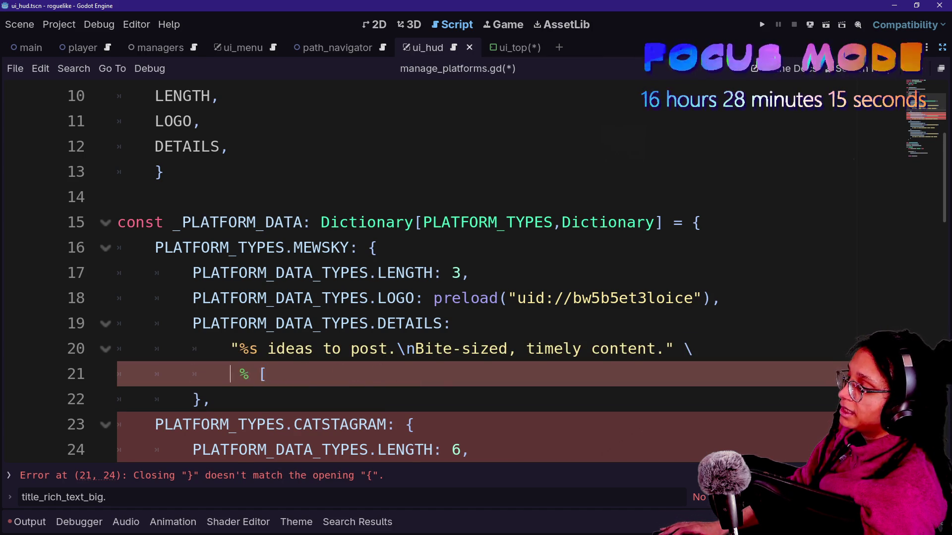
key(BackSpace)
key(BackSpace)
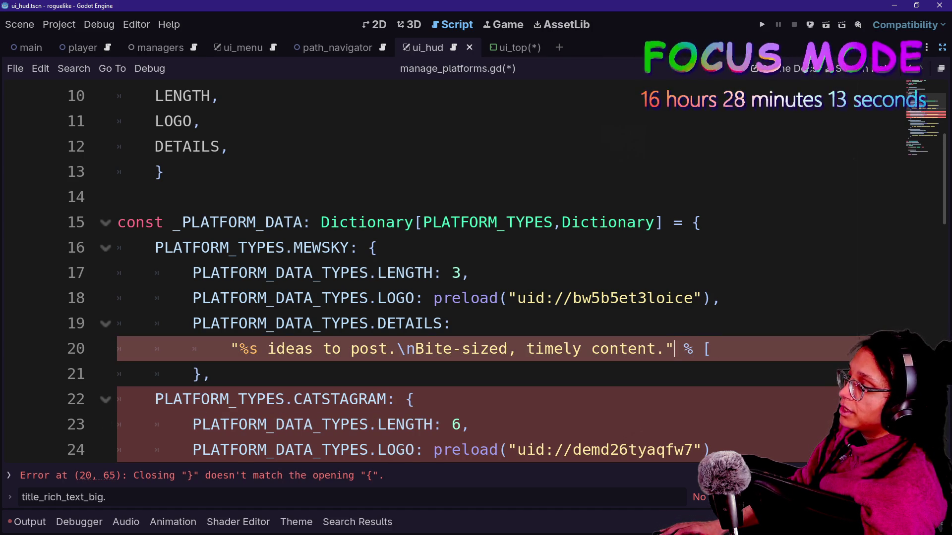
scroll(347, 298, up, 3)
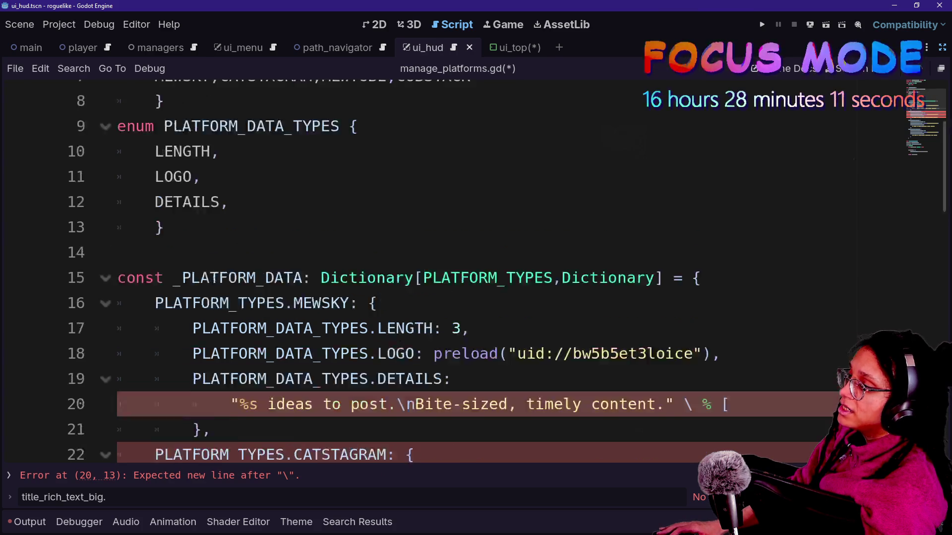
scroll(346, 297, down, 4)
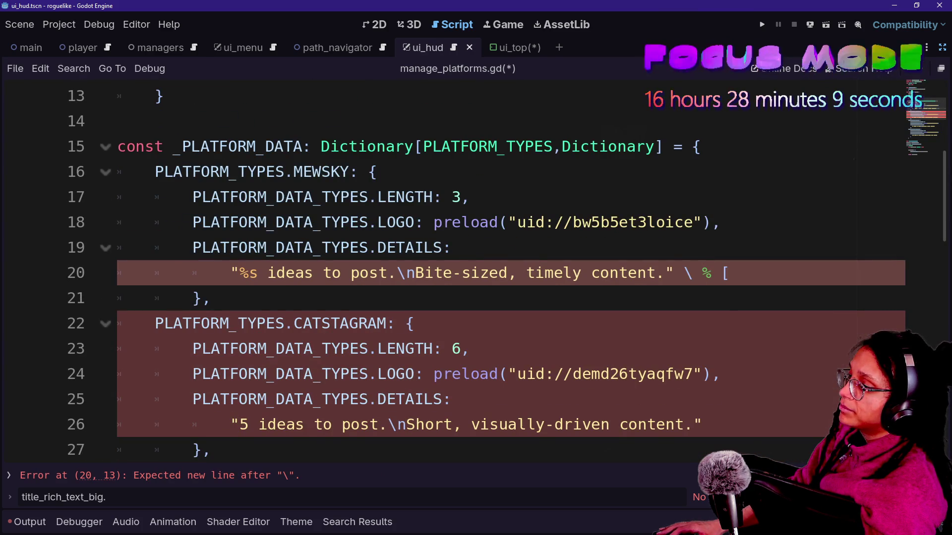
key(BackSpace)
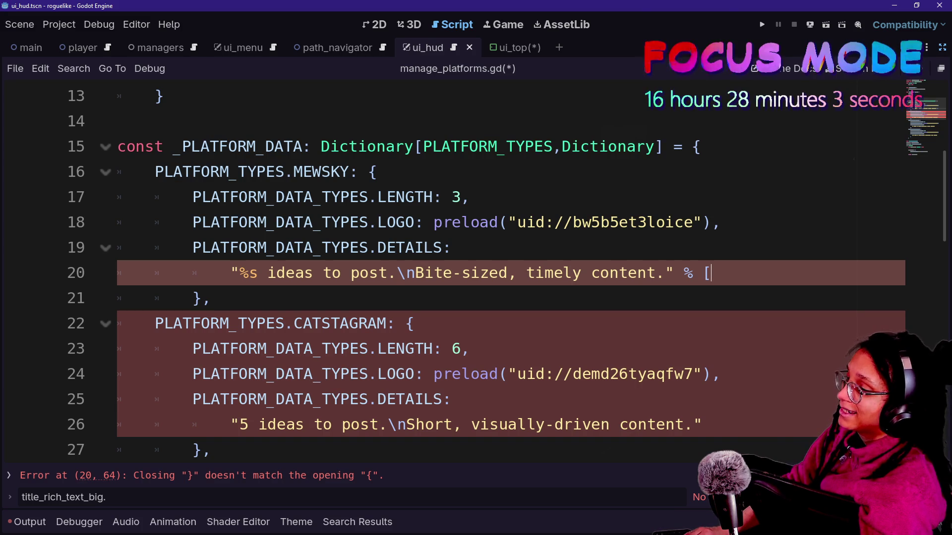
- Type the format argument [_PLATFORM_DATA][PLATFORM_DATA_TYPES.LENGTH using autocomplete
text(_PLA)
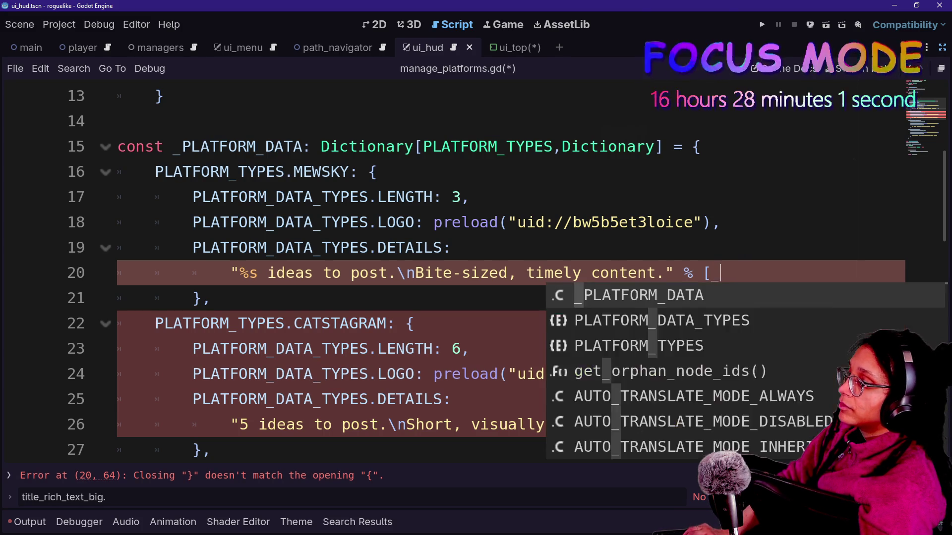
key(Return)
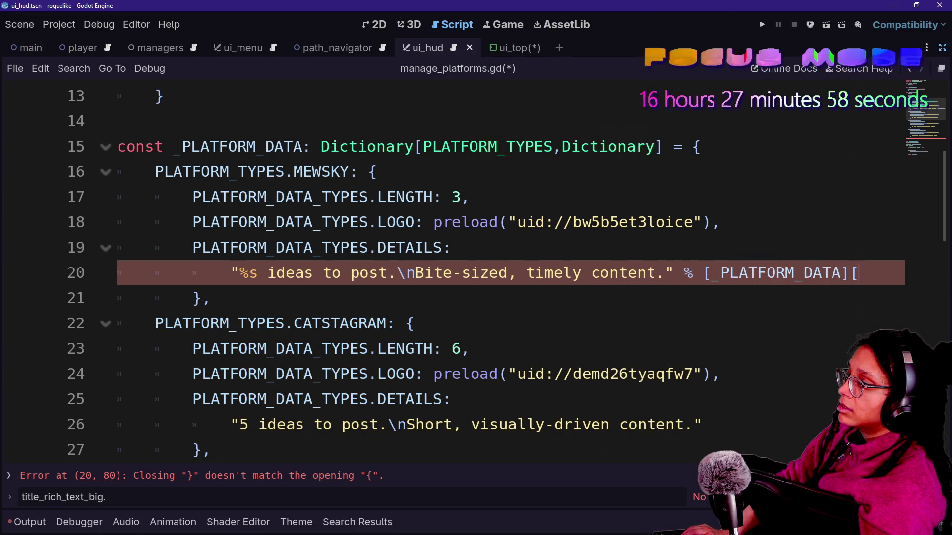
text(LAT)
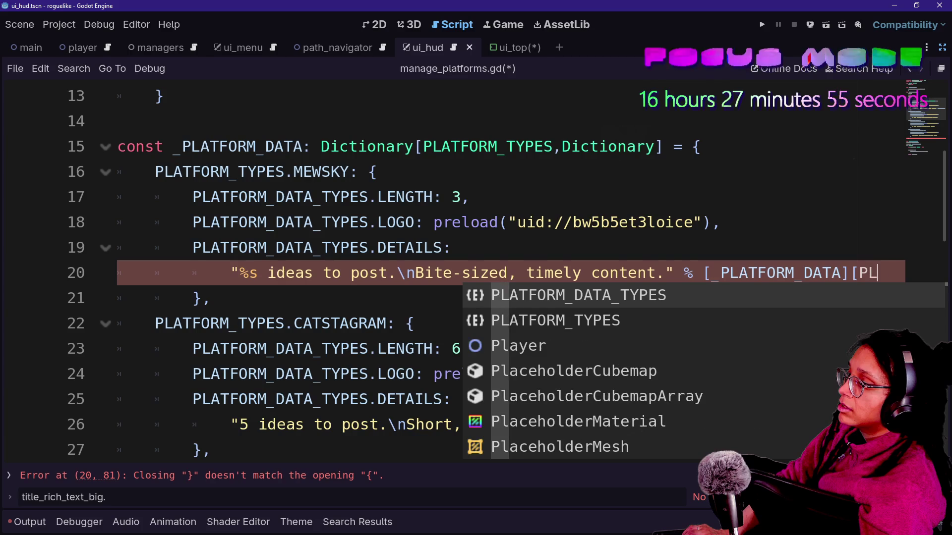
text(FOR)
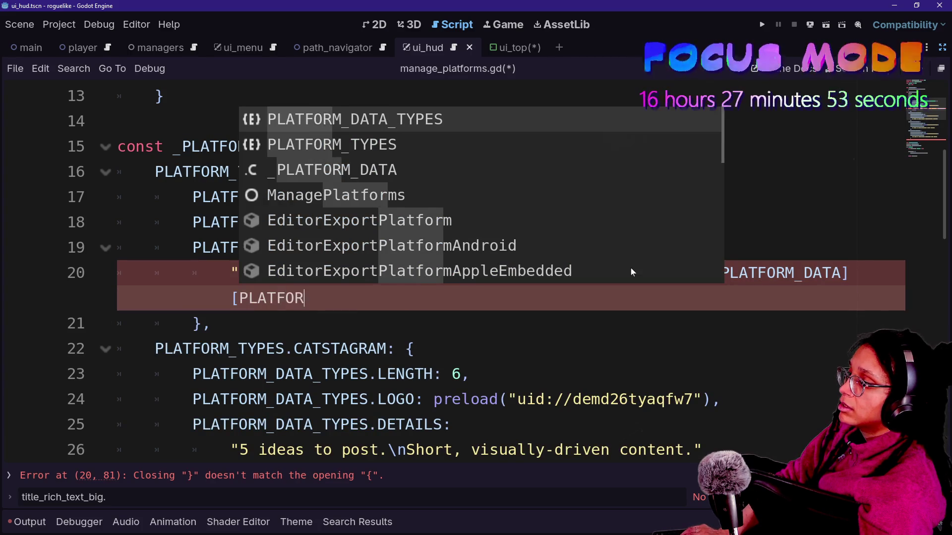
text(M_DATA_T)
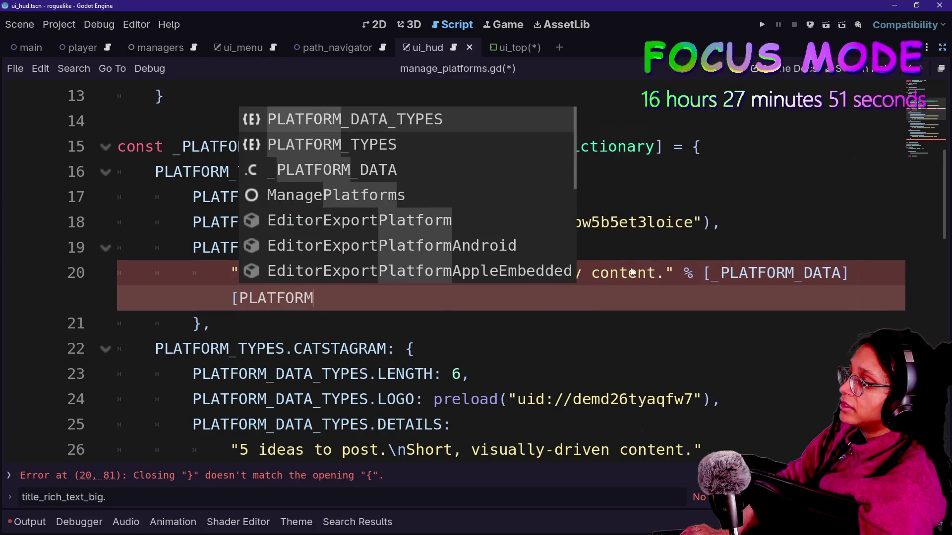
text(YPES.LE)
key(Return)
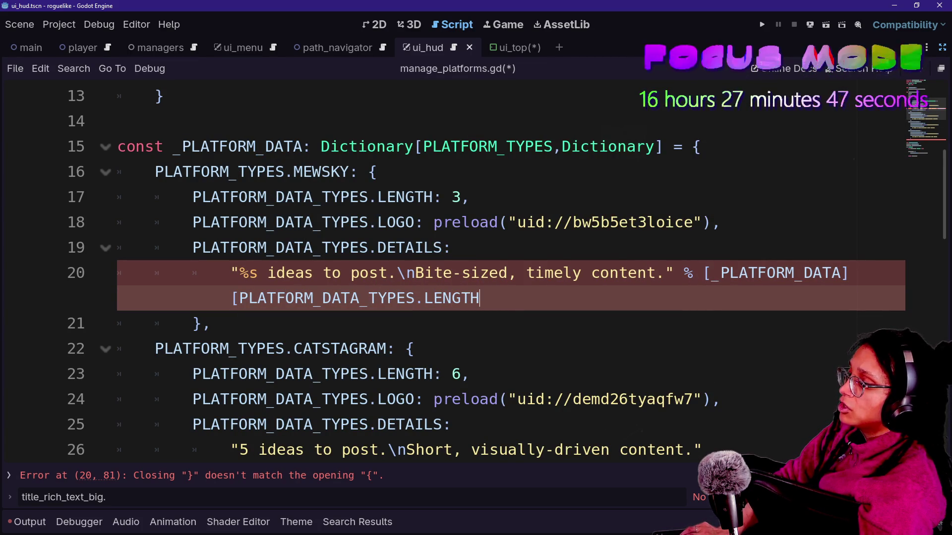
- Close the brackets on line 20 and select the % [...] format expression, cutting then restoring it
text(])
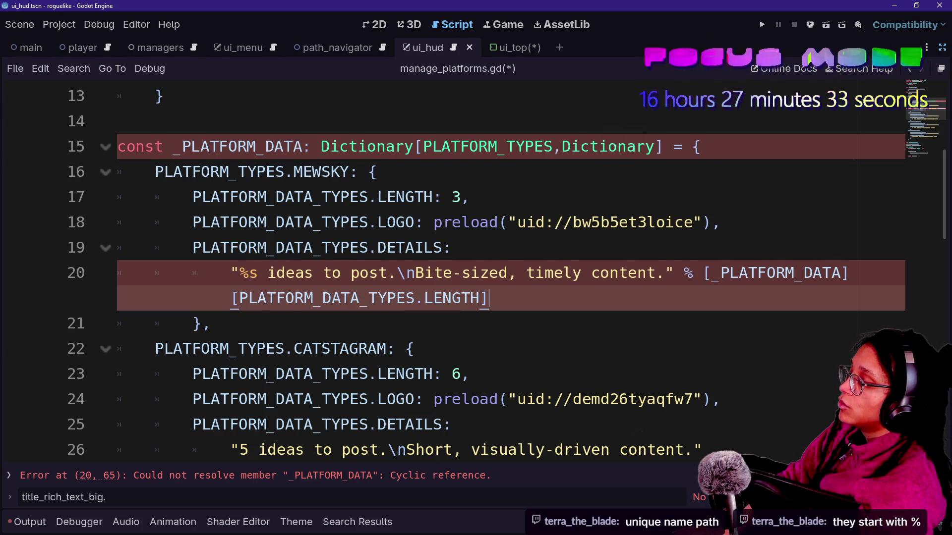
text(])
click(702, 273)
text([)
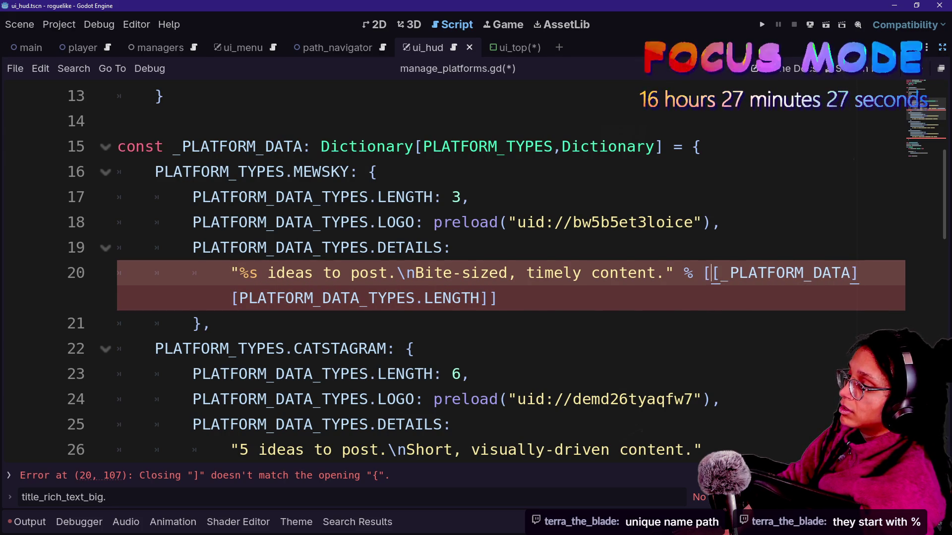
key(Up)
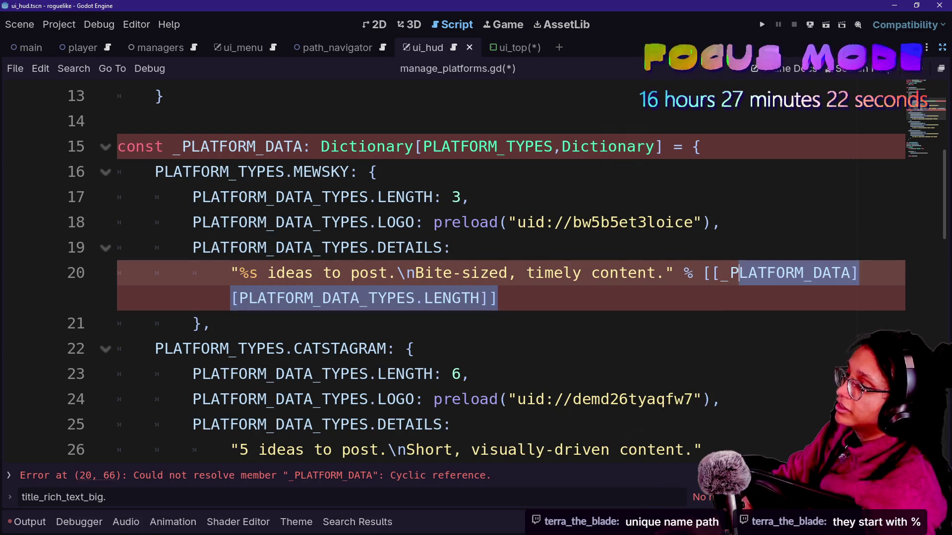
drag(693, 274, 497, 299)
drag(693, 273, 684, 274)
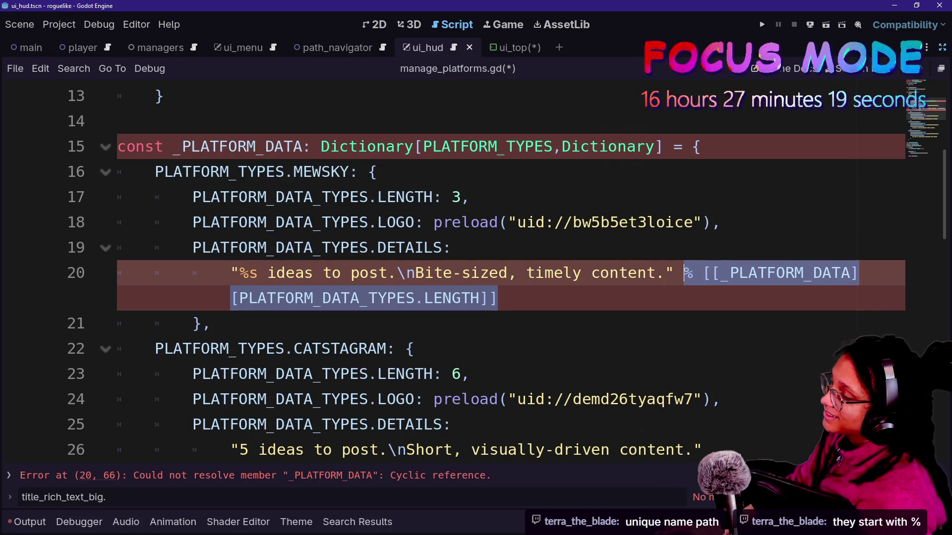
key(ctrl+x)
key(ctrl+z)
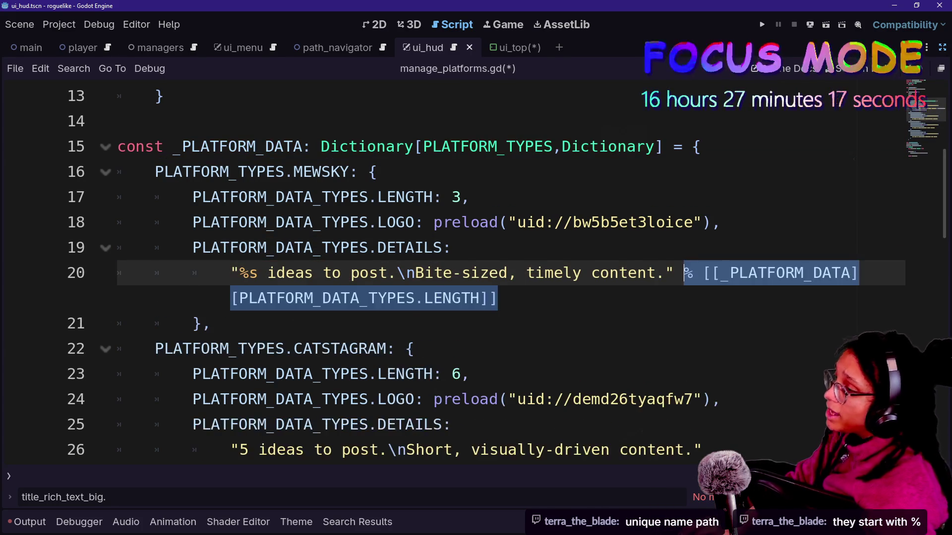
- Delete the doubled opening bracket in line 20's format expression
scroll(297, 247, up, 4)
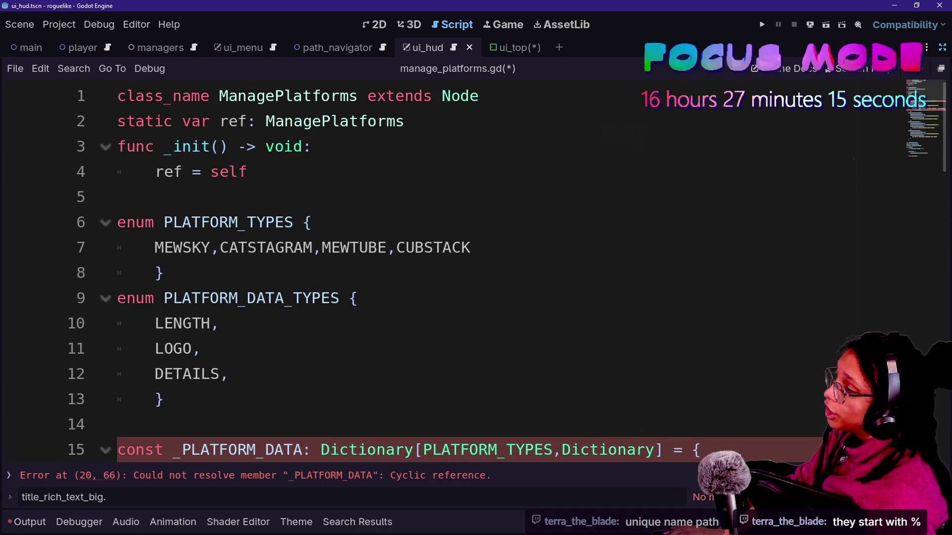
click(164, 399)
scroll(446, 273, down, 2)
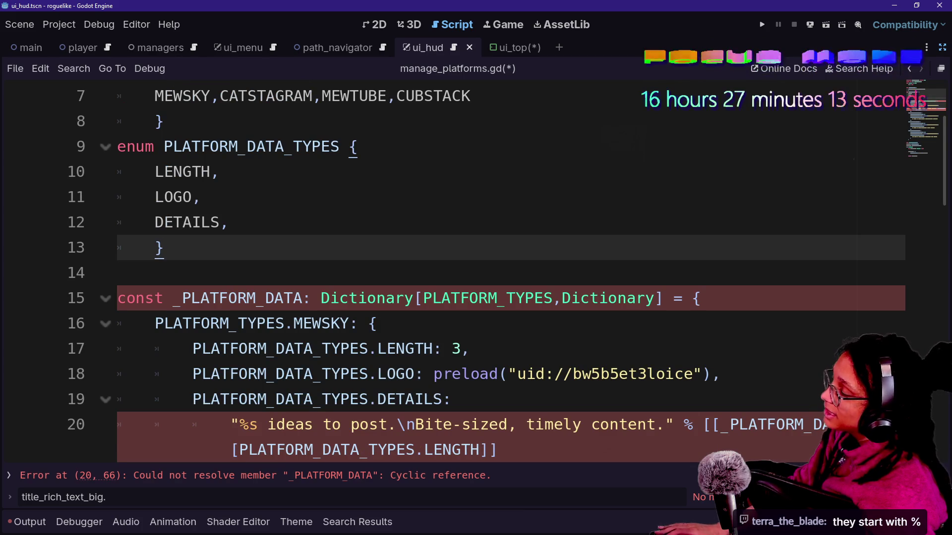
scroll(496, 272, down, 1)
key(Down)
key(Down)
key(Down)
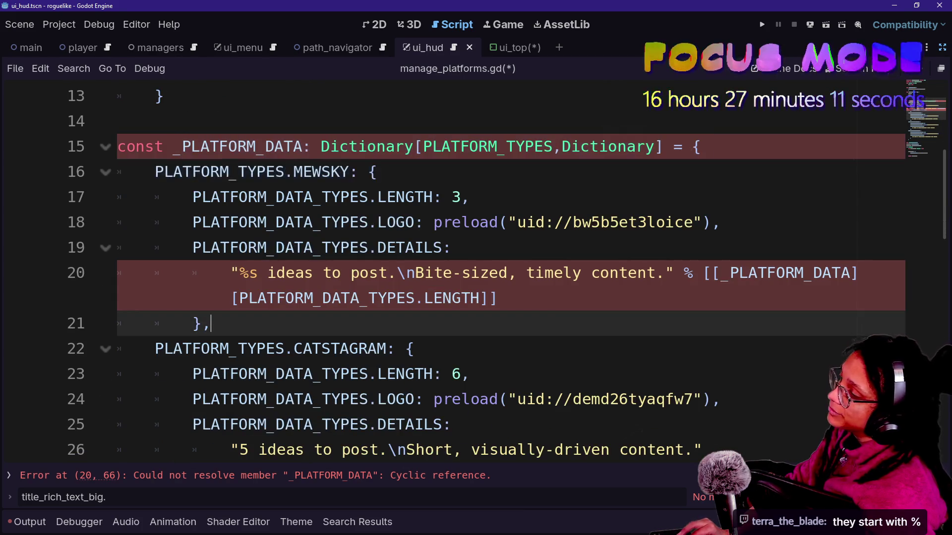
key(Up)
key(End)
click(712, 273)
key(BackSpace)
- Erase the remaining % [...] argument so line 20 holds only the string literal
key(End)
key(BackSpace)
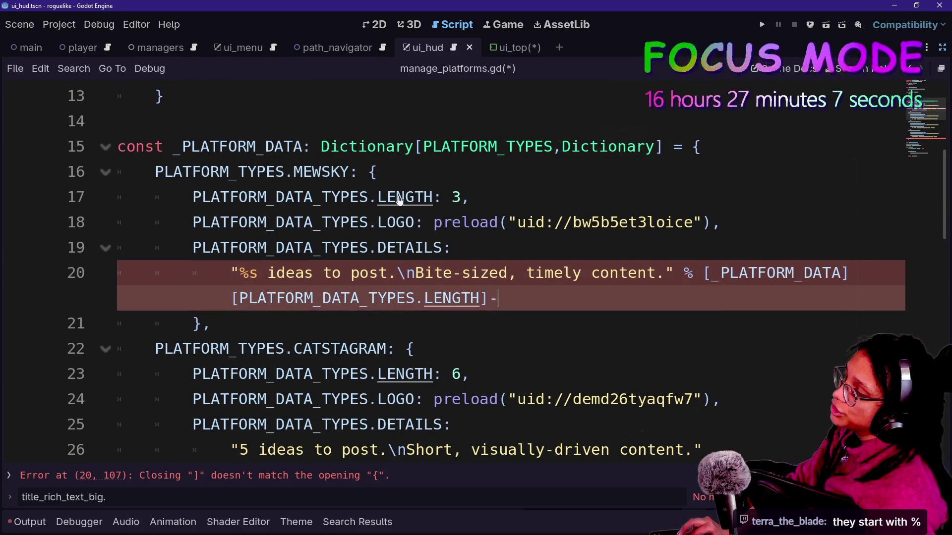
key(BackSpace)
key(BackSpace)
key(BackSpace)
text(RM)
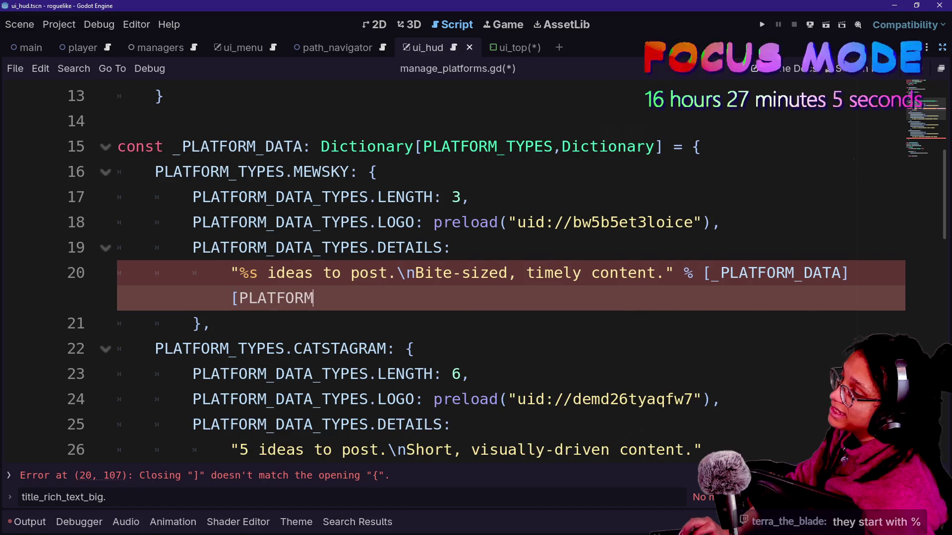
key(BackSpace)
key(BackSpace)
key(BackSpace)
key(Left)
key(Left)
key(Left)
text(\)
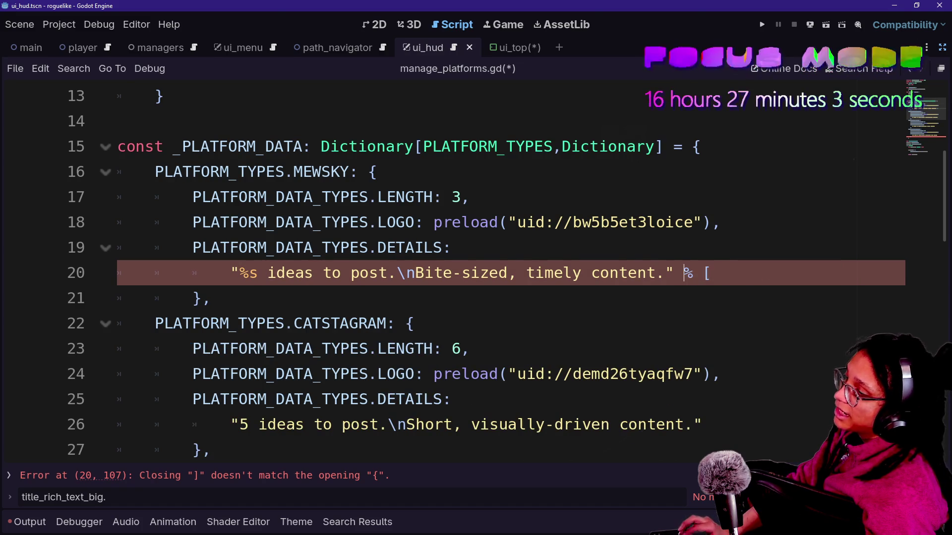
key(Return)
key(BackSpace)
key(BackSpace)
key(BackSpace)
key(BackSpace)
key(BackSpace)
key(BackSpace)
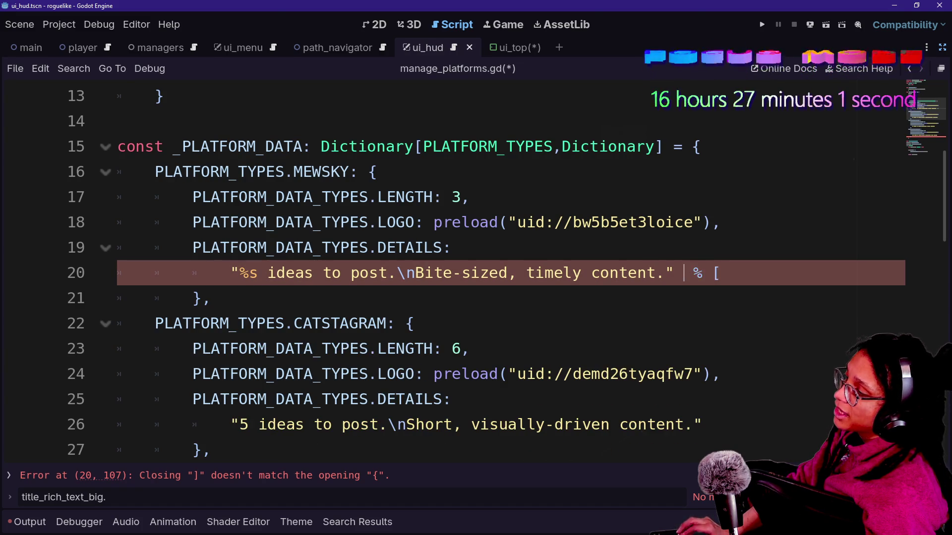
key(BackSpace)
key(BackSpace)
key(Delete)
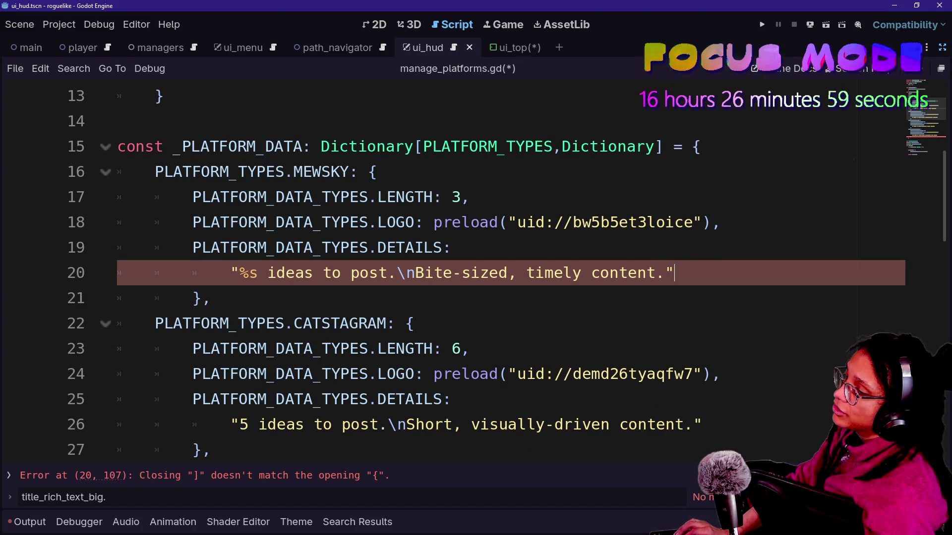
- Remove %s from MEWSKY's details and change CATSTAGRAM's idea count from 5 to 6
click(258, 273)
key(BackSpace)
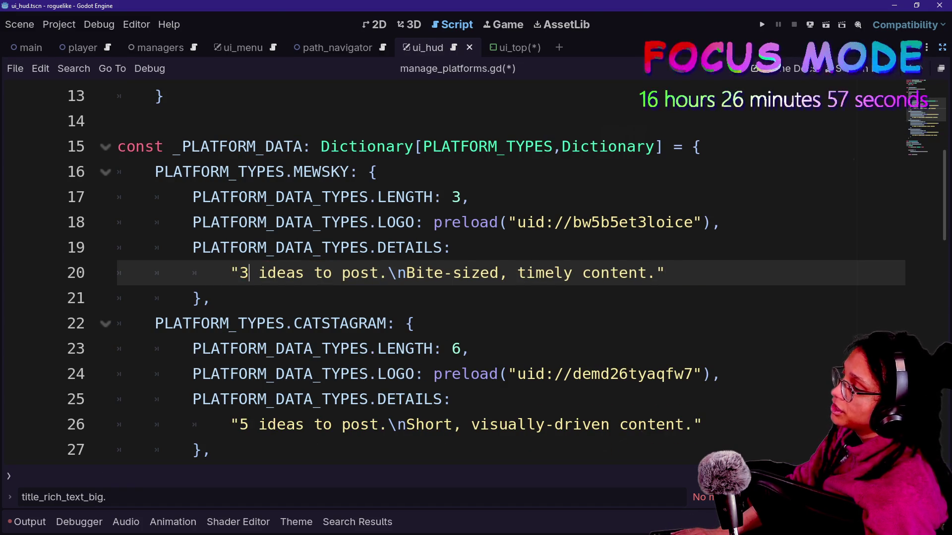
scroll(377, 329, down, 2)
click(249, 272)
text(6)
key(Left)
key(BackSpace)
key(Right)
- Change MEWTUBE's idea count from 7 to 9 and save manage_platforms.gd
click(248, 424)
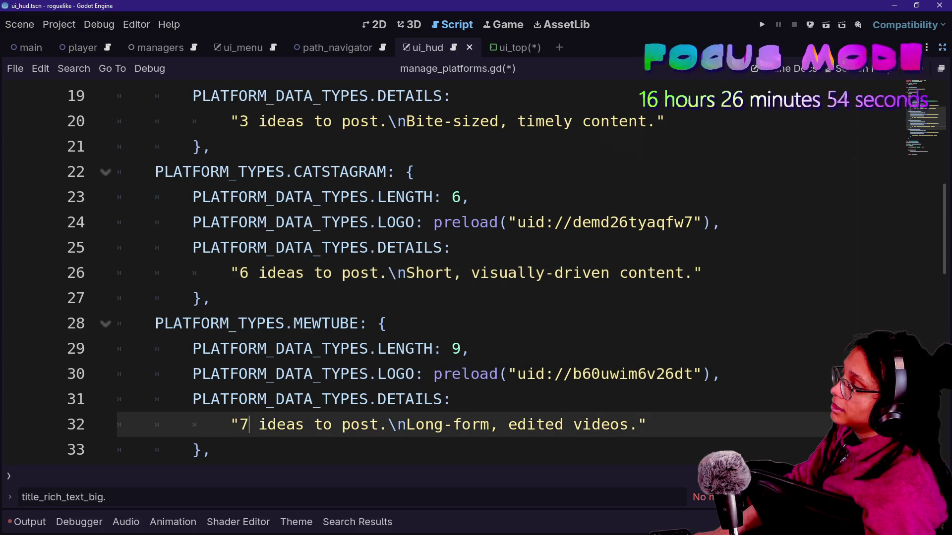
key(BackSpace)
text(9)
scroll(510, 272, down, 3)
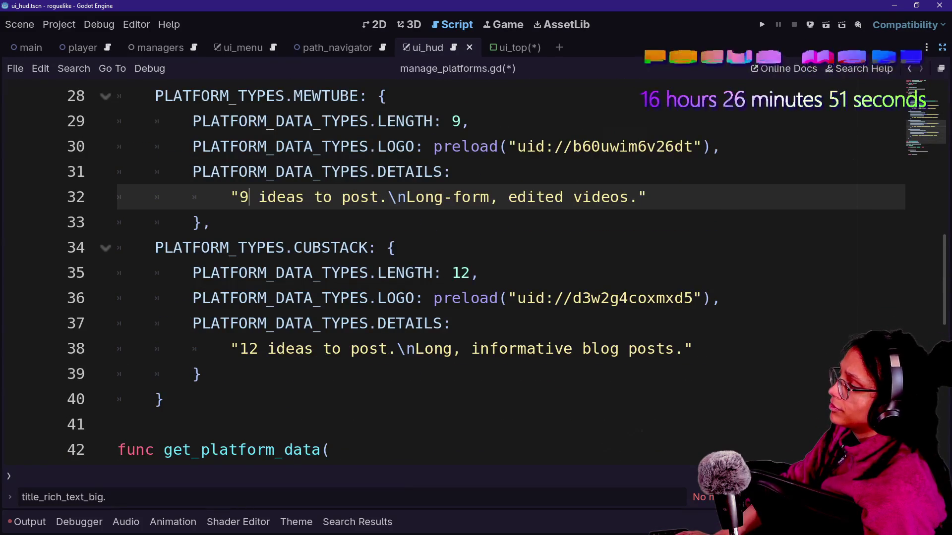
click(258, 348)
scroll(476, 273, up, 4)
key(ctrl+s)
- Dismiss the quick-open resource picker and restore the Scene, FileSystem and Inspector docks
scroll(476, 272, down, 4)
scroll(610, 224, up, 9)
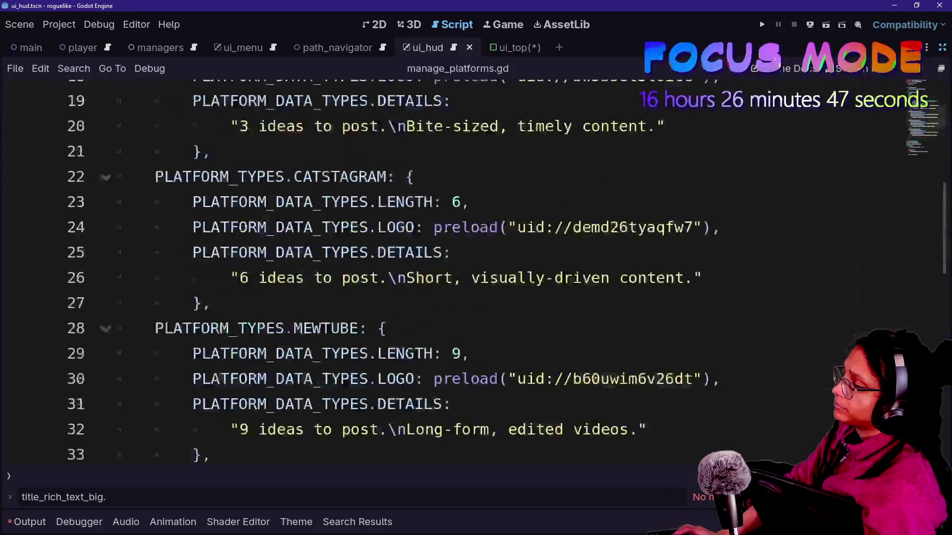
key(ctrl+alt+o)
key(Escape)
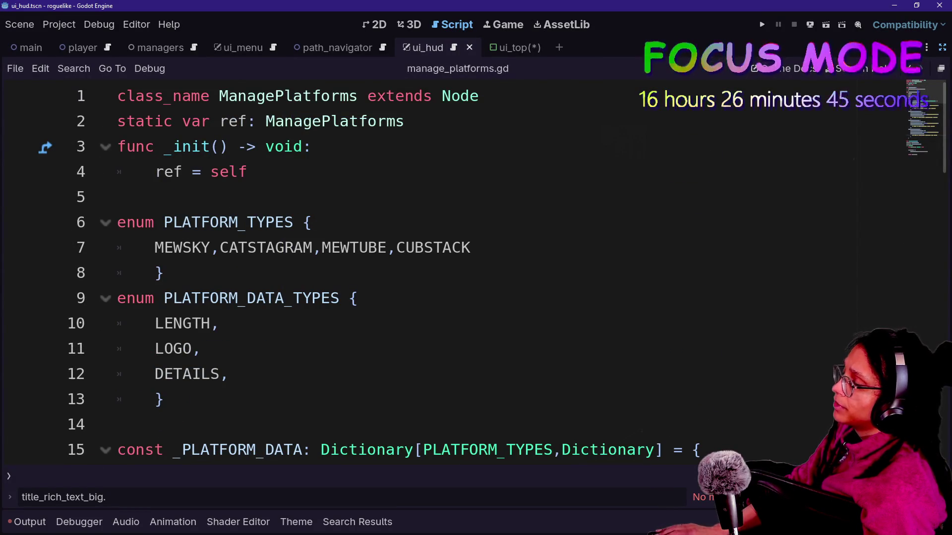
click(941, 49)
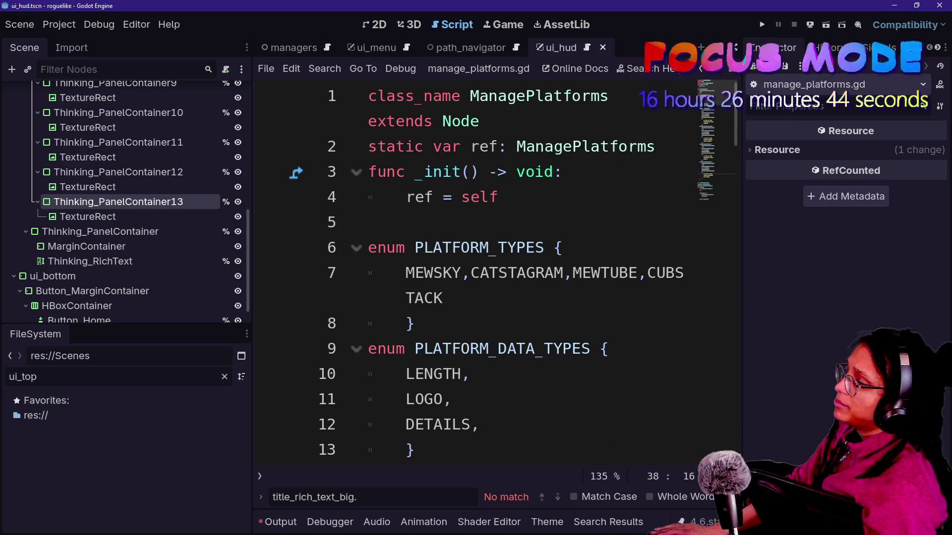
- Switch to the ui_hud 2D view and select the Thinking_RichText node in the Scene tree
click(391, 28)
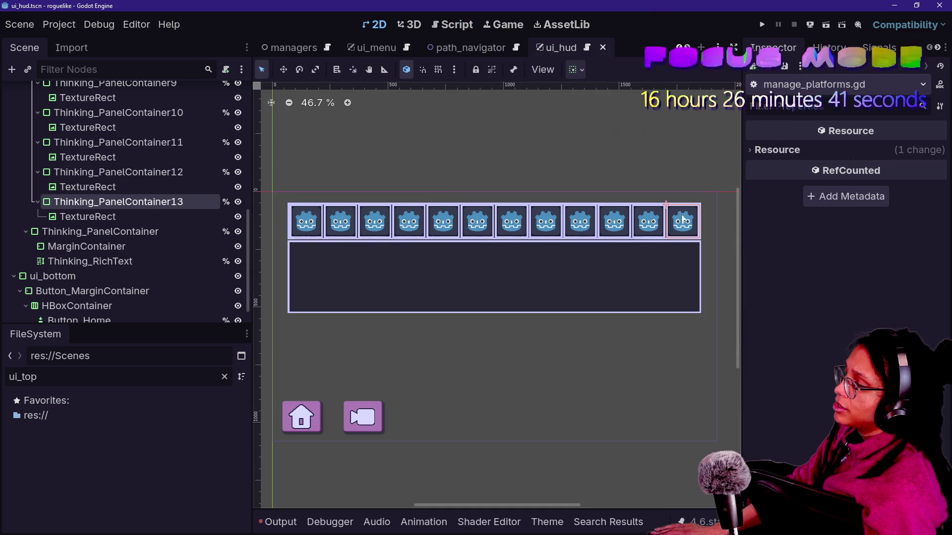
click(151, 217)
scroll(152, 221, up, 2)
scroll(151, 219, up, 5)
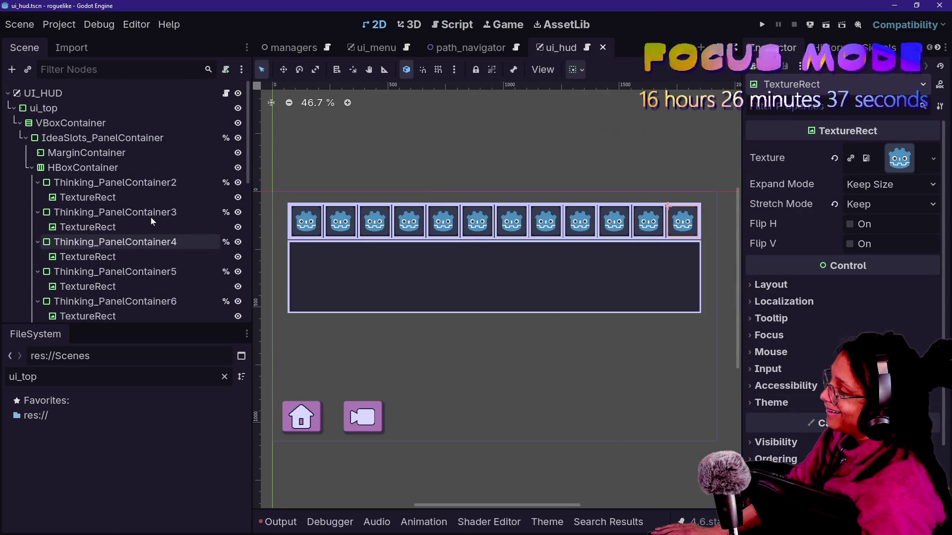
click(110, 168)
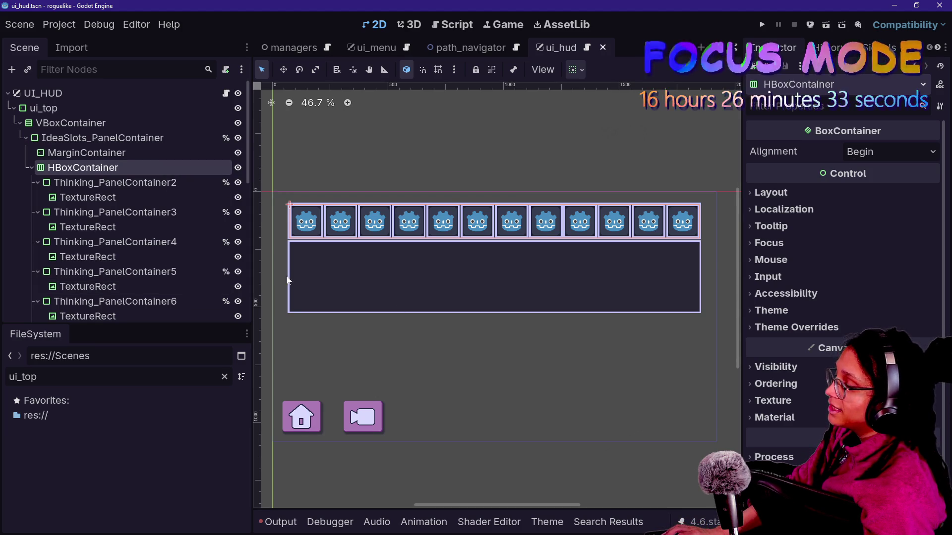
scroll(114, 236, down, 10)
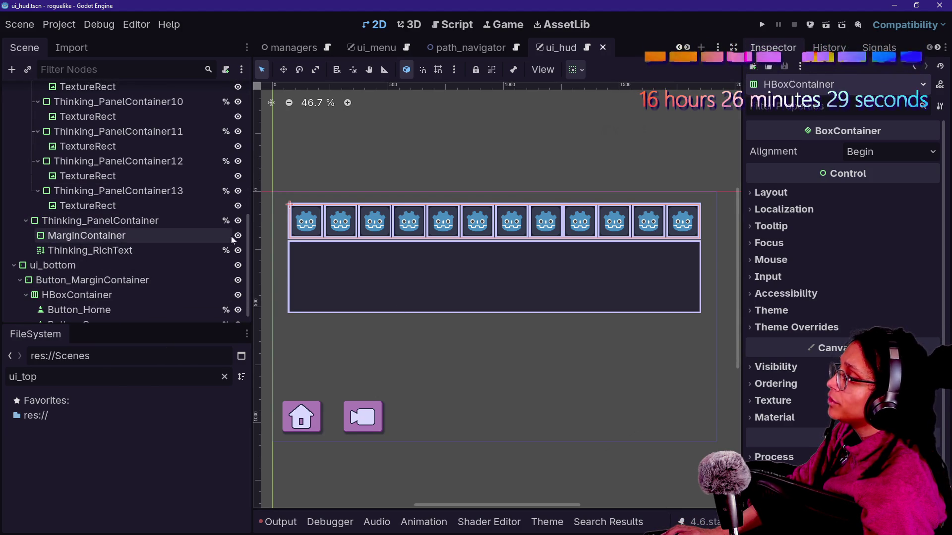
click(166, 250)
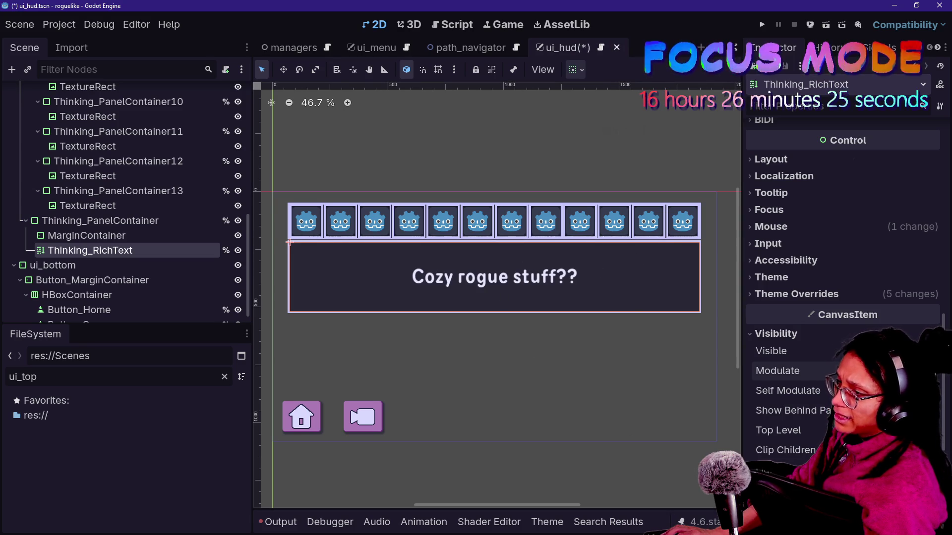
- Replace 'Cozy rogue stuff??' with a first line 'Thinking up a clever comeback...'
scroll(831, 269, up, 10)
key(ctrl+a)
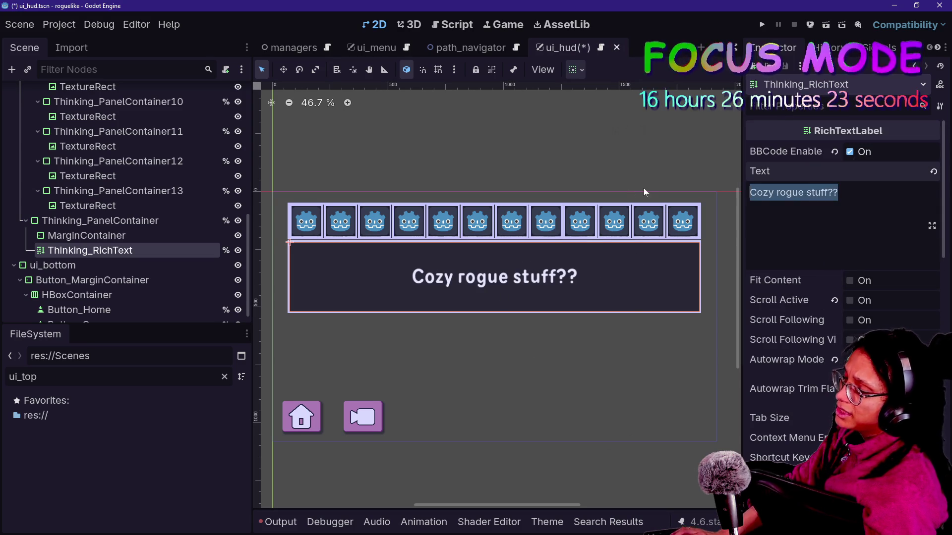
key(BackSpace)
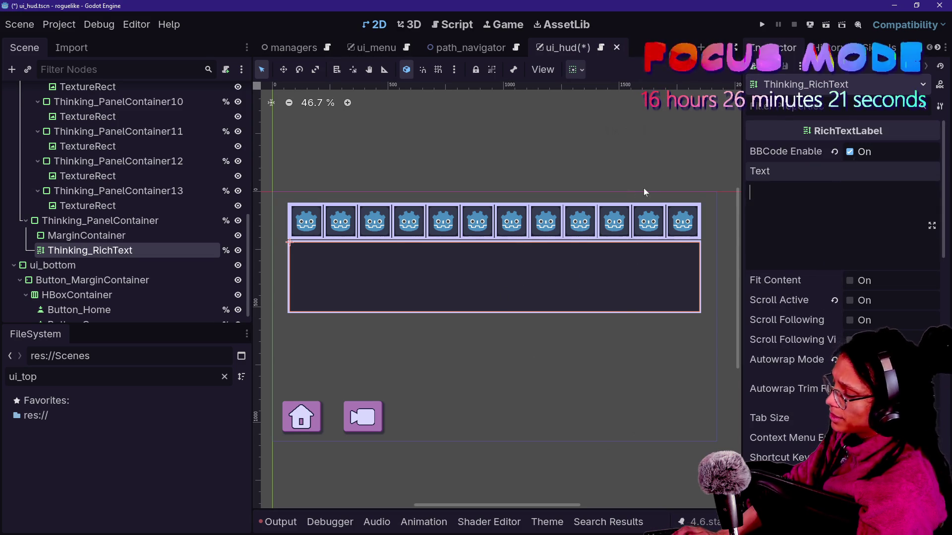
text(Thinking about )
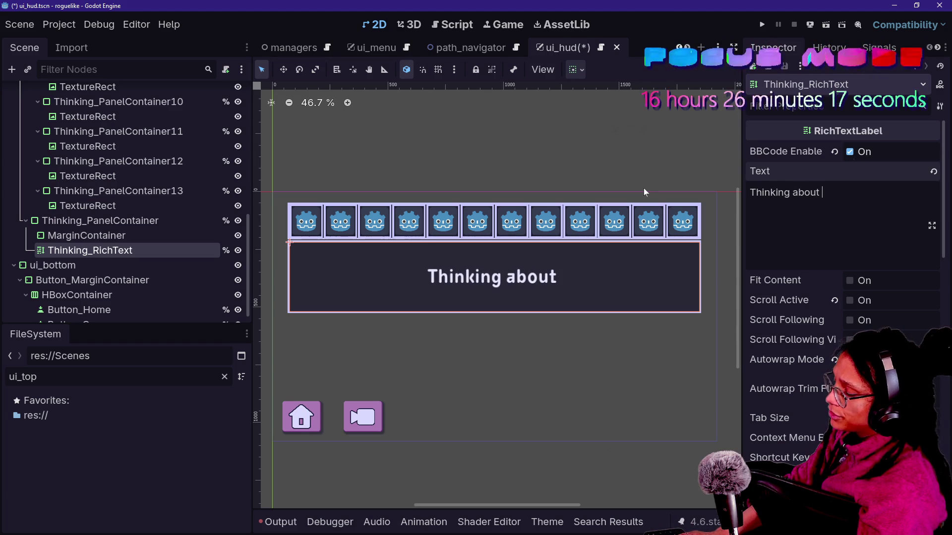
key(BackSpace)
key(BackSpace)
key(BackSpace)
key(BackSpace)
key(BackSpace)
key(BackSpace)
text(up a)
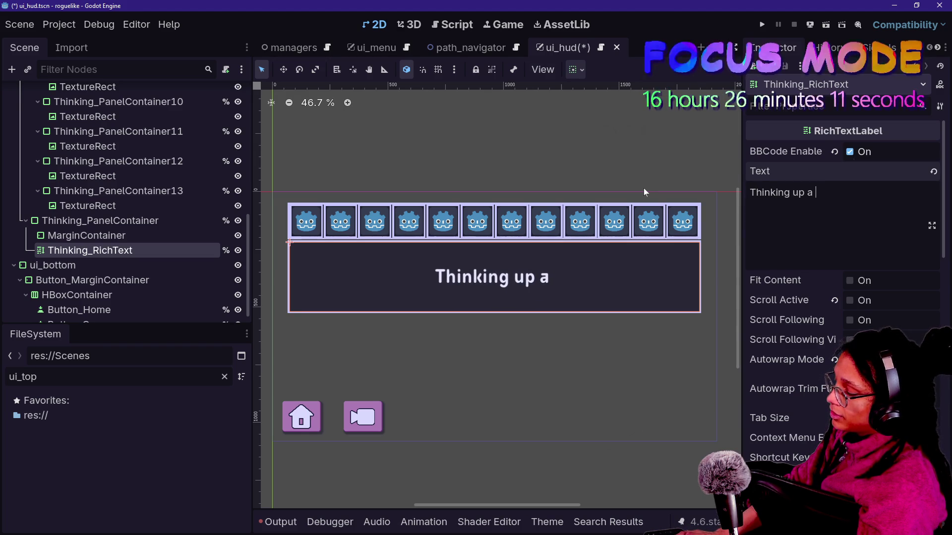
text( clev)
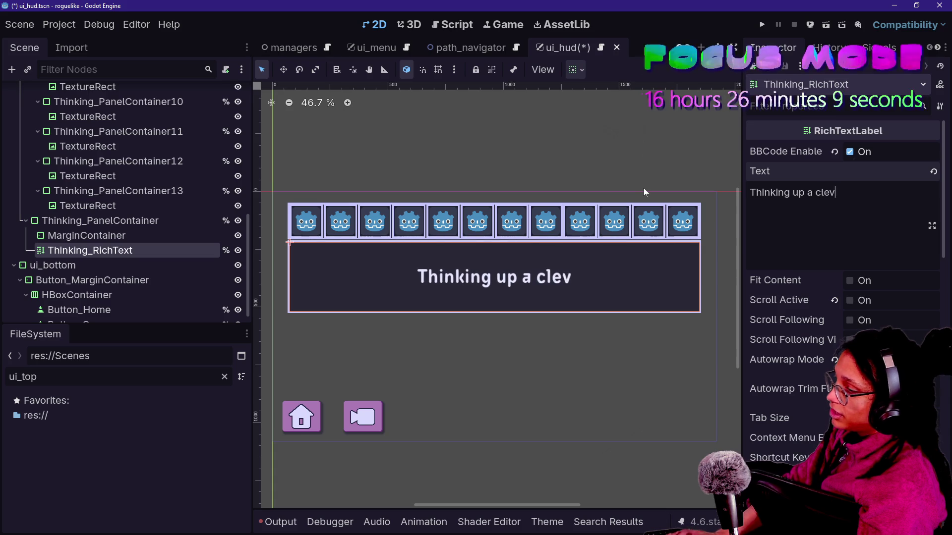
text(er comeback...)
key(Return)
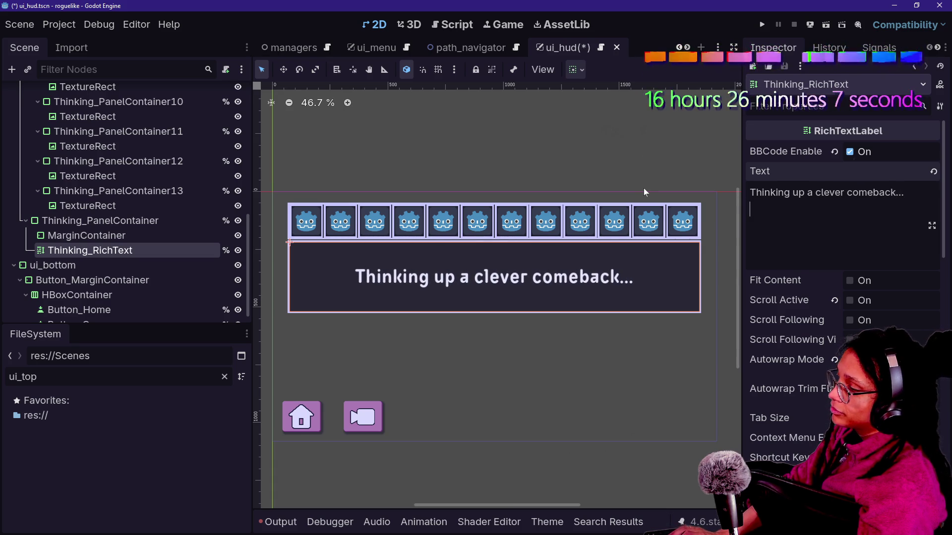
- Draft a second line reading 'The other person got ratio'd'
text(It did)
key(BackSpace)
key(BackSpace)
key(BackSpace)
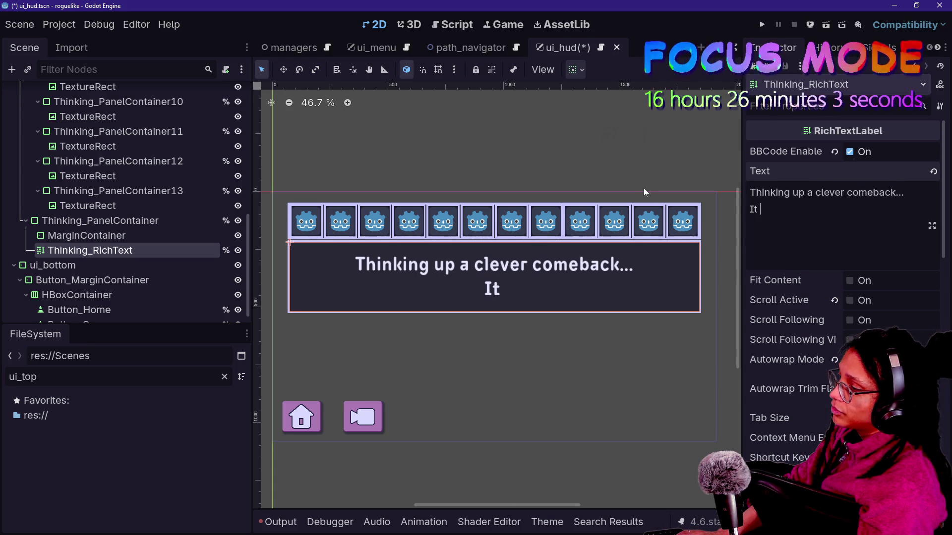
key(BackSpace)
key(BackSpace)
key(BackSpace)
text(It)
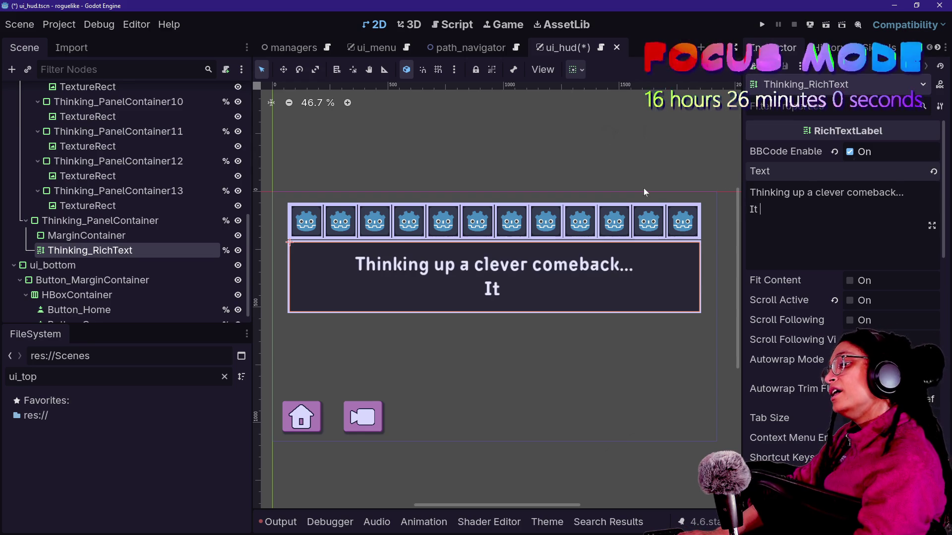
key(BackSpace)
key(BackSpace)
key(BackSpace)
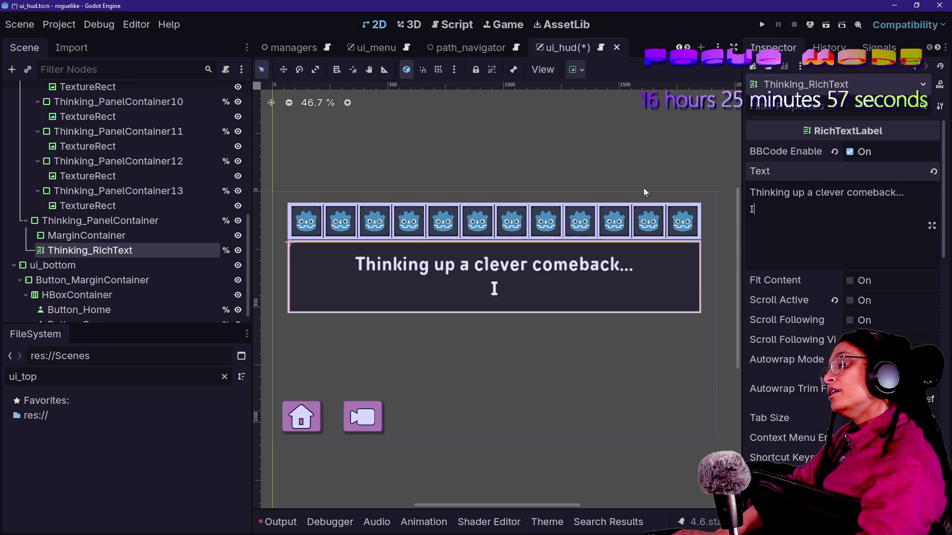
text(The)
key(BackSpace)
key(BackSpace)
text(he)
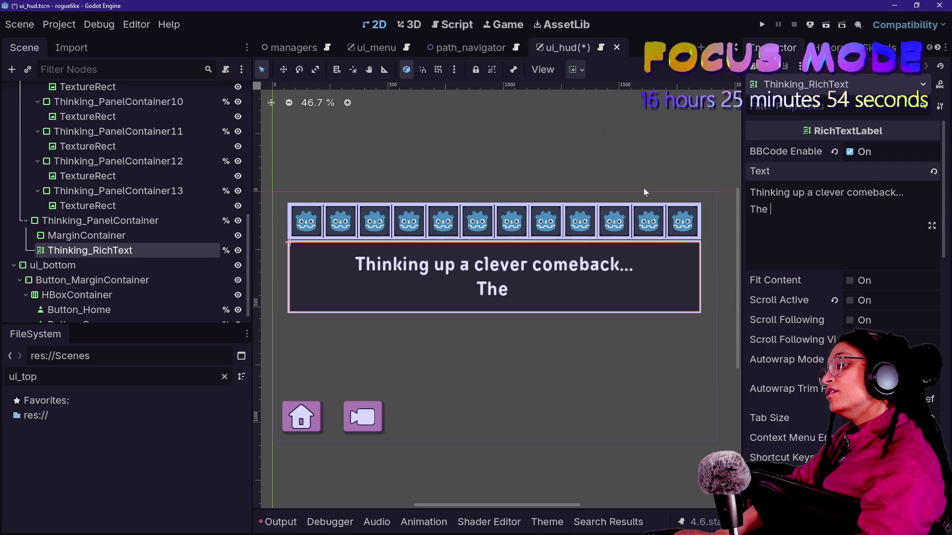
key(BackSpace)
key(BackSpace)
key(BackSpace)
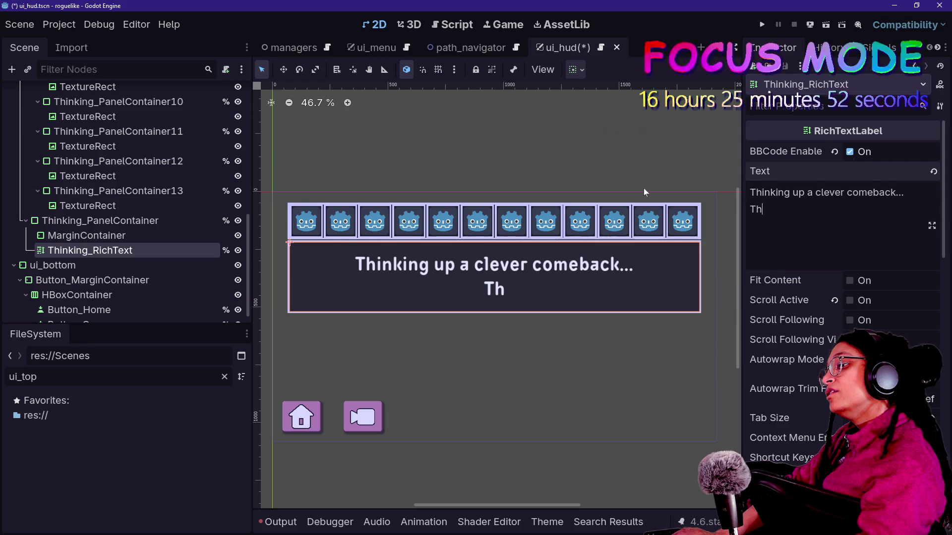
text(The)
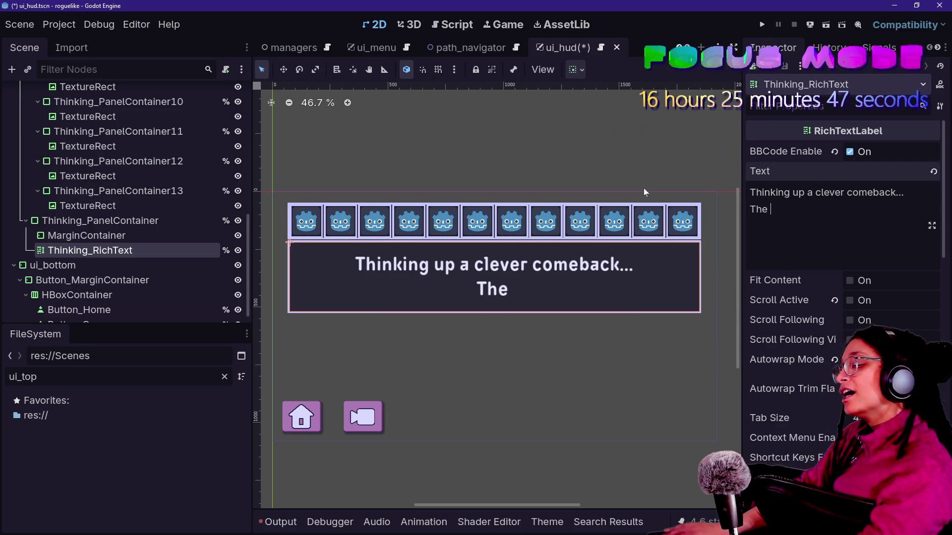
key(BackSpace)
key(BackSpace)
text(e o)
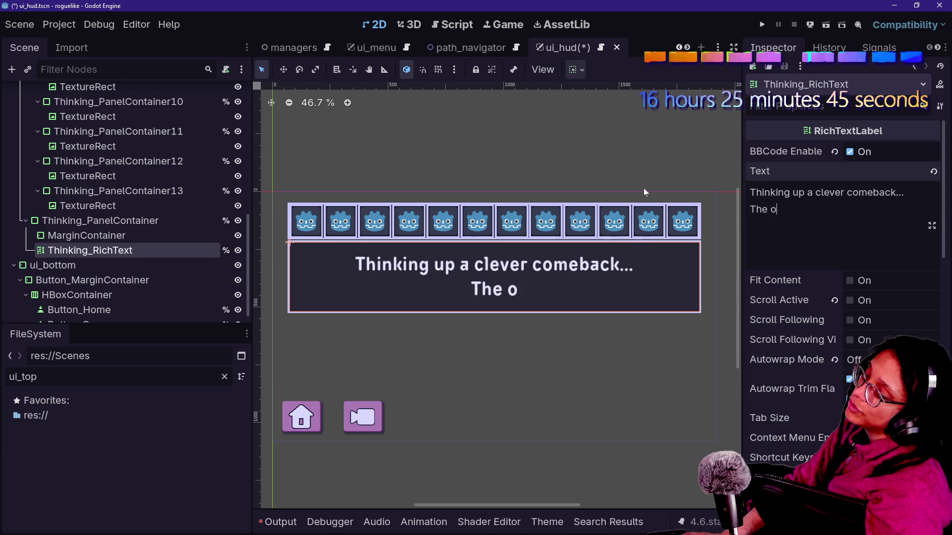
text(ther person got ratio'd)
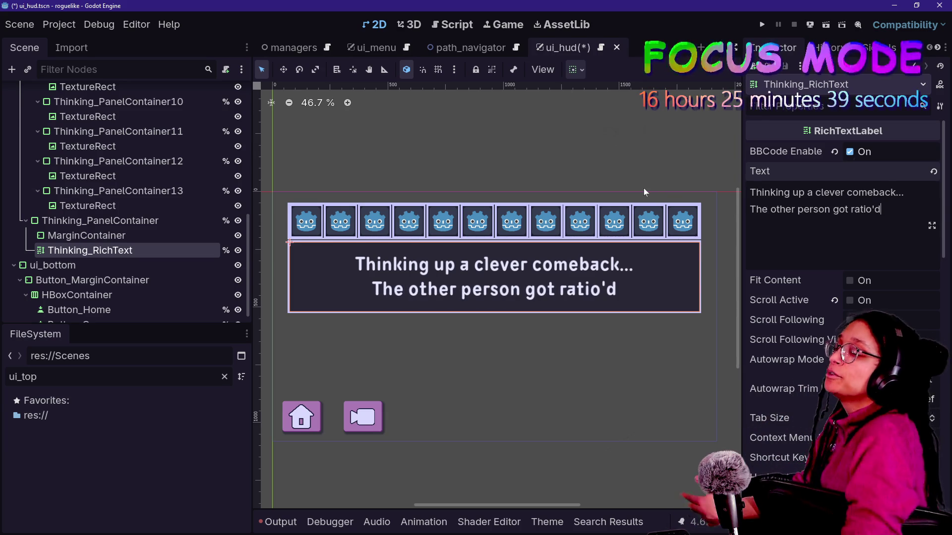
key(BackSpace)
key(BackSpace)
key(BackSpace)
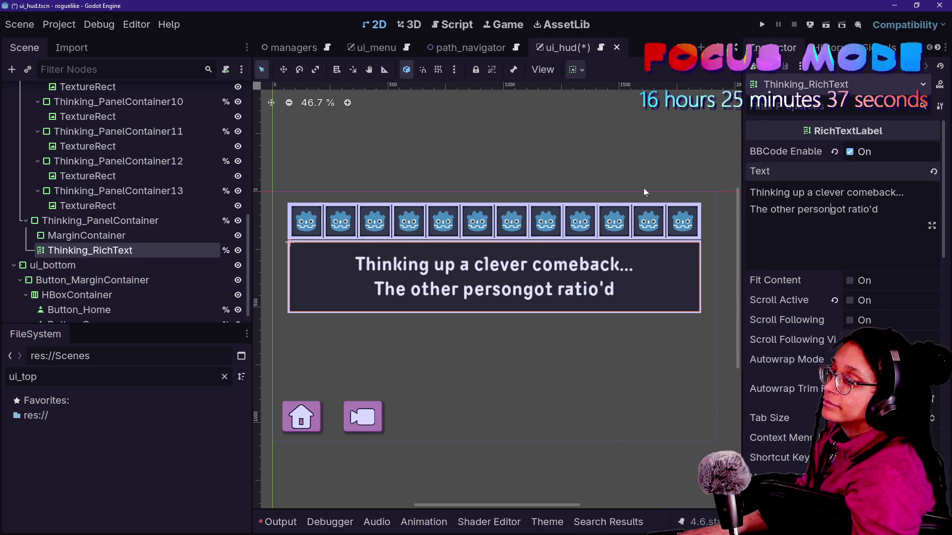
key(BackSpace)
key(BackSpace)
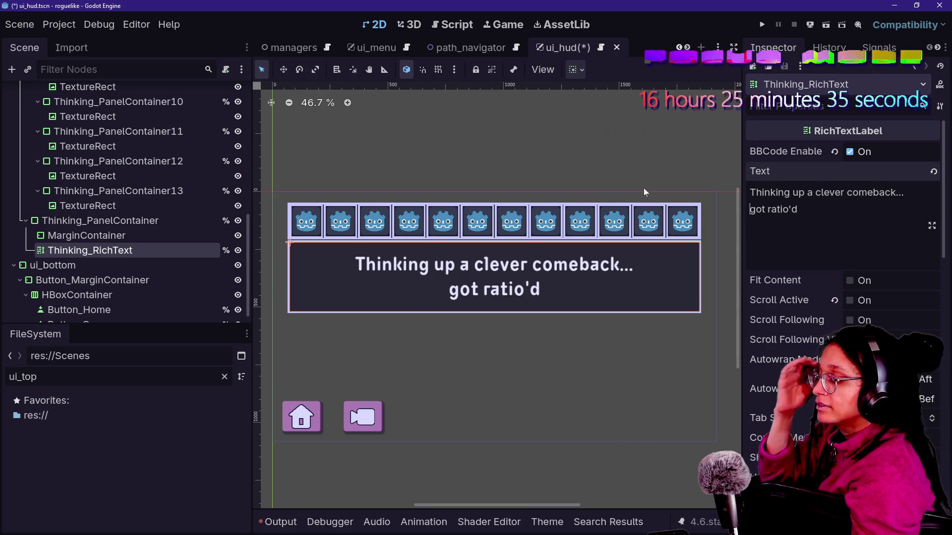
key(ctrl+z)
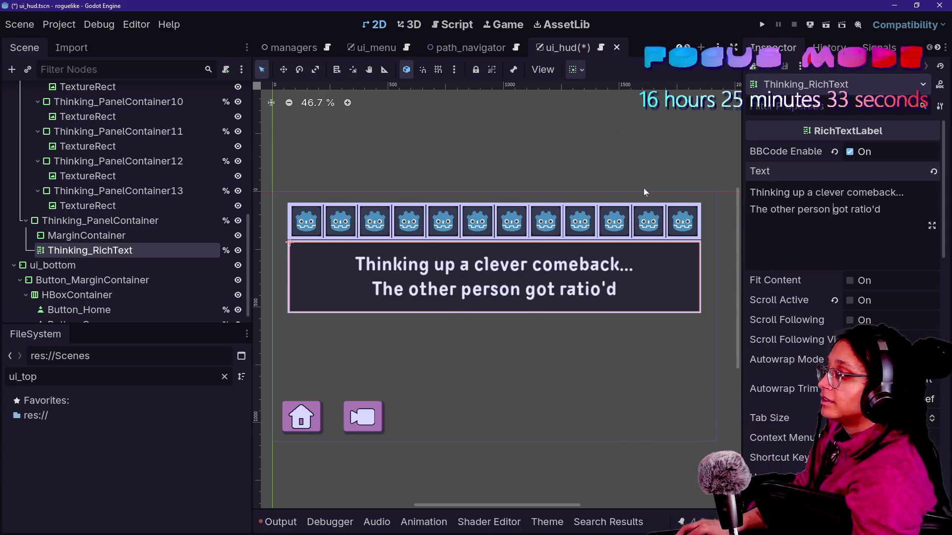
key(BackSpace)
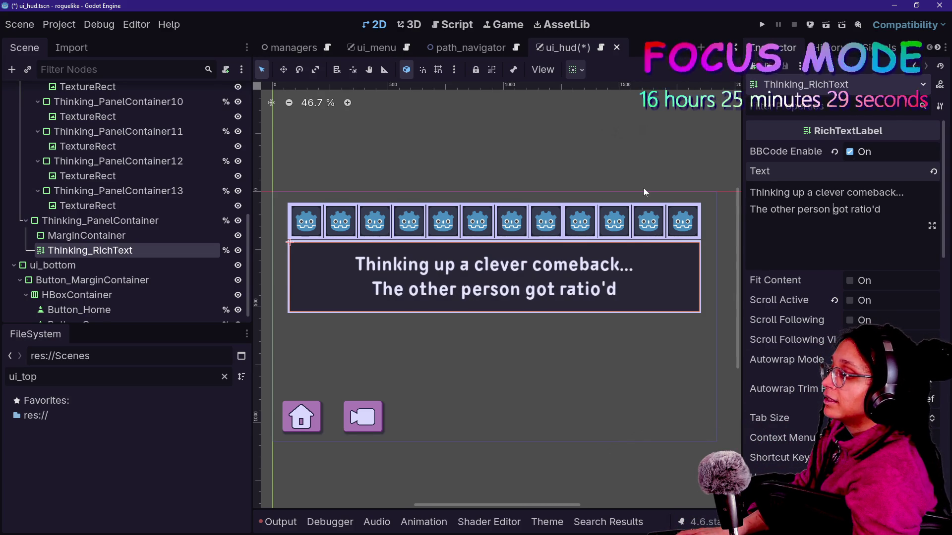
- Rewrite the second line as 'It's good and no one's said it yet!'
drag(881, 209, 748, 208)
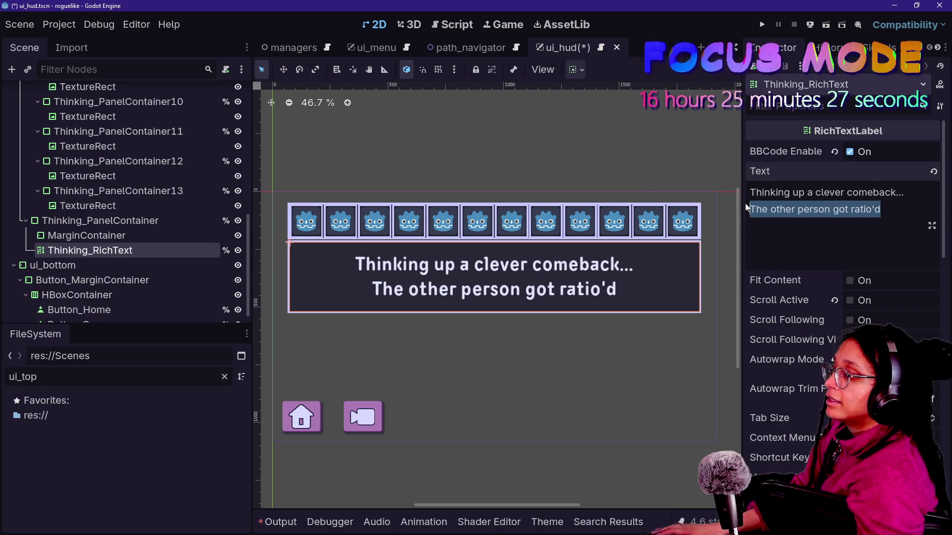
key(BackSpace)
text(t)
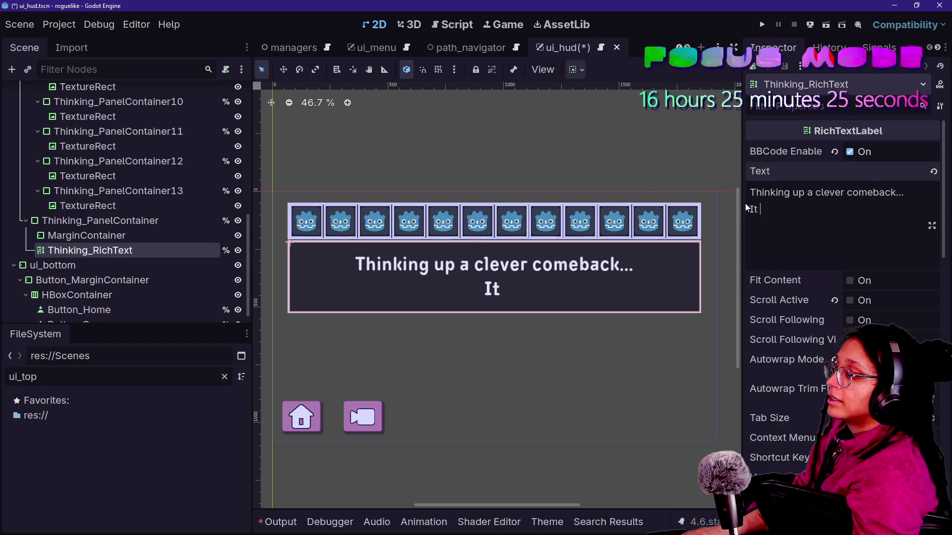
key(BackSpace)
key(BackSpace)
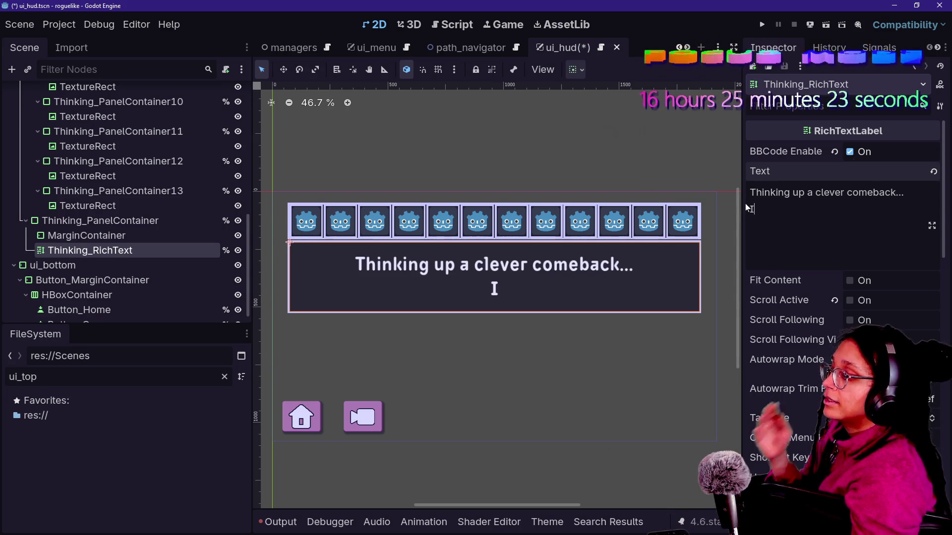
key(BackSpace)
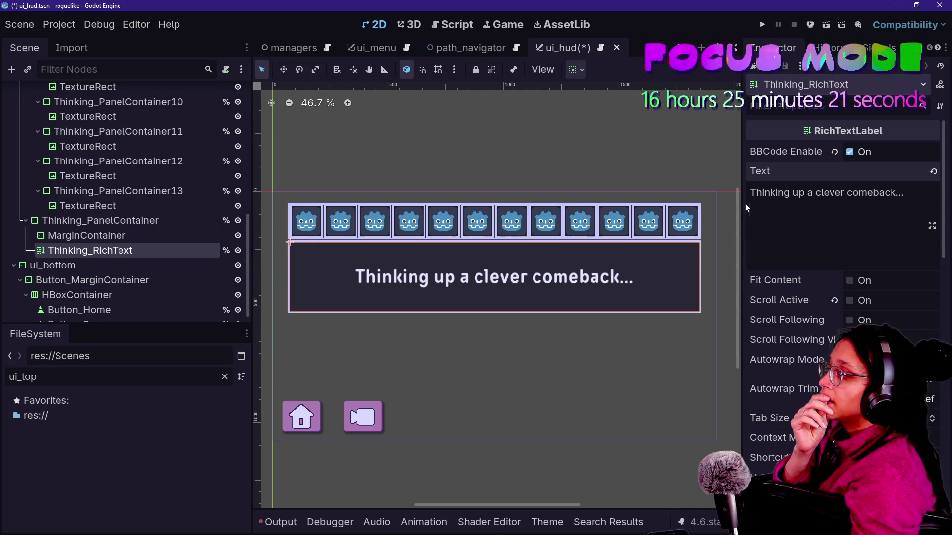
text(It )
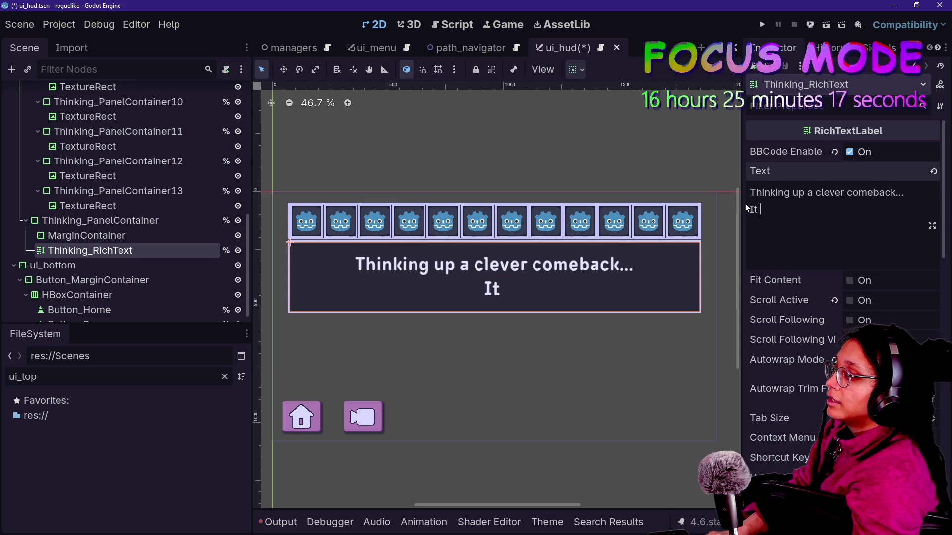
text(f)
key(BackSpace)
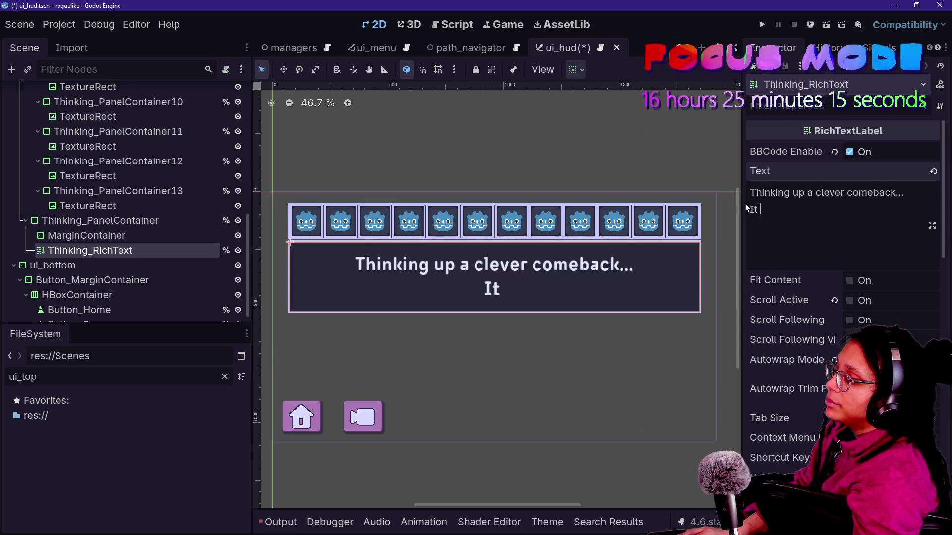
text(f)
key(BackSpace)
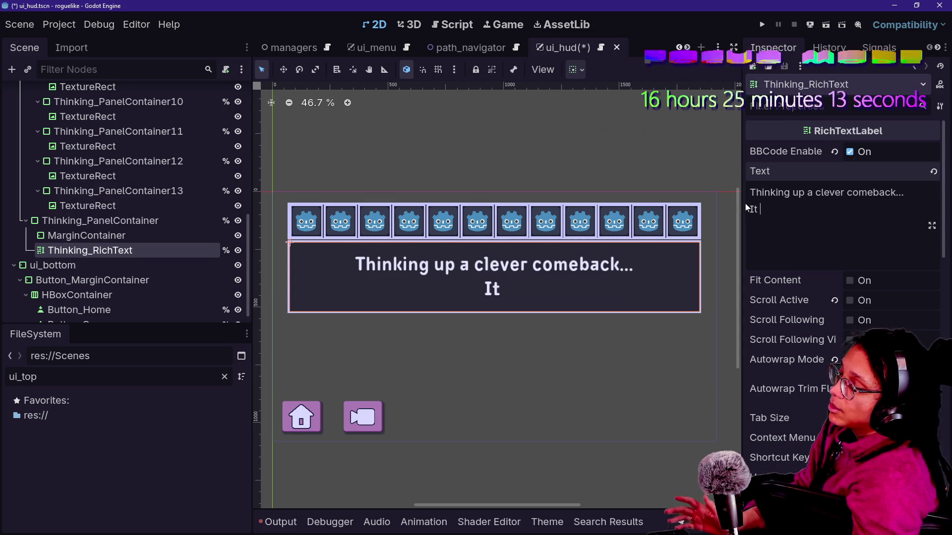
text(f)
key(BackSpace)
text(t)
key(BackSpace)
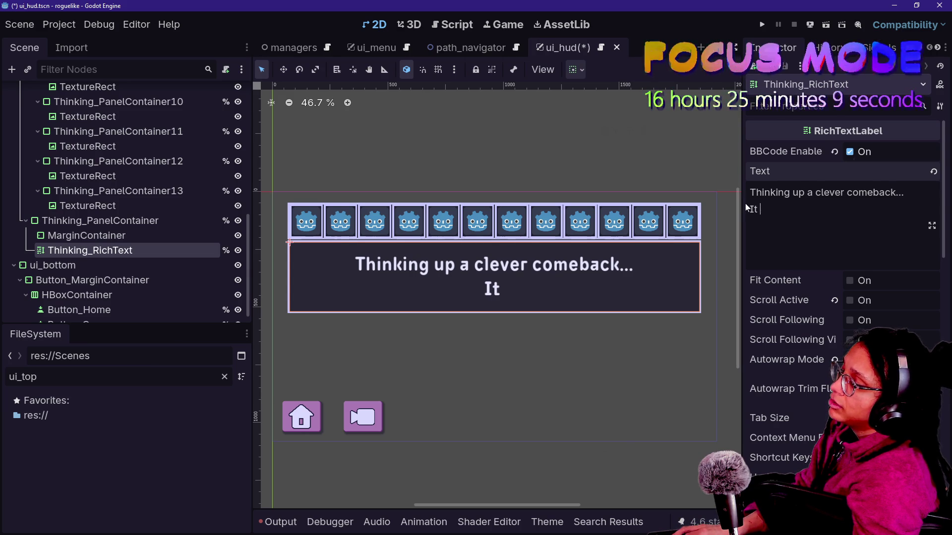
text(a)
key(BackSpace)
text(r)
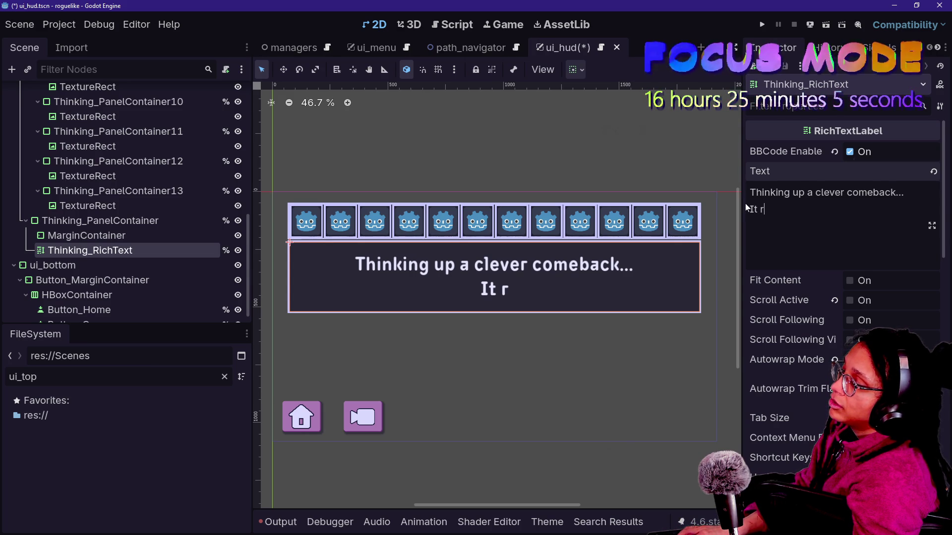
key(BackSpace)
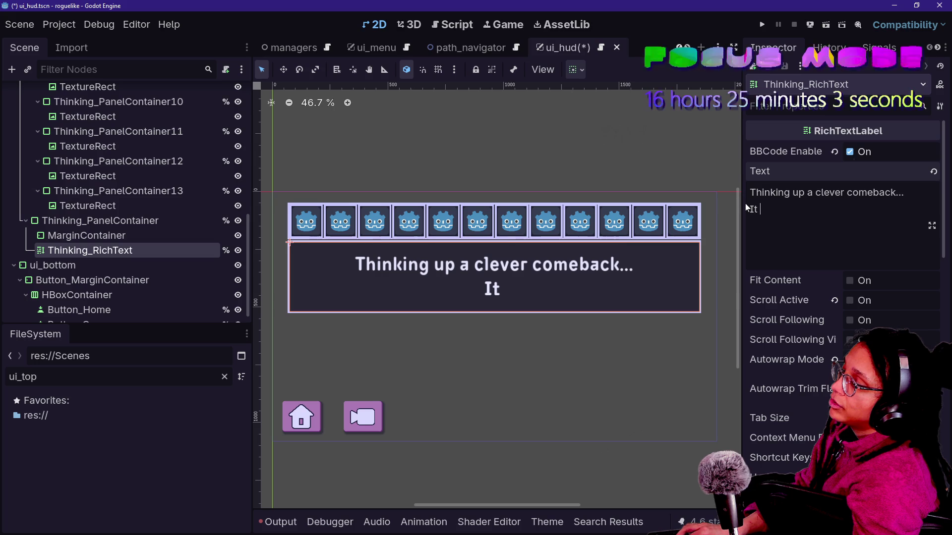
key(BackSpace)
text(s)
key(BackSpace)
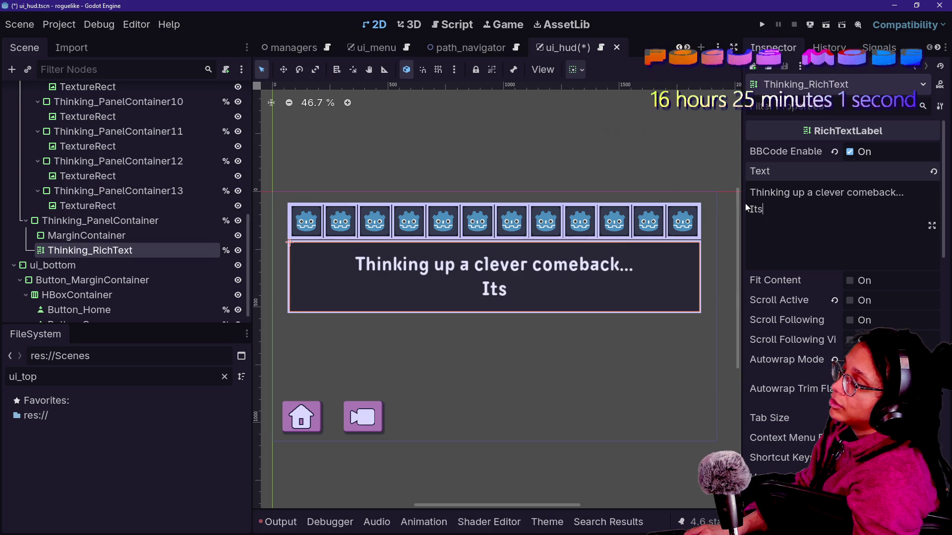
text('s)
key(BackSpace)
key(BackSpace)
key(BackSpace)
text(No one has po)
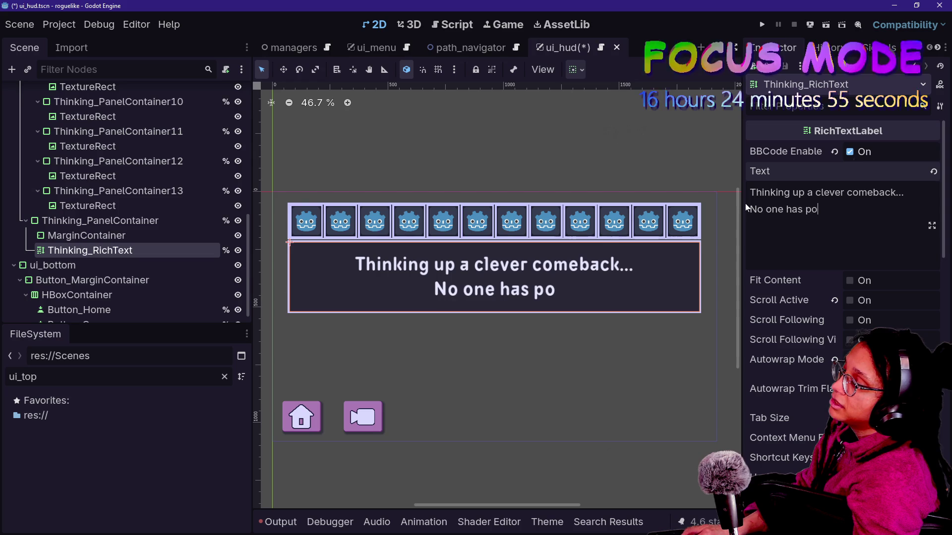
key(BackSpace)
key(BackSpace)
key(BackSpace)
key(BackSpace)
text(It's good and no one's said it yet!)
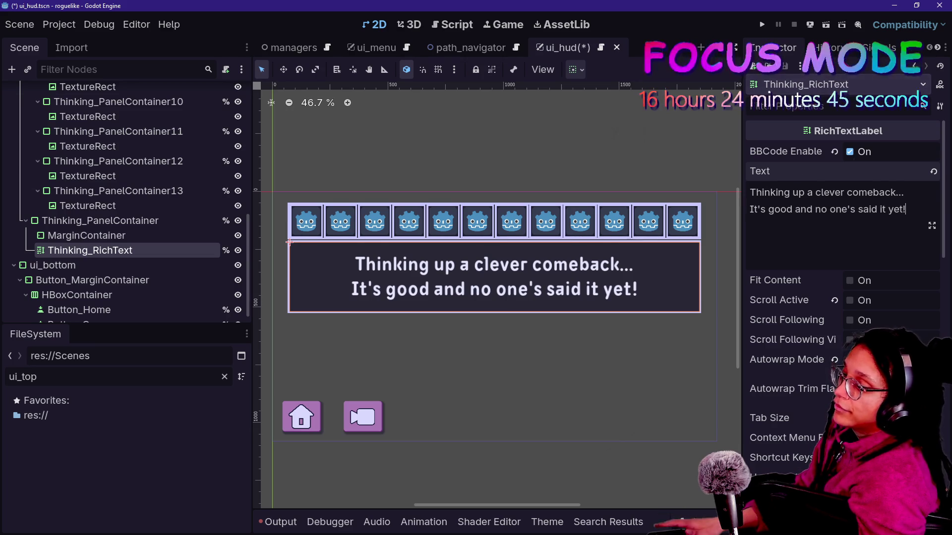
- Under Theme Overrides > Font Sizes, reduce Thinking_RichText's Normal Font Size to 67 px
scroll(786, 325, down, 10)
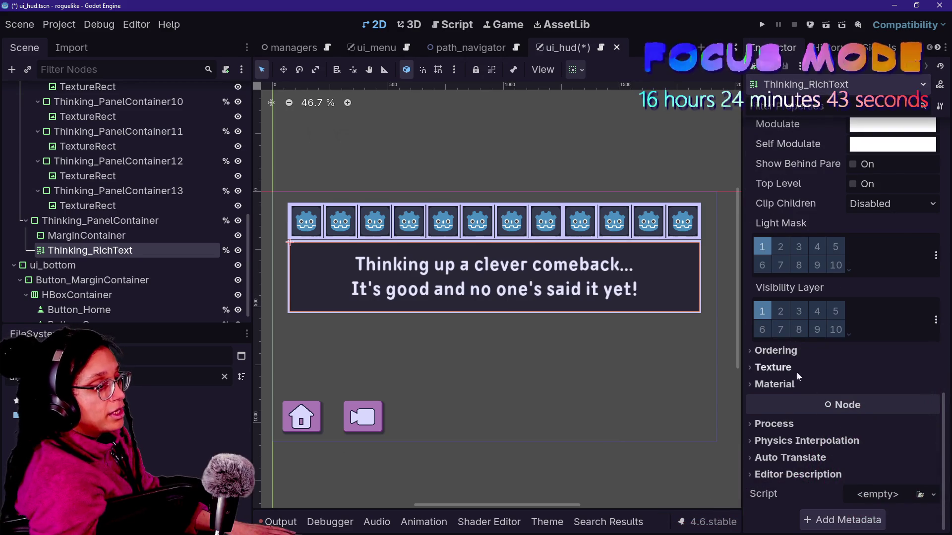
scroll(798, 379, up, 8)
click(815, 405)
scroll(843, 382, down, 1)
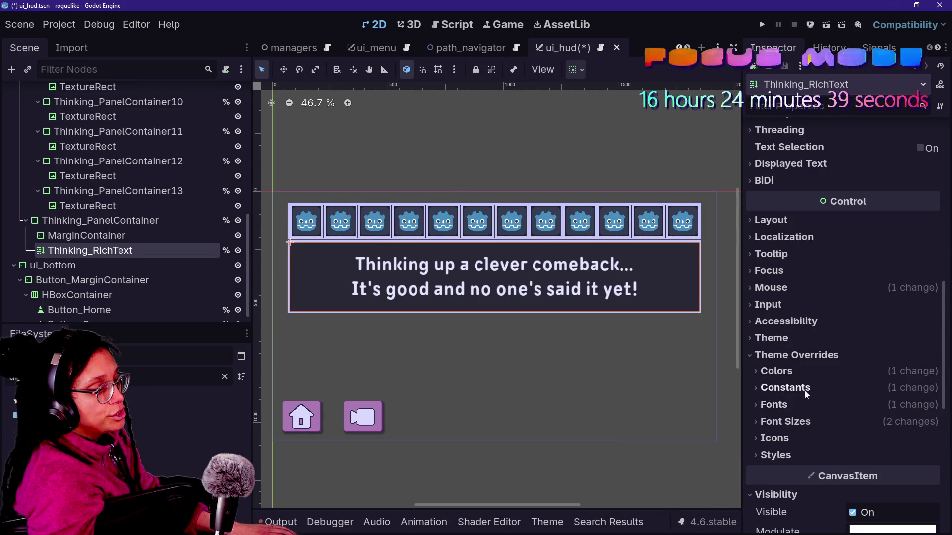
click(785, 388)
scroll(891, 347, down, 5)
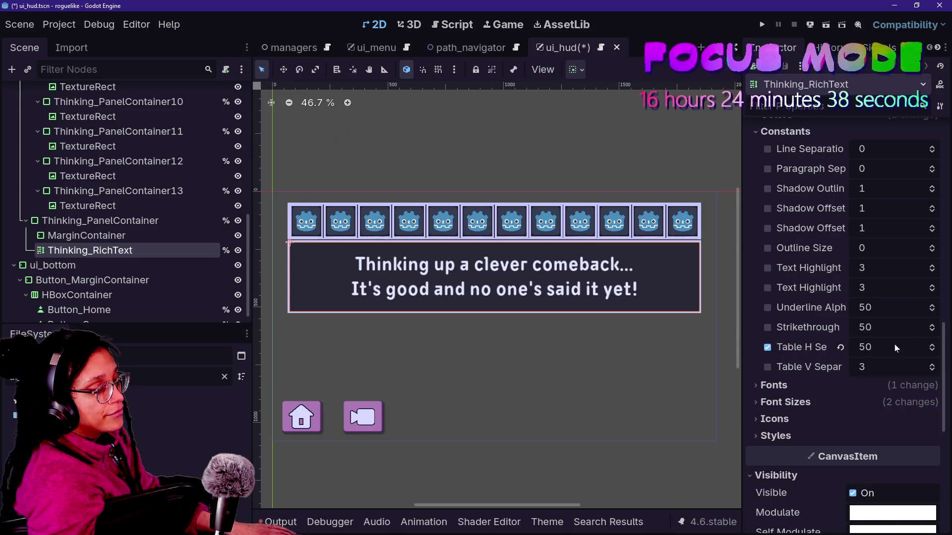
scroll(896, 329, up, 3)
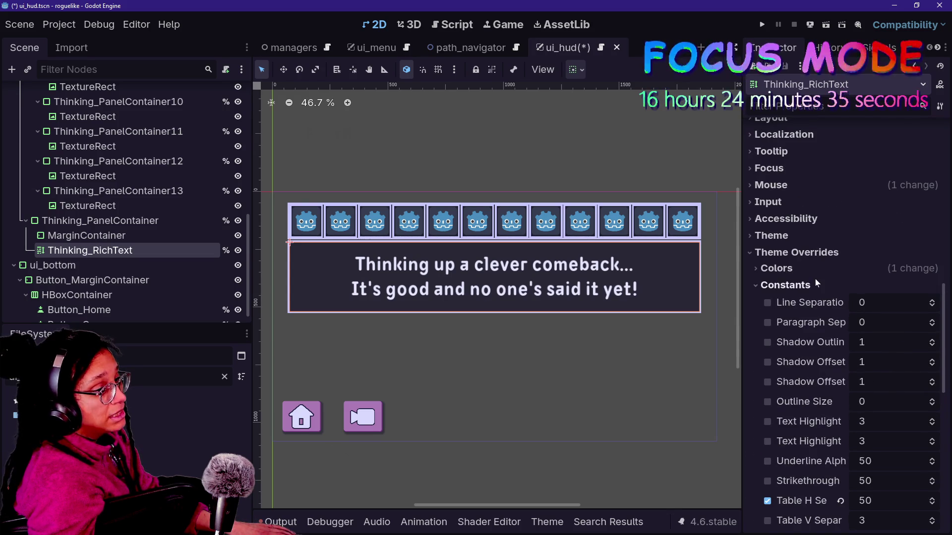
scroll(817, 283, down, 4)
click(817, 353)
mouse_move(891, 374)
mouse_down()
mouse_move(867, 374)
mouse_move(880, 374)
mouse_up()
scroll(550, 331, up, 4)
scroll(549, 331, down, 4)
scroll(819, 382, down, 1)
scroll(818, 384, up, 4)
scroll(819, 385, up, 12)
scroll(819, 385, down, 6)
scroll(819, 382, down, 10)
scroll(819, 381, up, 4)
scroll(820, 380, up, 8)
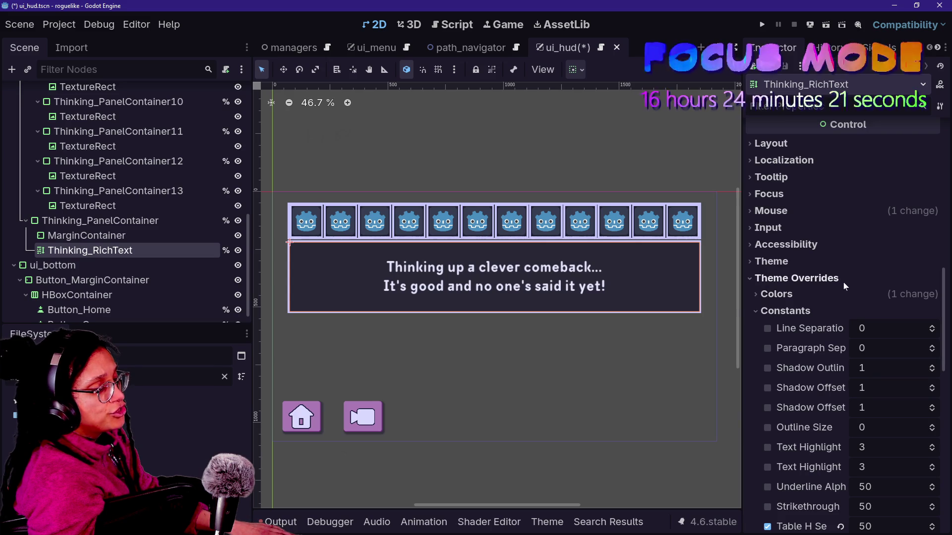
scroll(815, 318, down, 2)
scroll(815, 319, down, 5)
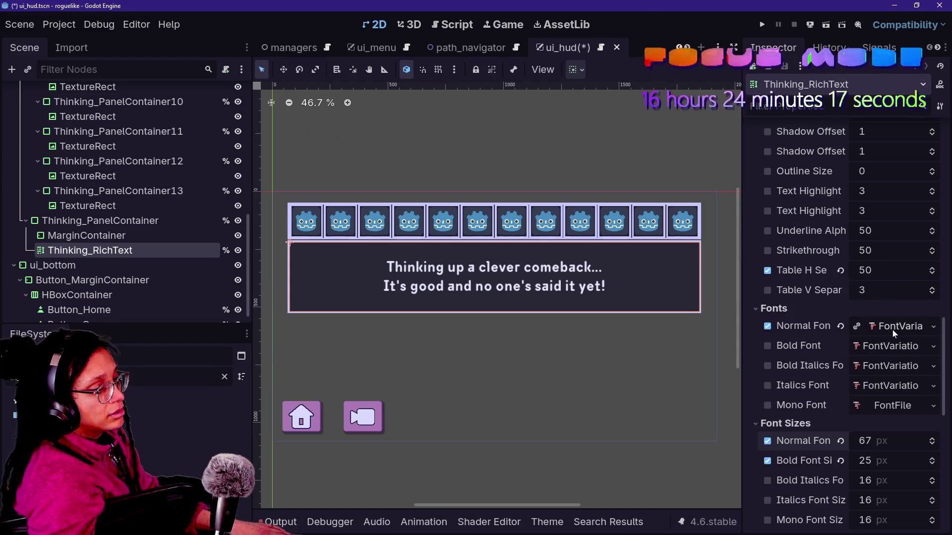
- Swap the normal font's base font from TT Milks DemiBold to NotoSans via Quick Load
click(894, 327)
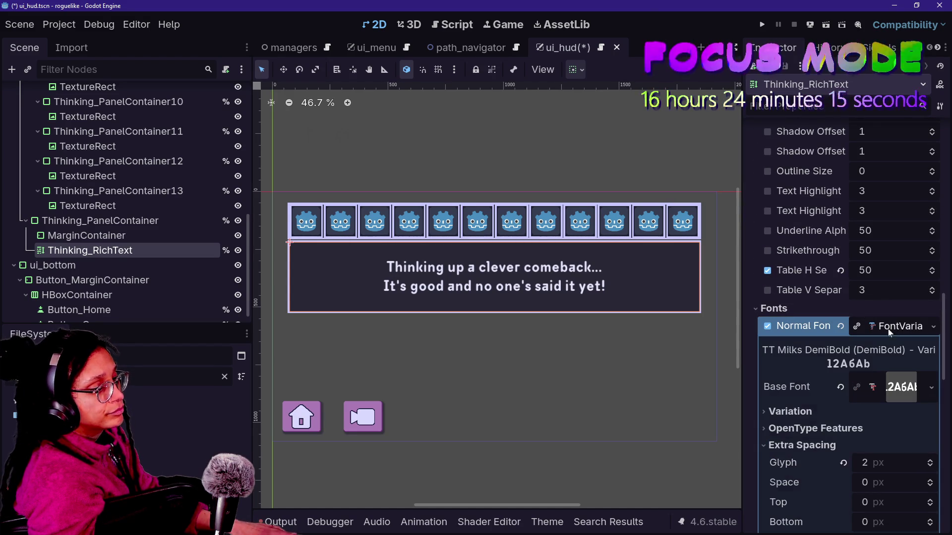
click(915, 392)
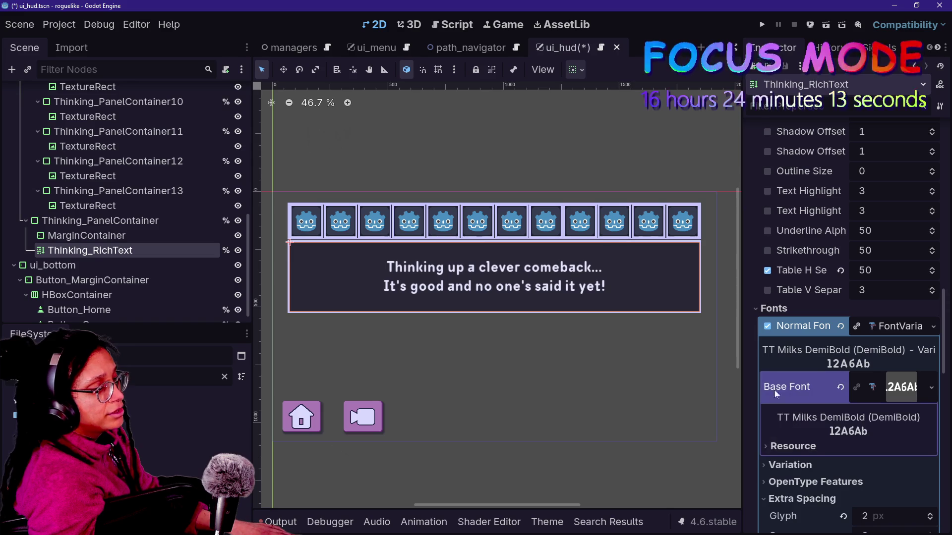
click(933, 390)
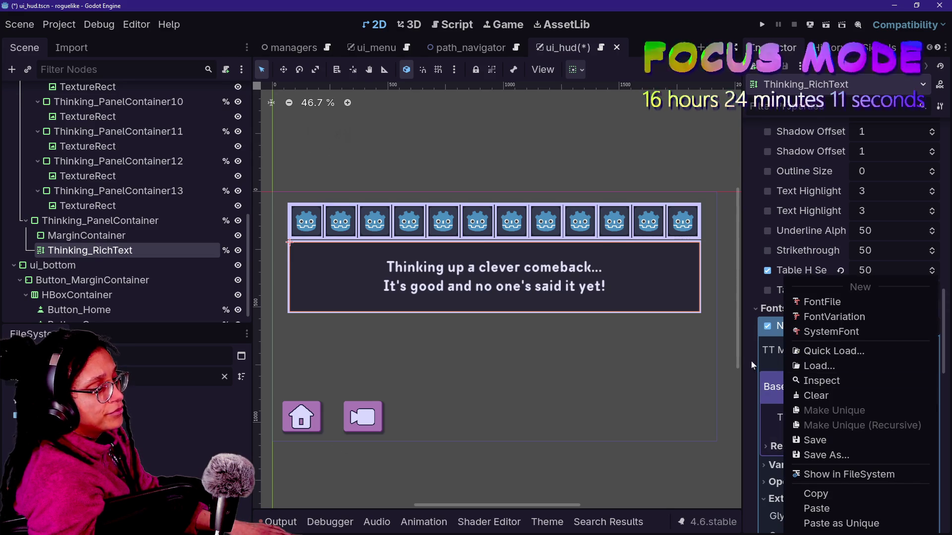
click(812, 350)
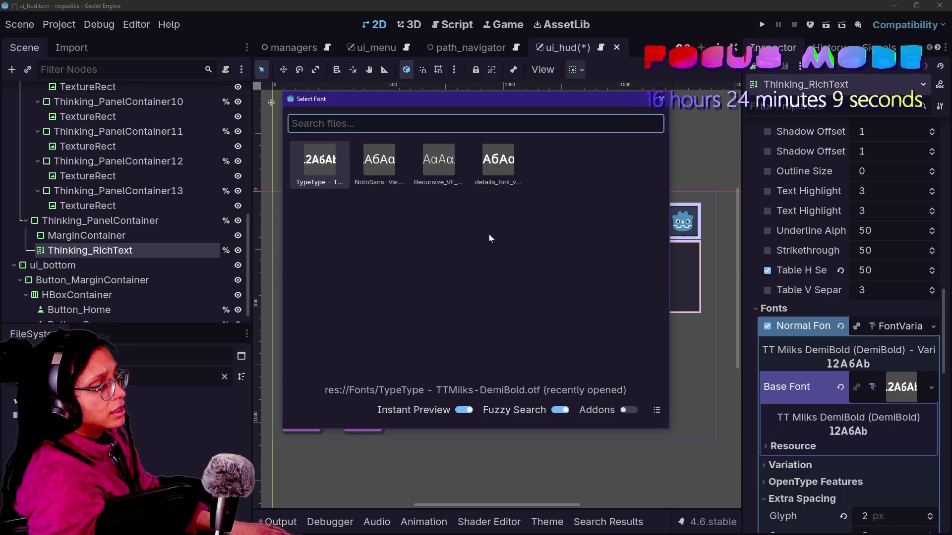
click(385, 168)
key(Escape)
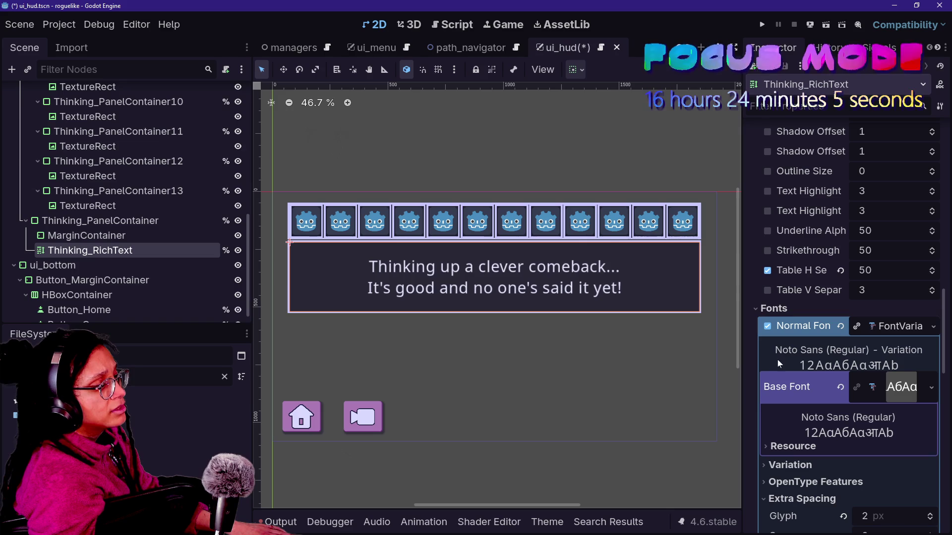
scroll(840, 397, down, 3)
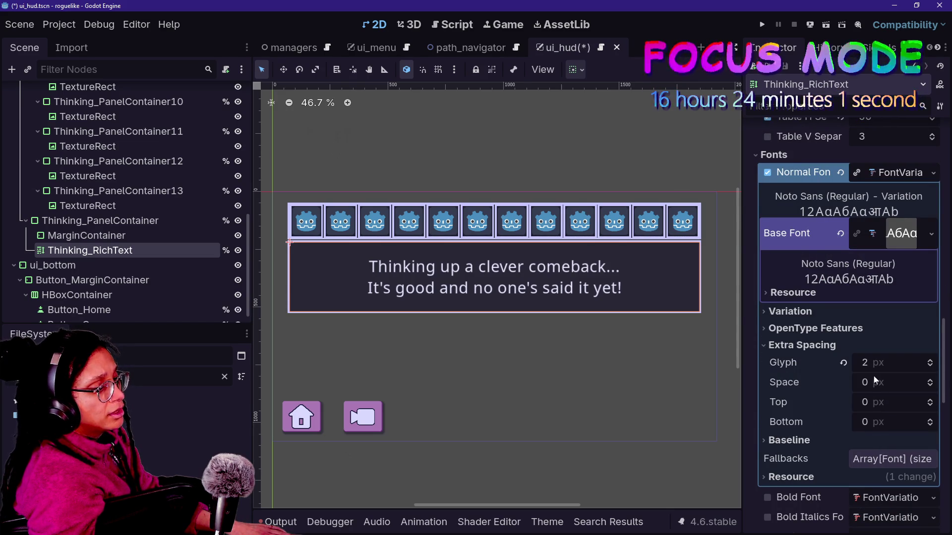
scroll(858, 421, down, 1)
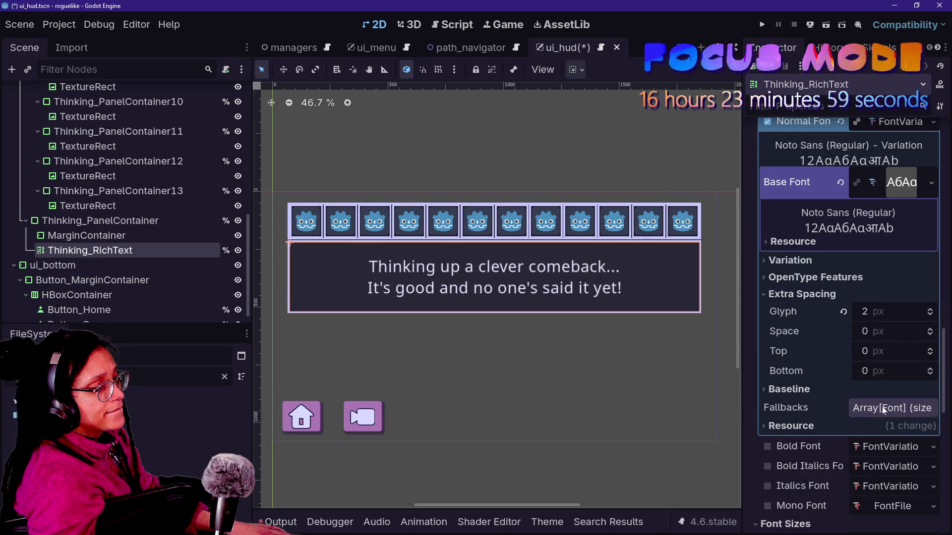
scroll(843, 414, down, 1)
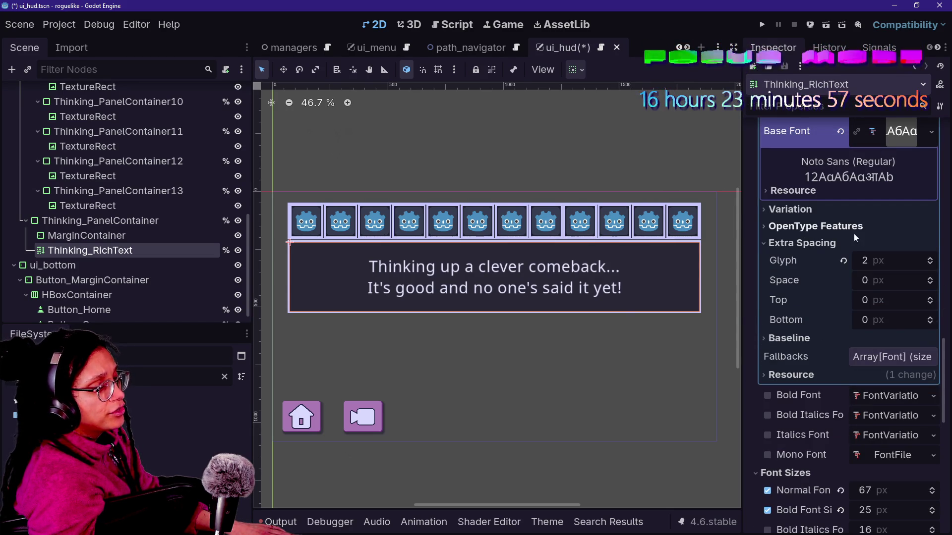
- Set the Noto Sans font variation's Embolden to 0.99, then bring up the browser's live chat
click(842, 228)
click(845, 209)
drag(895, 275, 913, 275)
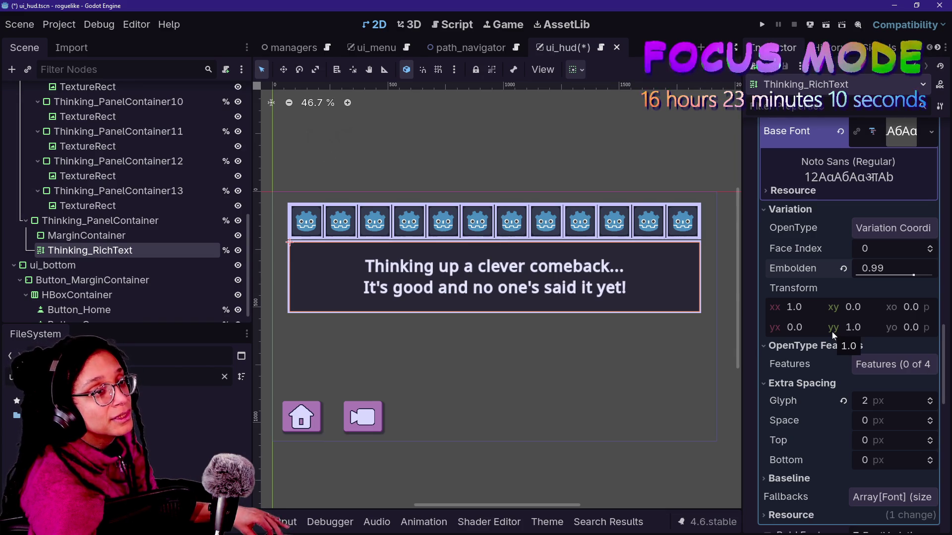
key(alt+Tab)
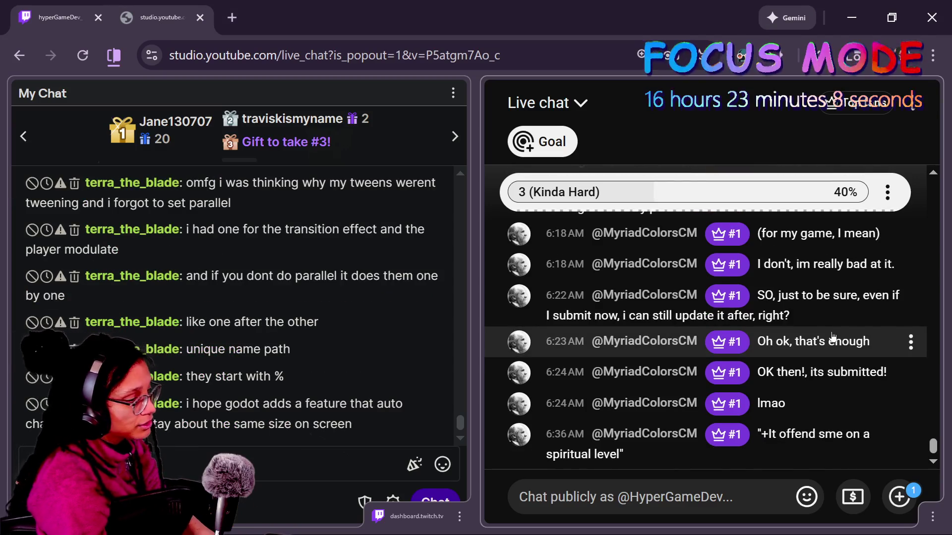
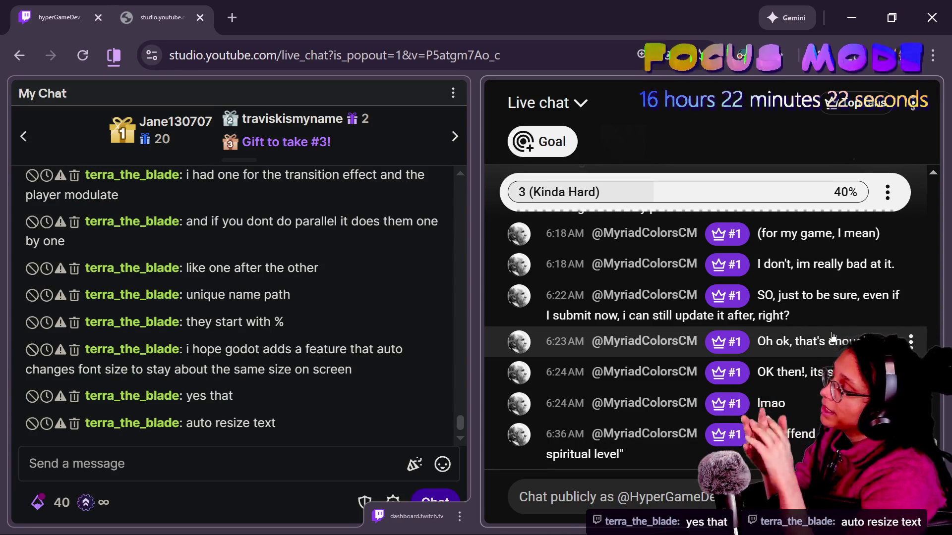
- Switch from the YouTube Studio live chat to the Godot editor showing the ui_hud scene
key(alt+Tab)
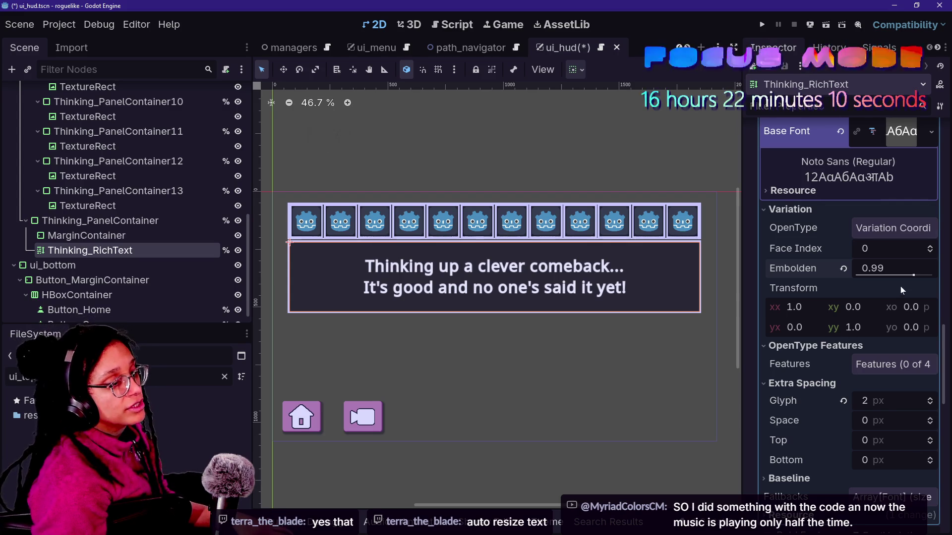
text(1)
- Set Thinking_RichText's font variation to Embolden 1.0 and 3 px glyph spacing
key(Return)
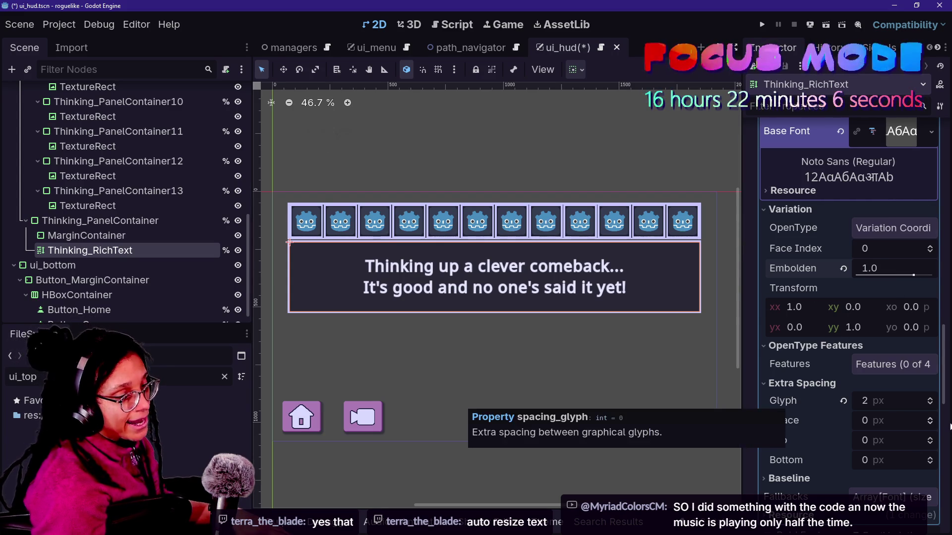
click(931, 398)
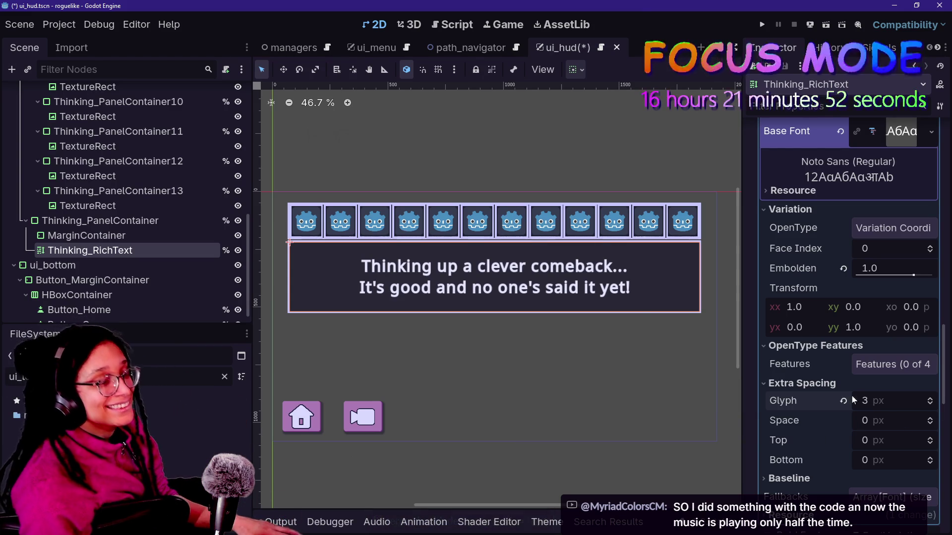
scroll(829, 382, down, 3)
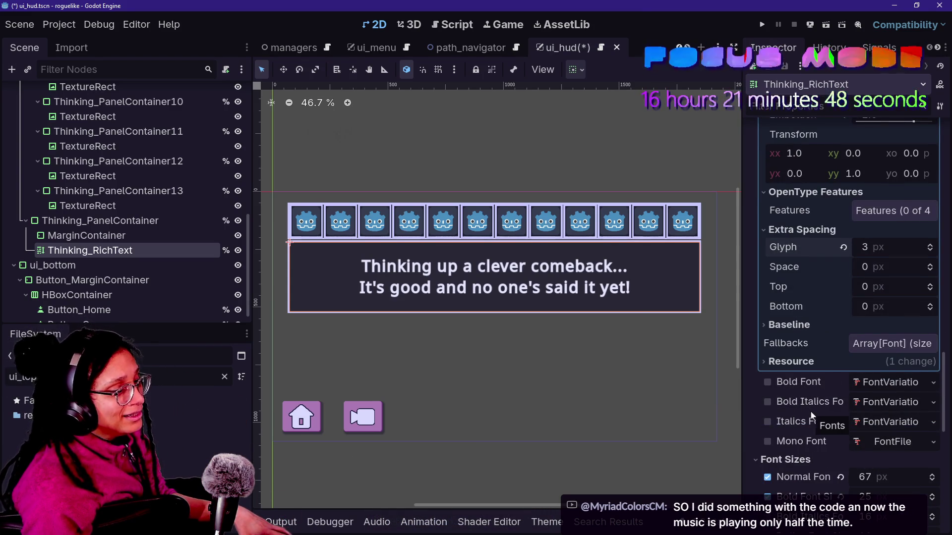
scroll(810, 411, down, 1)
scroll(810, 412, down, 4)
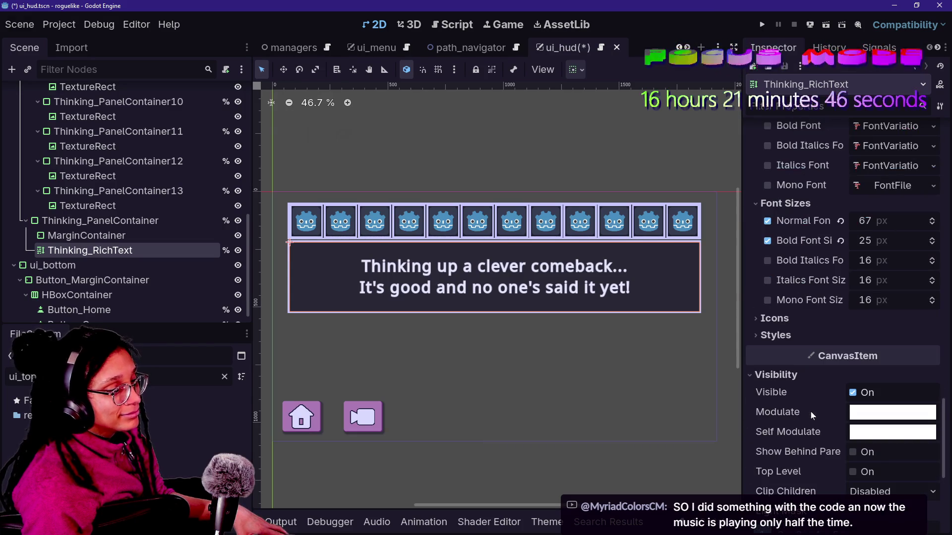
scroll(827, 396, down, 6)
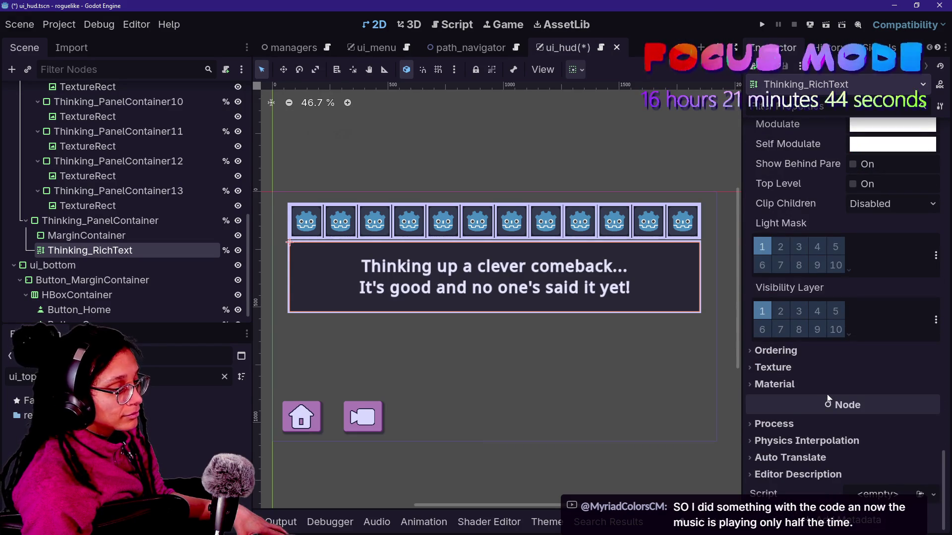
- Drag the Normal Font Size theme override down from 67 to 58 px
scroll(827, 398, up, 15)
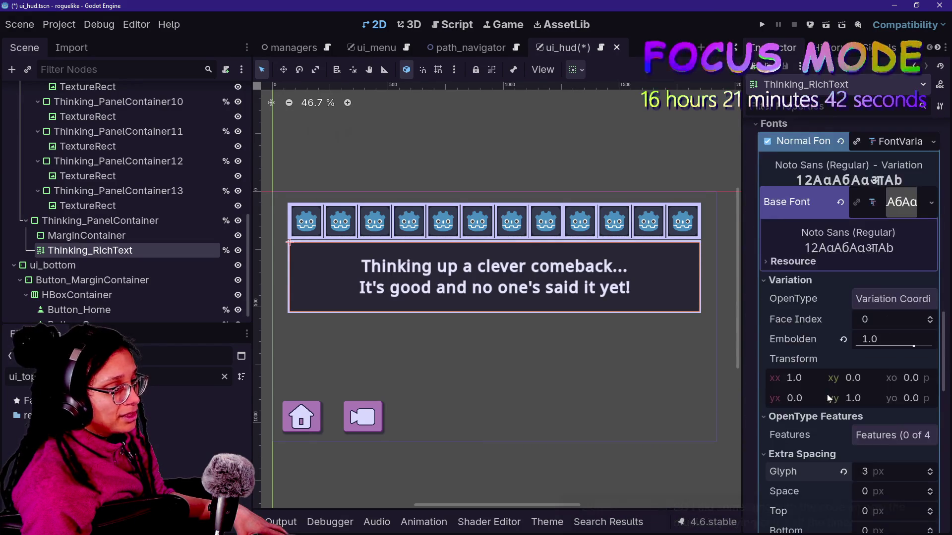
scroll(827, 398, up, 10)
scroll(858, 325, down, 15)
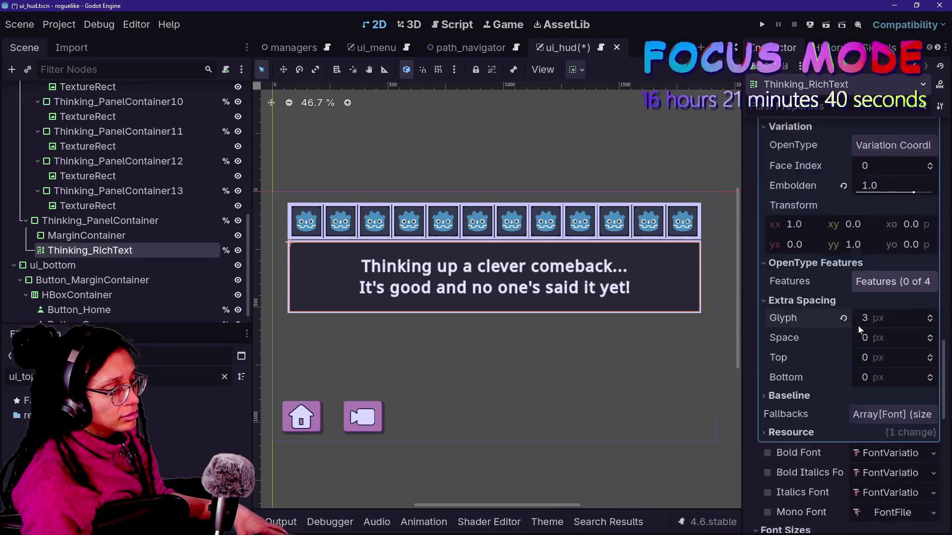
scroll(858, 326, up, 1)
scroll(844, 298, up, 2)
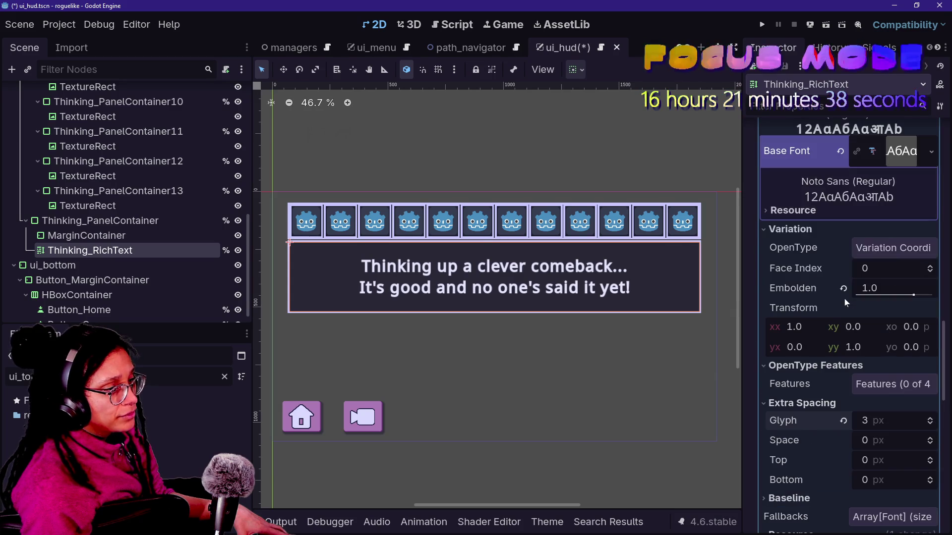
scroll(846, 298, down, 6)
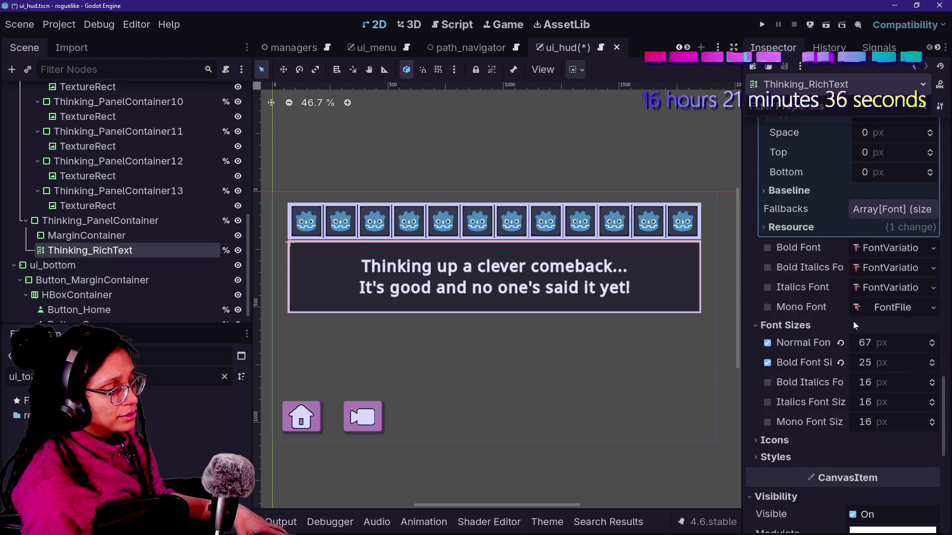
drag(891, 348, 863, 348)
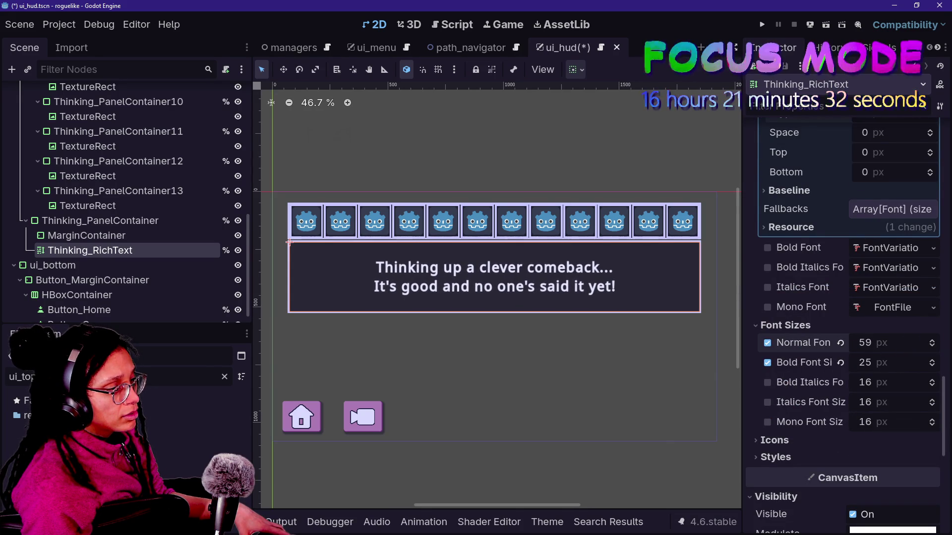
drag(863, 348, 861, 348)
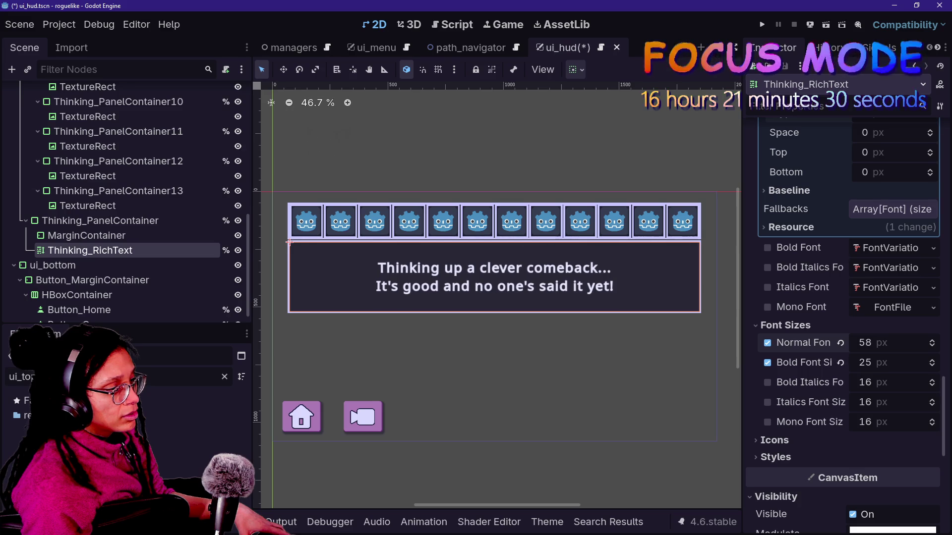
scroll(774, 383, up, 10)
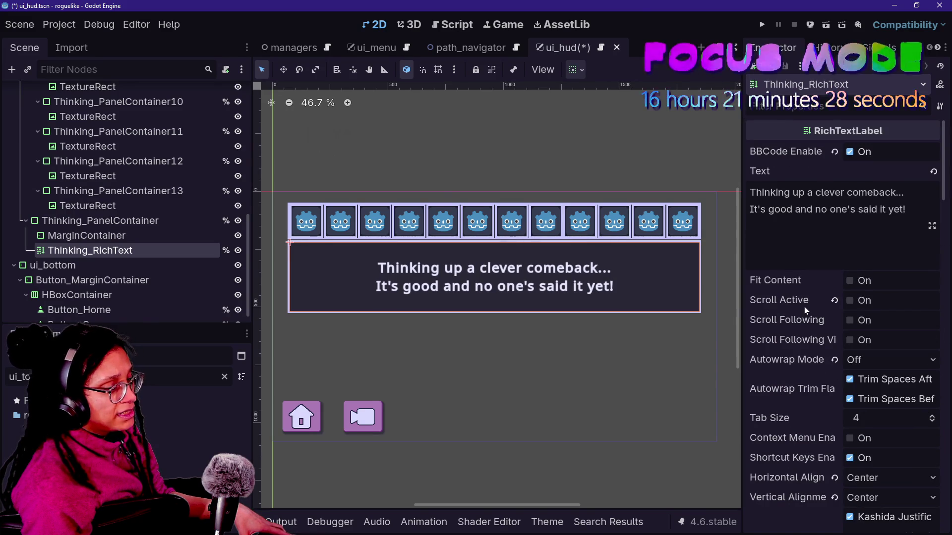
- Toggle the MarginContainer's visibility off and back on to check its effect on the HUD
click(128, 236)
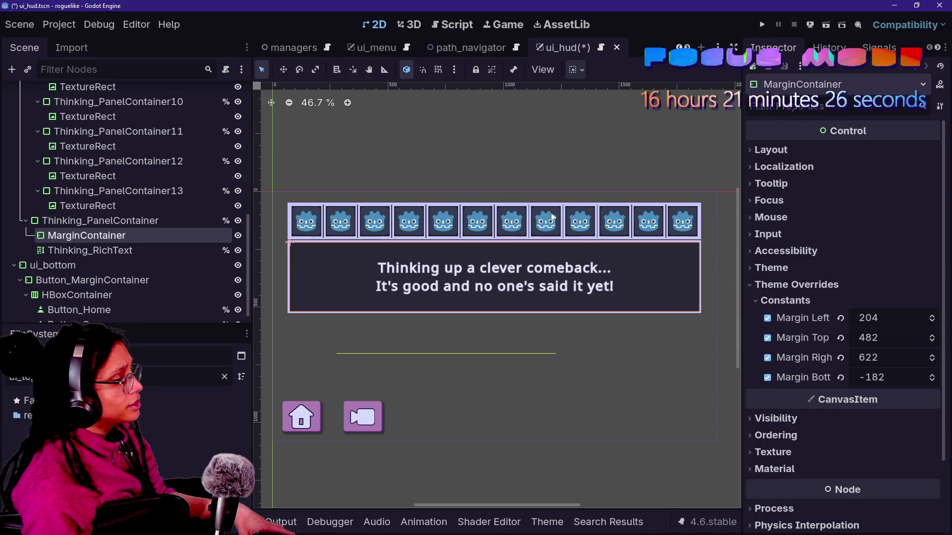
click(99, 220)
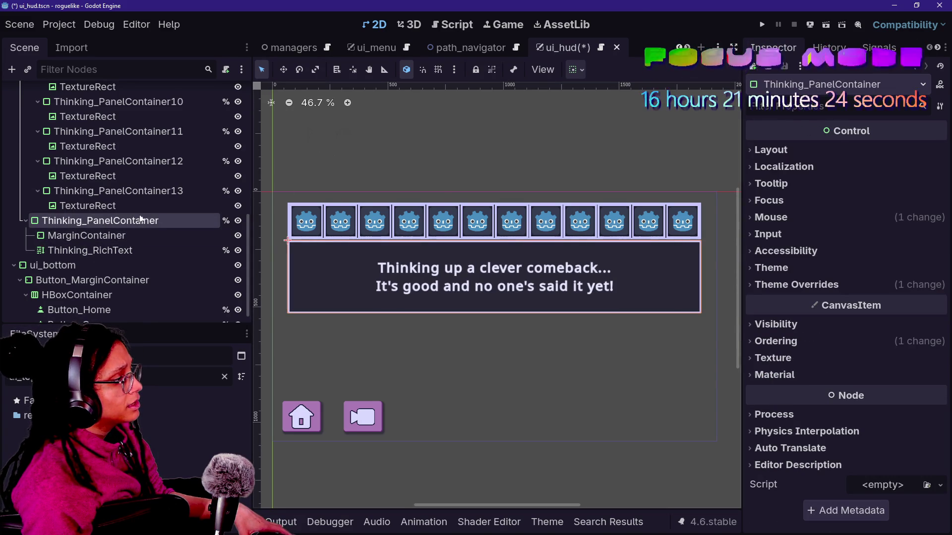
scroll(140, 219, up, 10)
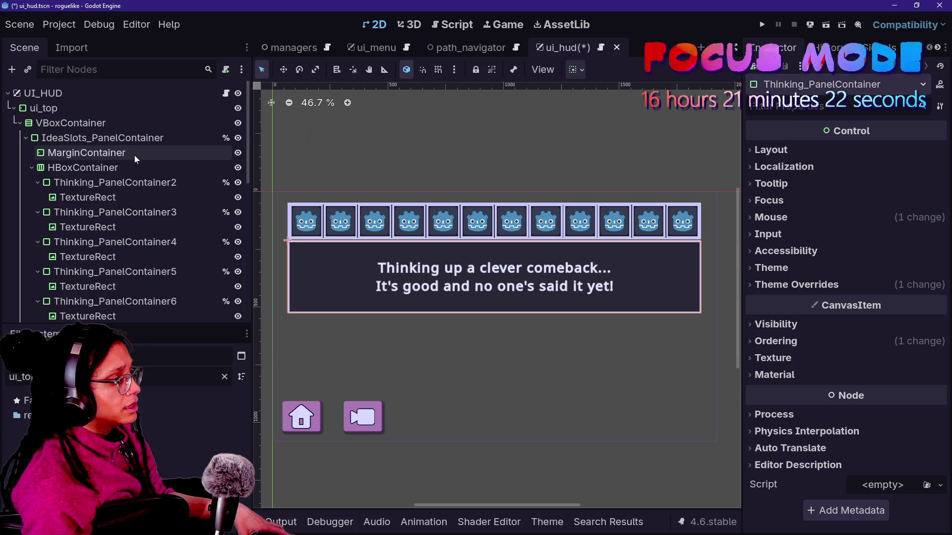
click(239, 154)
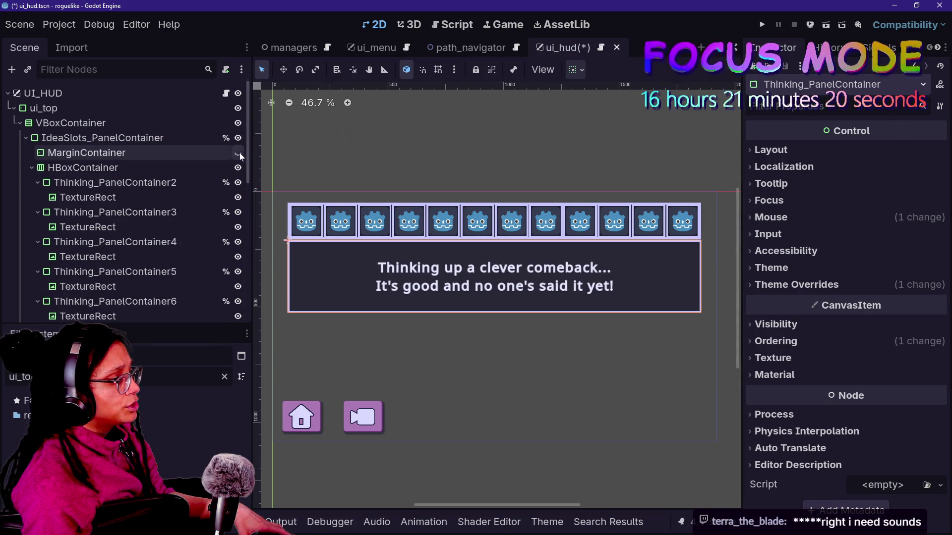
click(238, 153)
scroll(173, 162, down, 1)
scroll(173, 163, up, 1)
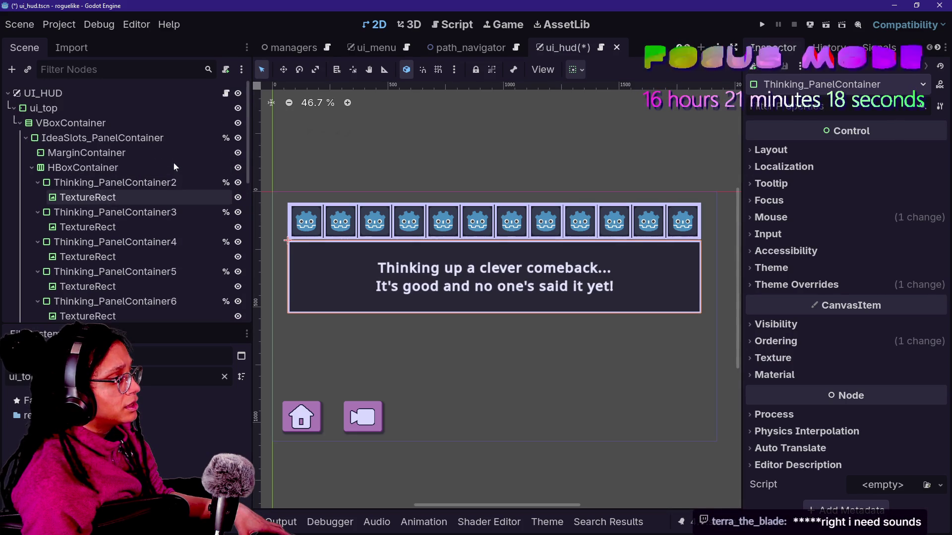
- Move Thinking_RichText inside the MarginContainer in the Scene tree
click(149, 141)
scroll(96, 214, down, 5)
scroll(98, 216, down, 6)
click(106, 211)
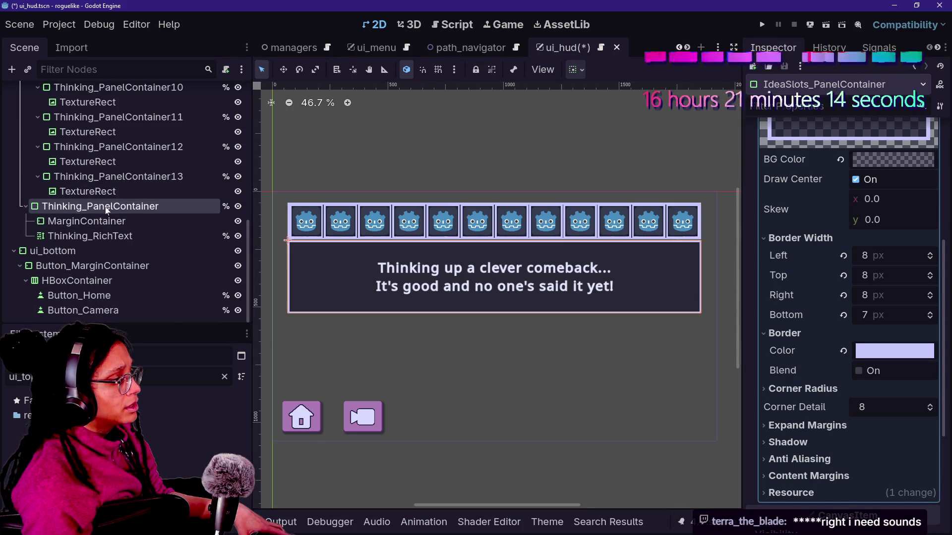
click(149, 221)
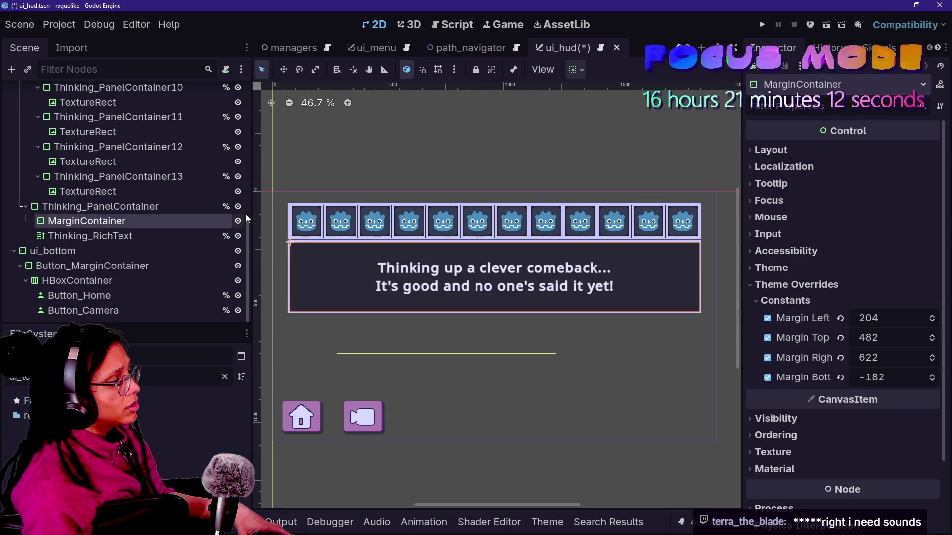
click(159, 245)
click(154, 226)
click(156, 237)
drag(156, 236, 157, 228)
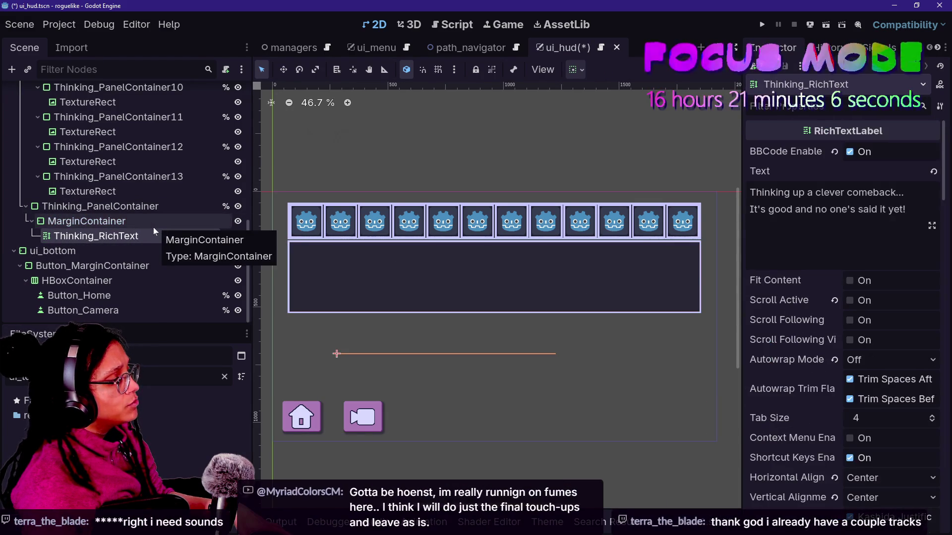
- Reset all four MarginContainer margin overrides to 0, then set the bottom margin to 165
click(86, 221)
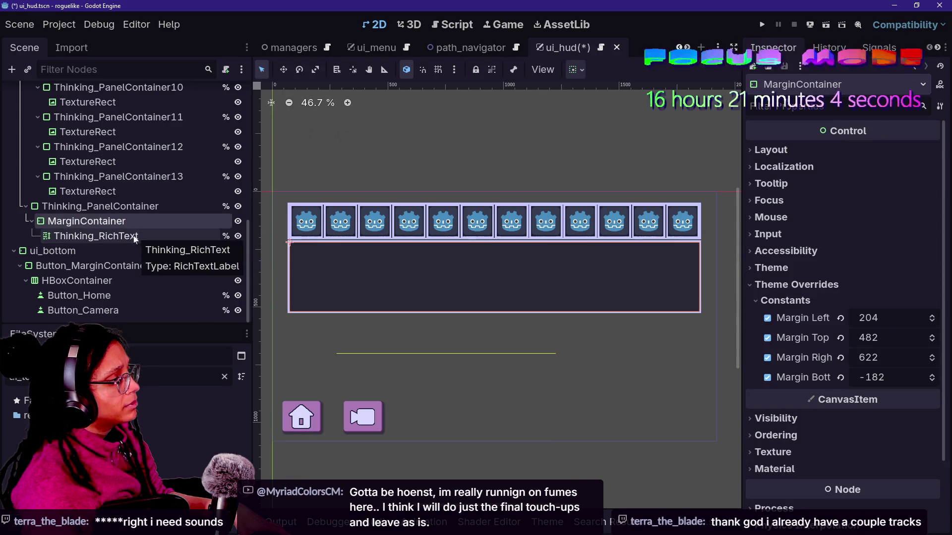
click(839, 377)
click(841, 358)
click(840, 337)
click(840, 317)
drag(862, 377, 945, 377)
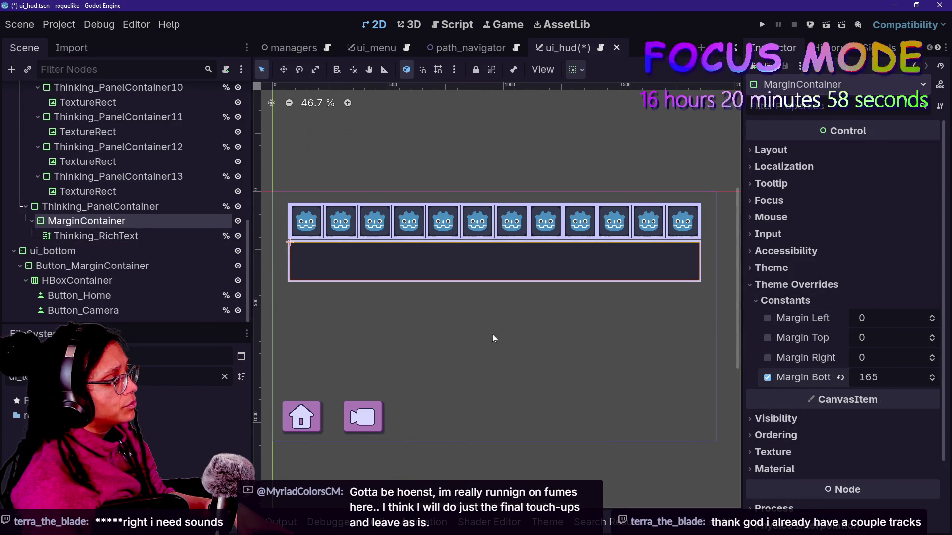
- Undo the reparenting and drag the MarginContainer's bottom margin up to -287
click(124, 236)
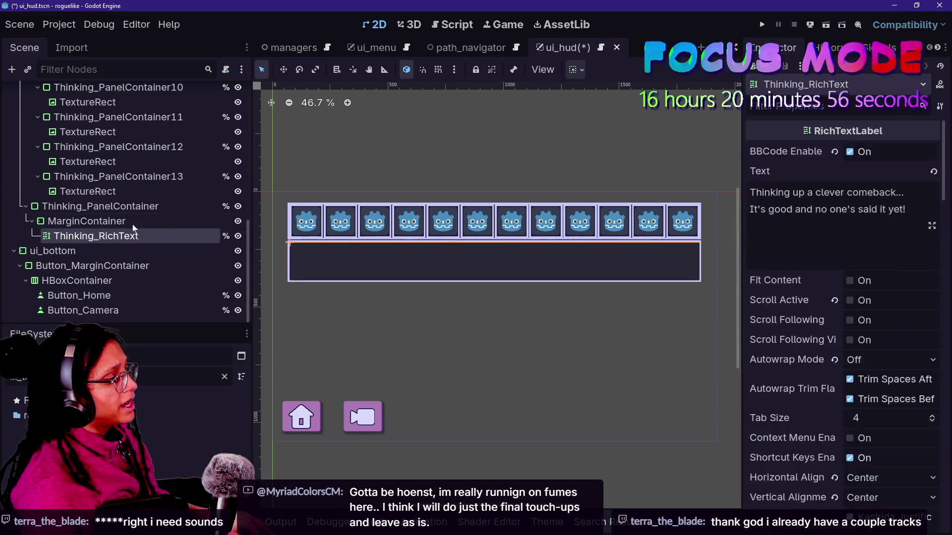
click(133, 224)
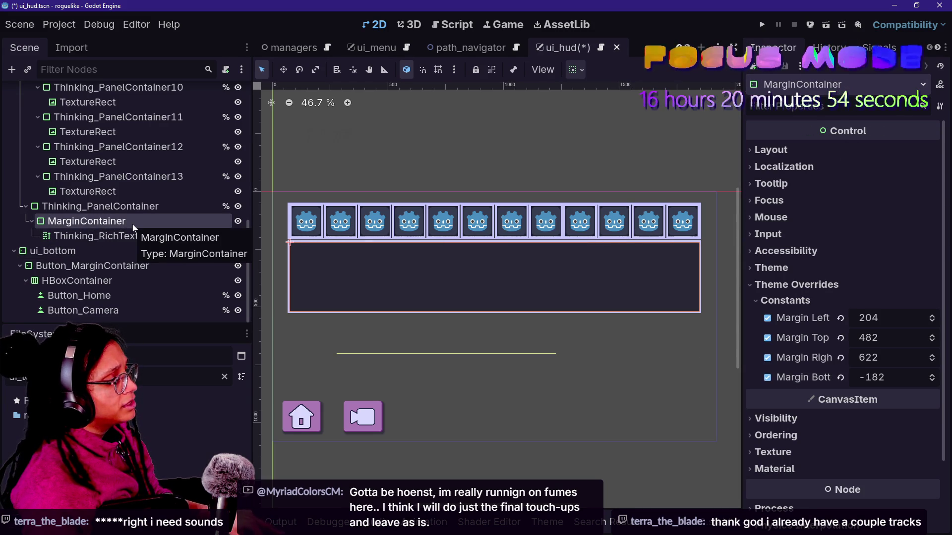
key(Down)
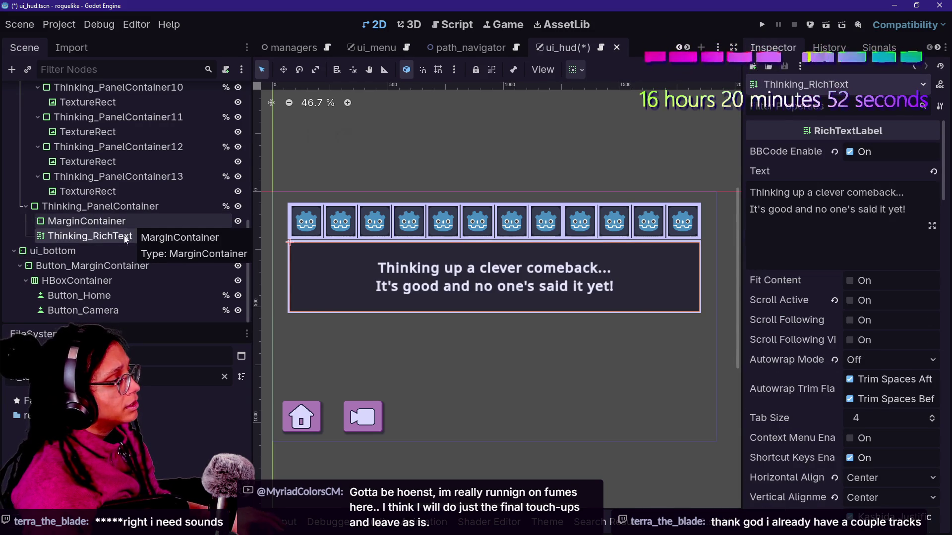
key(Up)
mouse_move(897, 378)
mouse_down()
mouse_move(840, 378)
mouse_move(875, 378)
mouse_move(856, 377)
mouse_move(867, 378)
mouse_up()
click(120, 237)
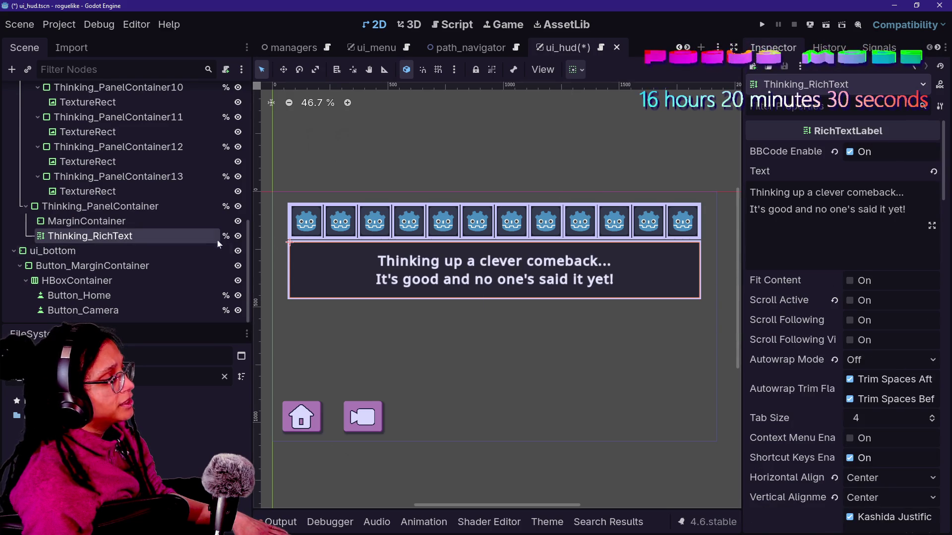
- Fine-tune the MarginContainer's bottom margin to -286 so the panel hugs the two text lines
click(194, 220)
double_click(187, 235)
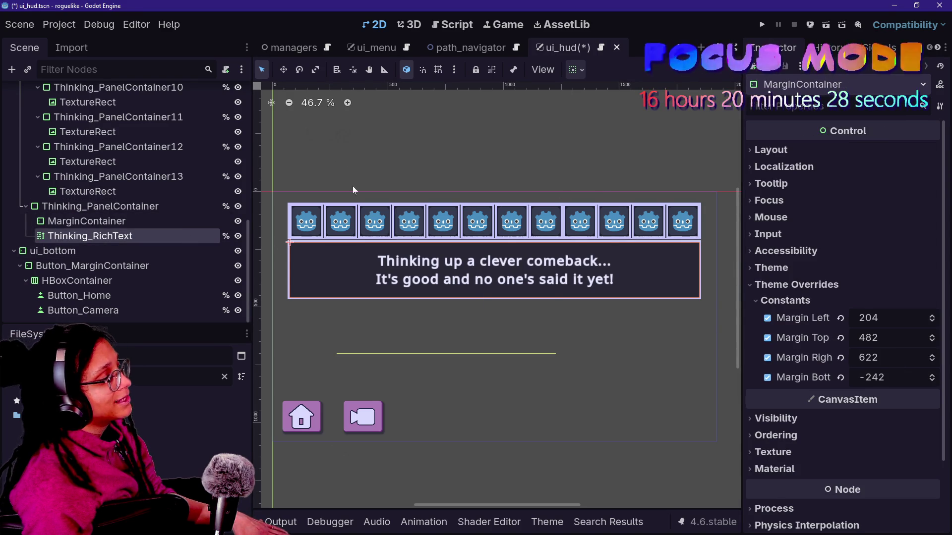
click(149, 223)
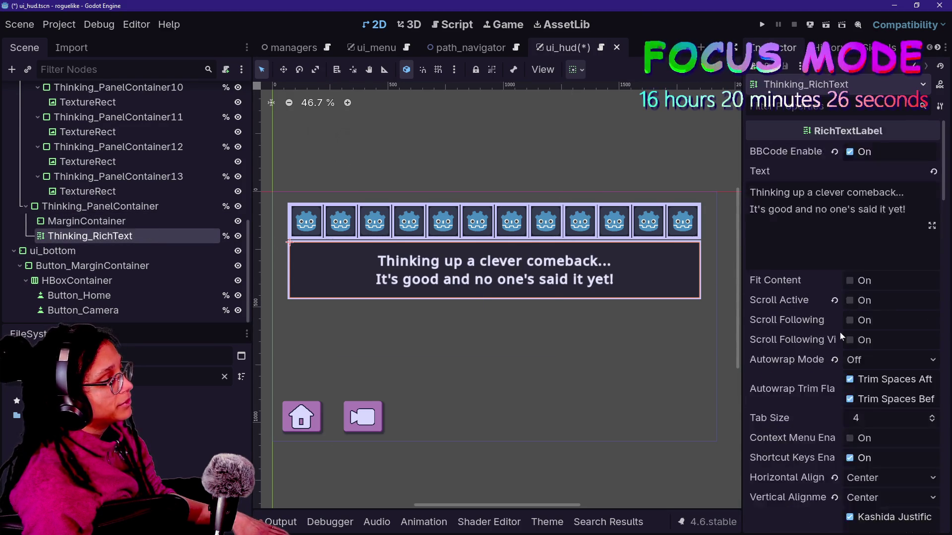
click(151, 222)
mouse_move(873, 377)
mouse_down()
mouse_move(882, 377)
mouse_move(823, 377)
mouse_move(887, 377)
mouse_up()
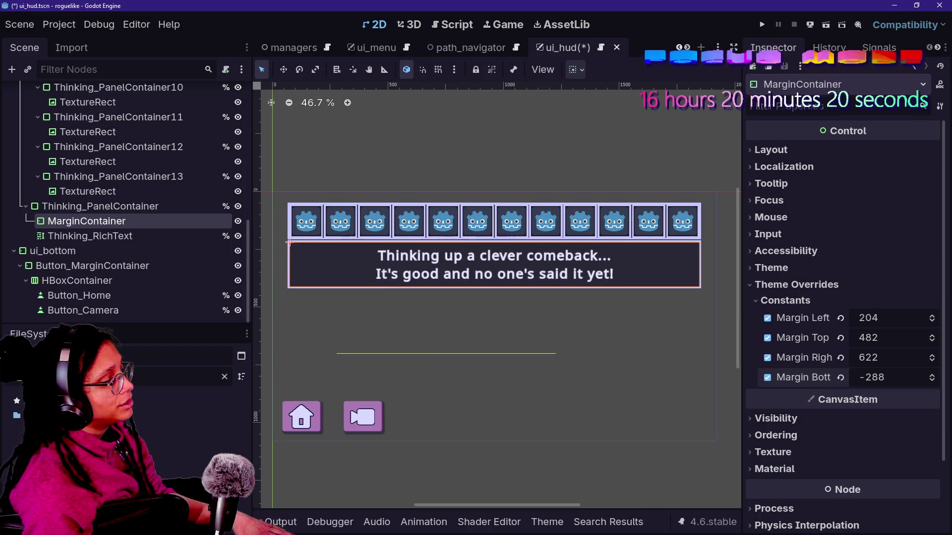
drag(887, 377, 888, 377)
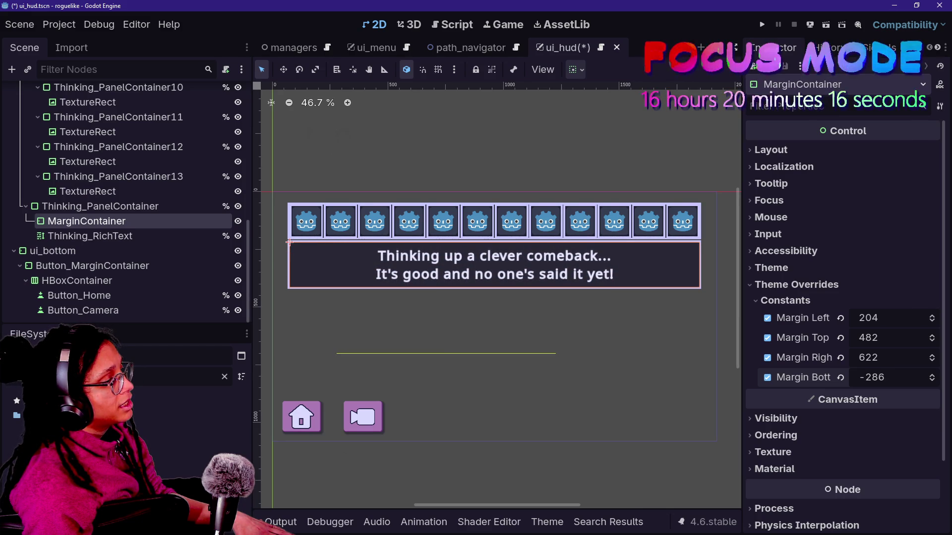
scroll(796, 438, down, 1)
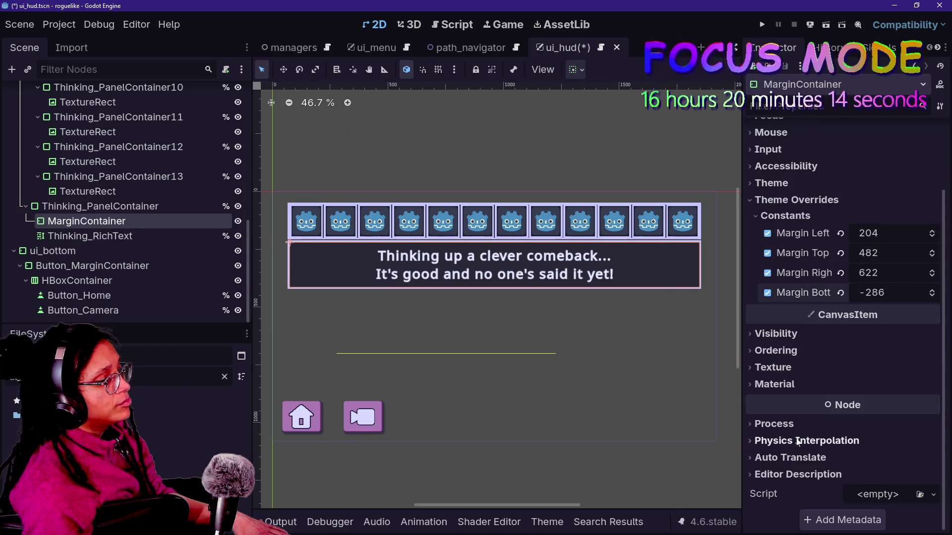
scroll(929, 308, up, 2)
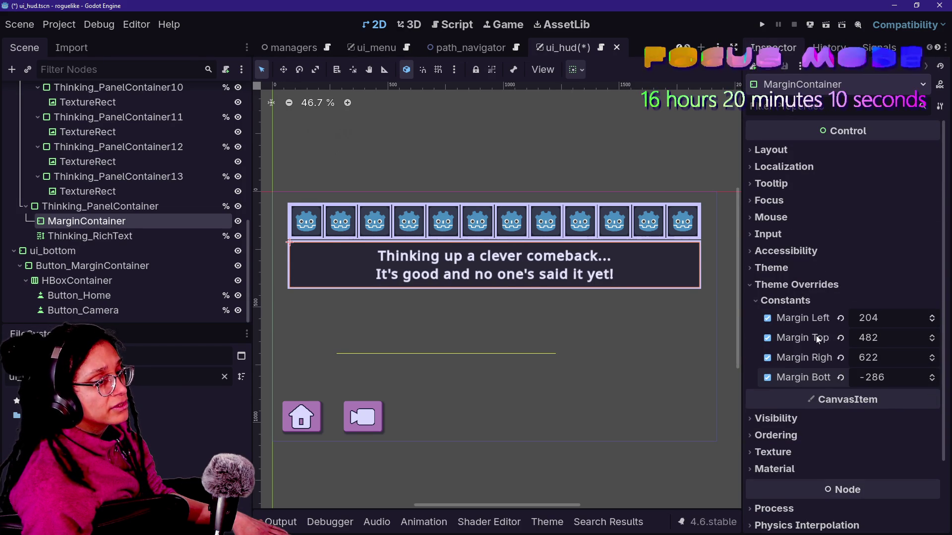
mouse_move(835, 318)
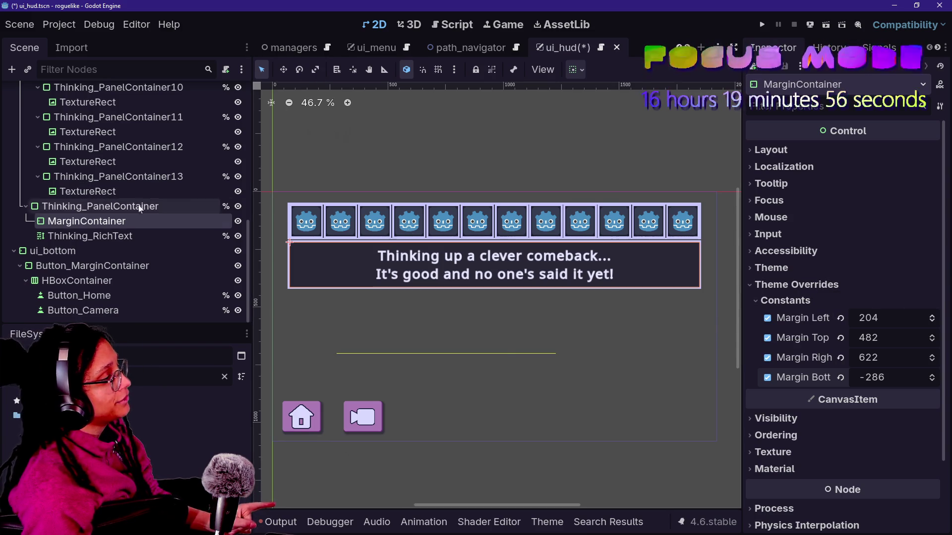
- Set Thinking_RichText's Normal Font Size override to 50 px
key(Down)
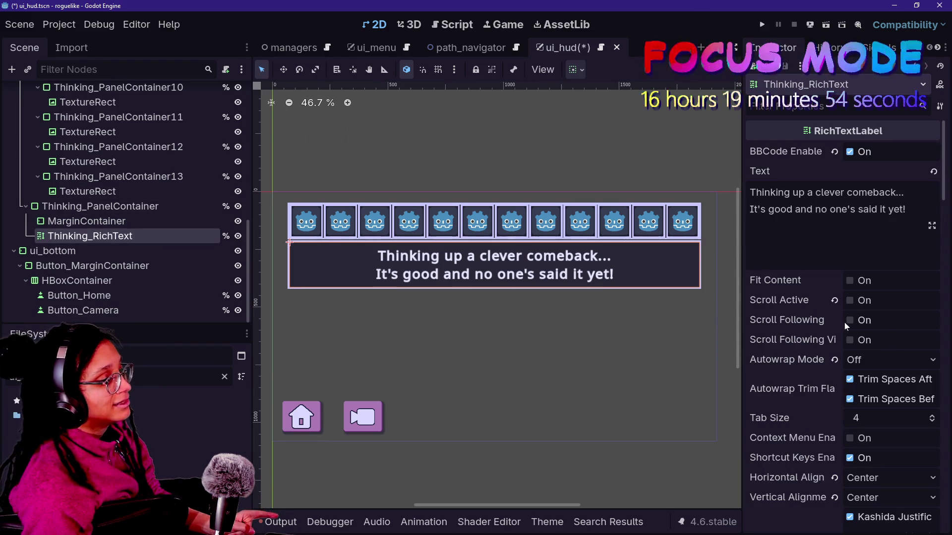
scroll(781, 316, down, 2)
scroll(781, 316, down, 15)
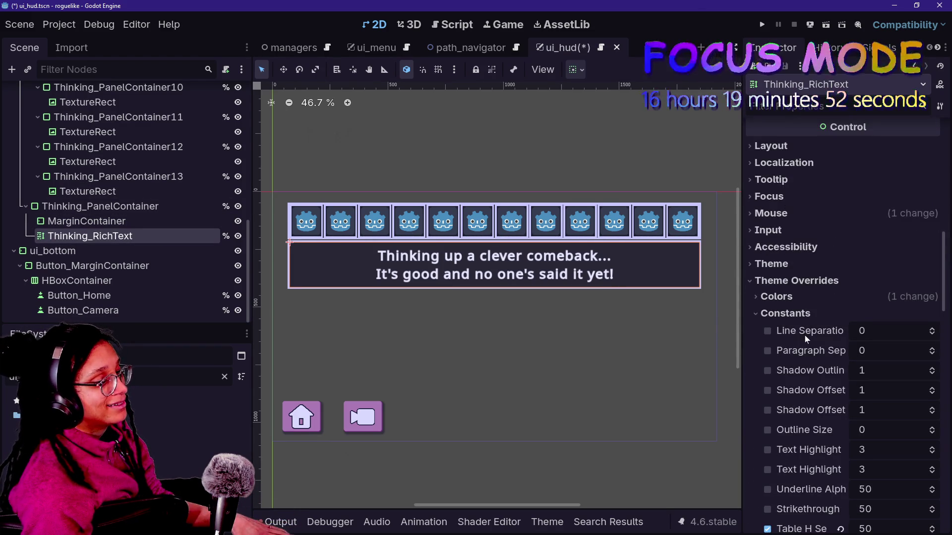
scroll(858, 340, down, 2)
scroll(877, 365, down, 8)
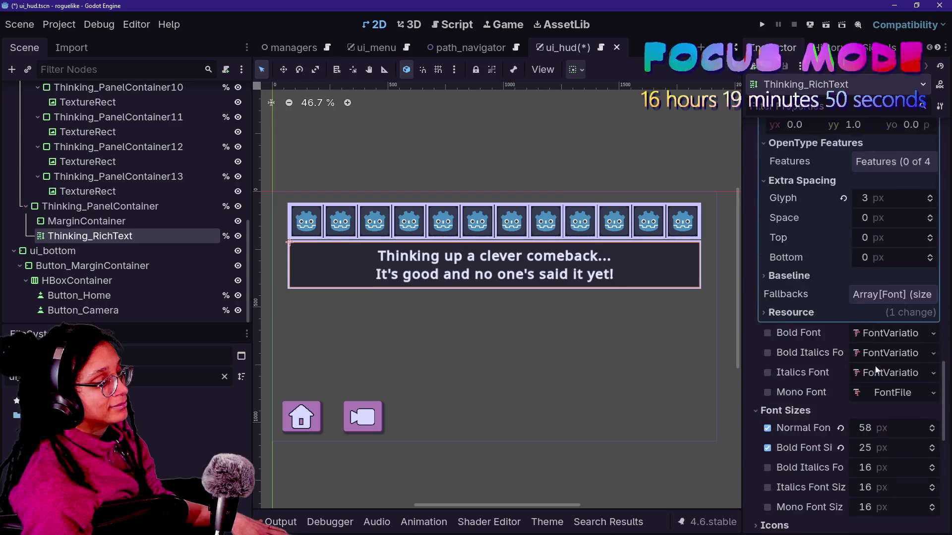
mouse_move(879, 331)
mouse_down()
mouse_move(863, 332)
mouse_move(872, 332)
mouse_up()
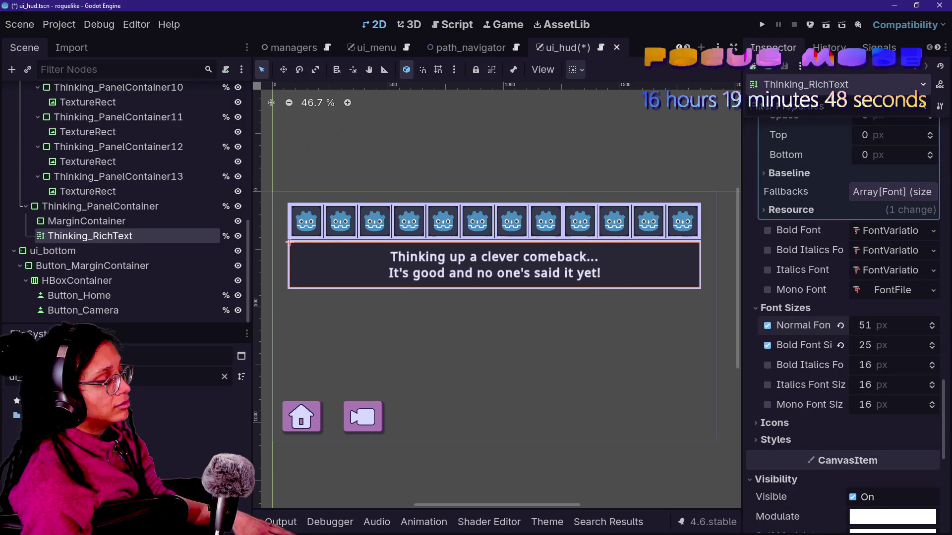
click(868, 325)
text(50)
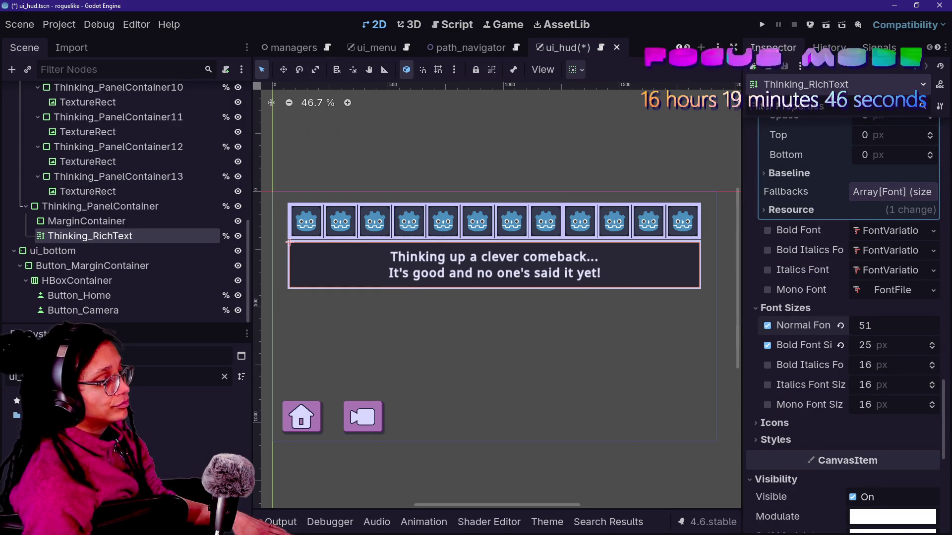
key(Return)
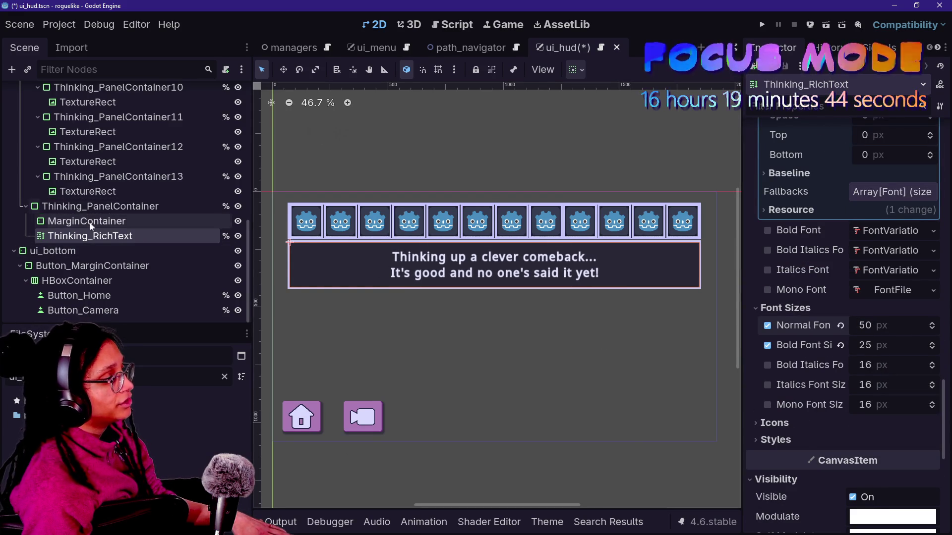
- Drag the MarginContainer's bottom margin to -300
click(86, 221)
mouse_move(893, 379)
mouse_down()
mouse_move(879, 379)
mouse_move(899, 380)
mouse_up()
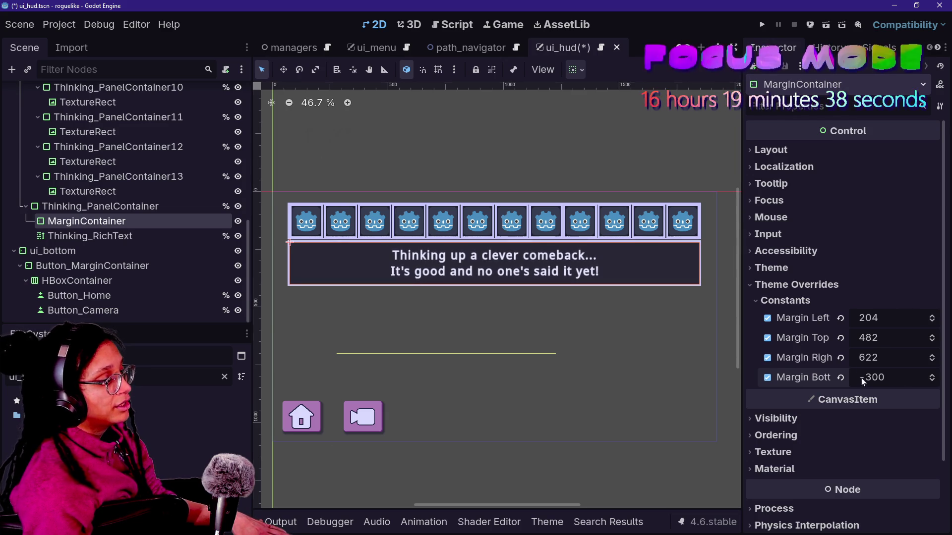
click(106, 235)
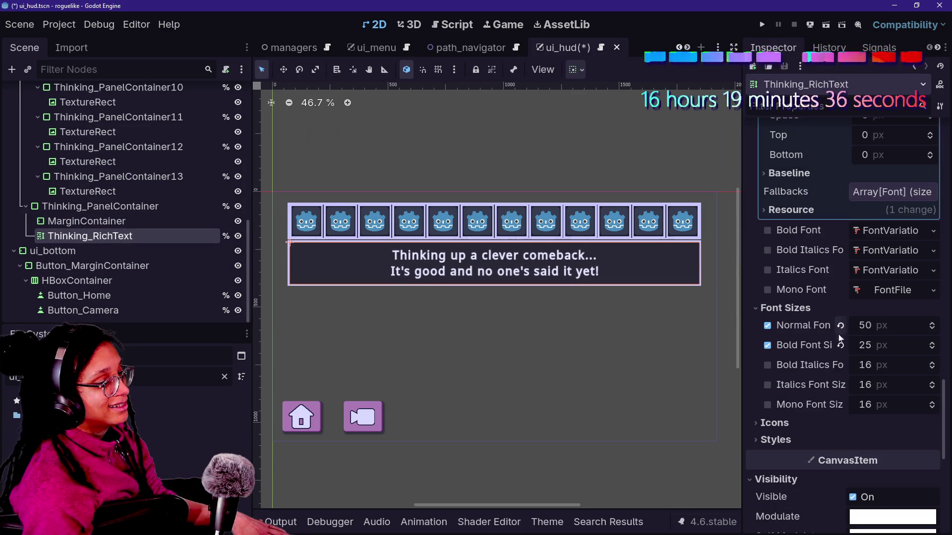
- Try different top and bottom margin values on the MarginContainer, then undo them
click(87, 221)
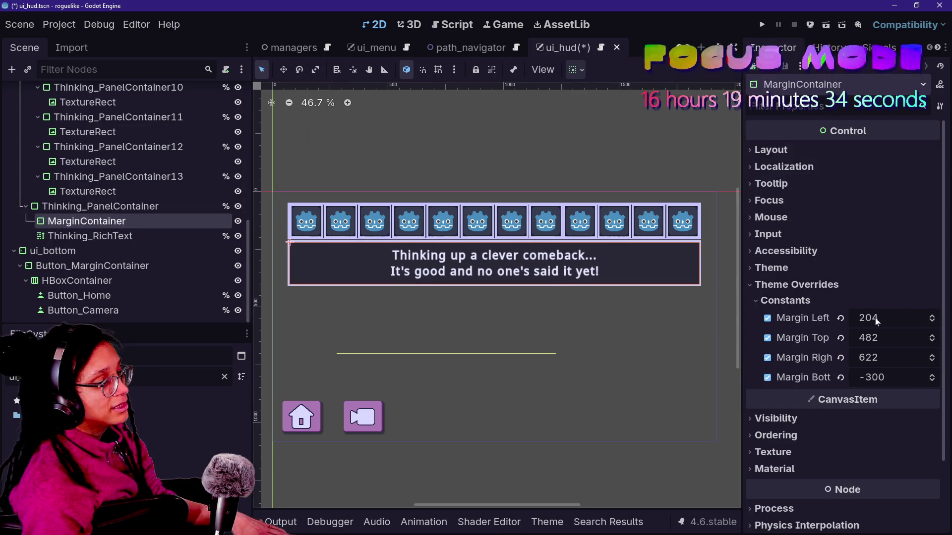
click(841, 338)
mouse_move(882, 380)
mouse_down()
mouse_move(842, 380)
mouse_move(892, 379)
mouse_up()
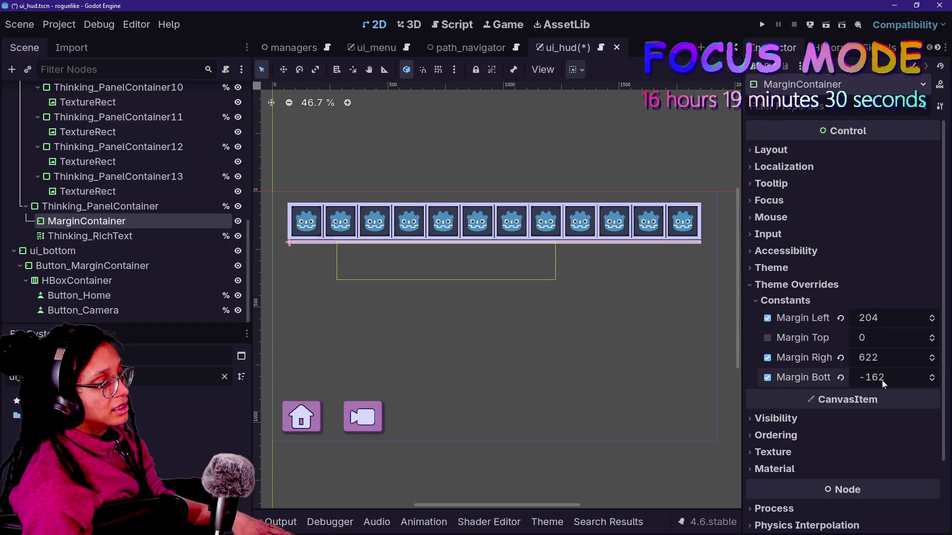
key(ctrl+z)
key(ctrl+z)
- Set the top margin to 500 and remove the left and right margin overrides
drag(869, 339, 879, 340)
click(880, 340)
click(879, 340)
key(BackSpace)
text(0)
key(shift+Tab)
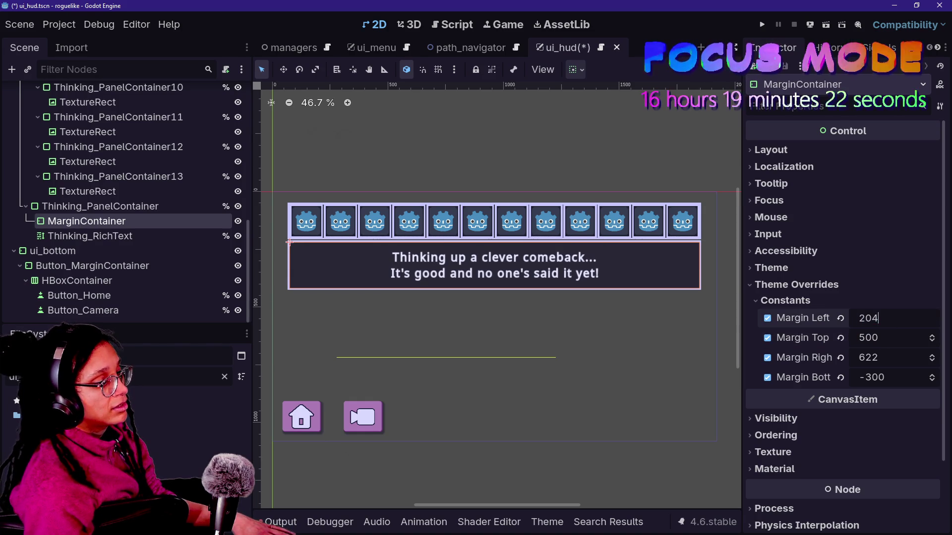
click(767, 318)
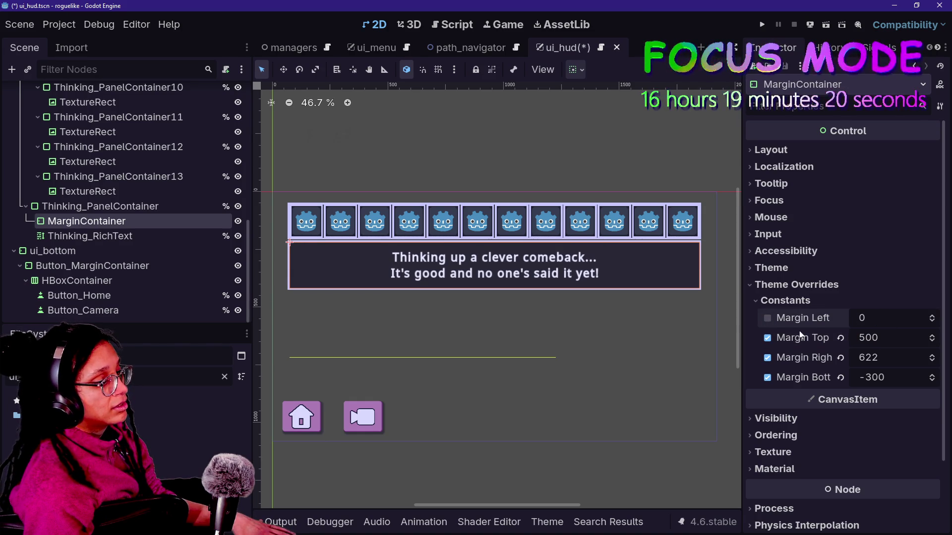
click(768, 358)
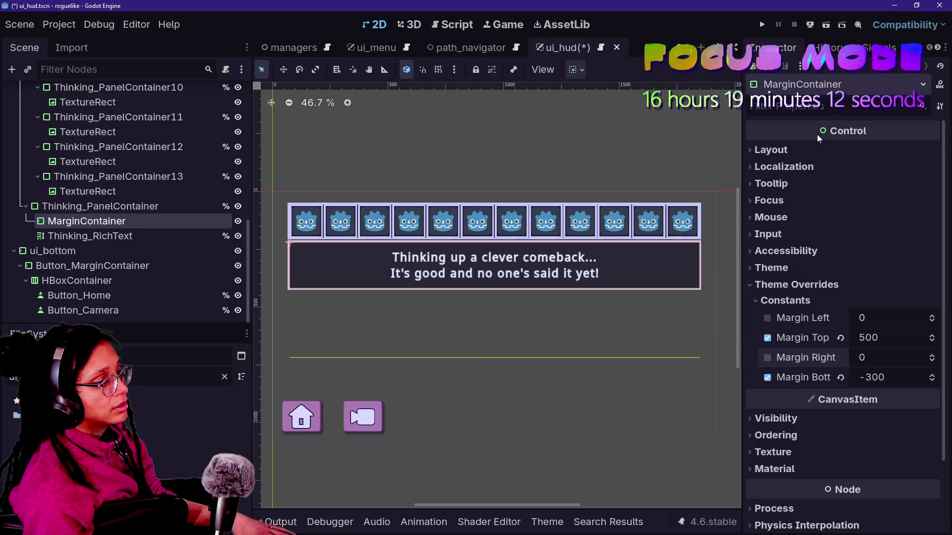
- Expand the Localization and Layout properties to check the text's sizing
click(818, 167)
click(837, 150)
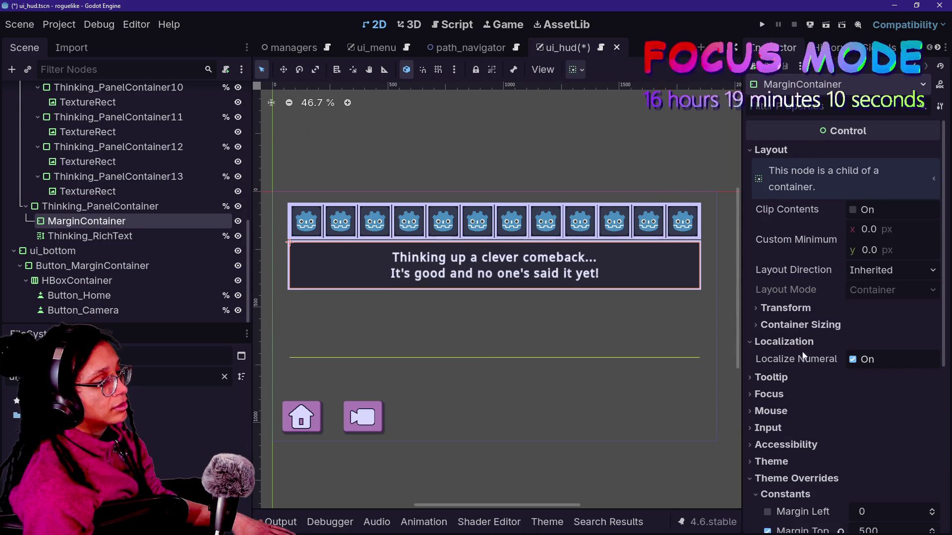
scroll(828, 343, down, 3)
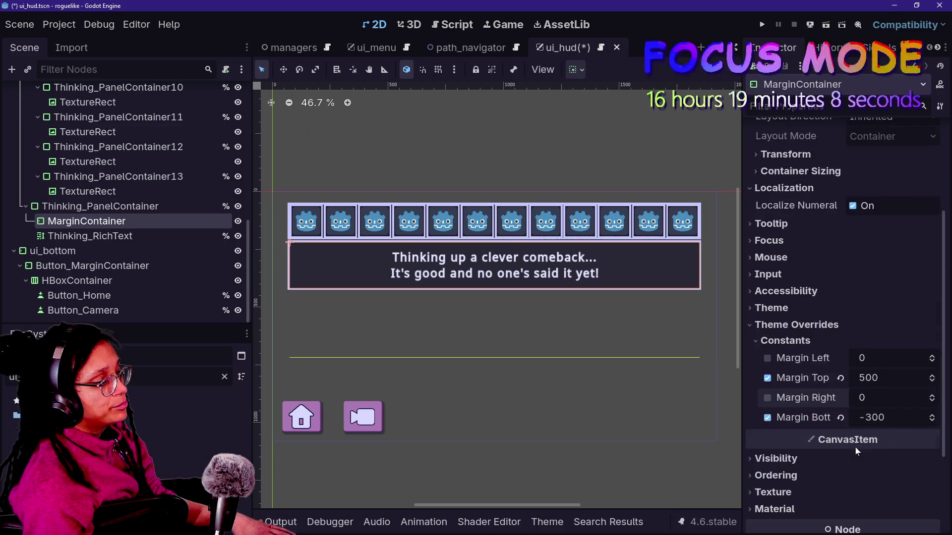
scroll(857, 447, down, 2)
scroll(816, 330, up, 5)
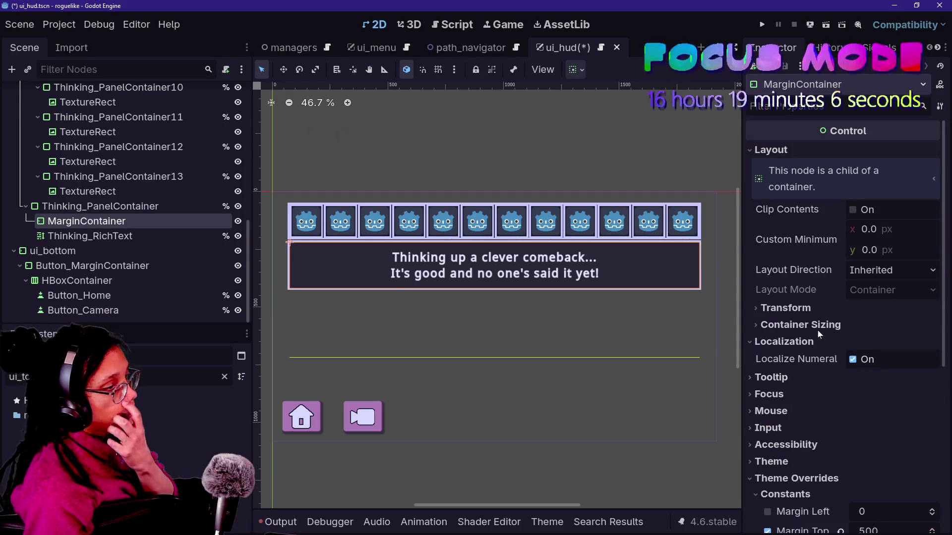
scroll(820, 357, down, 4)
scroll(810, 360, up, 4)
scroll(813, 362, down, 4)
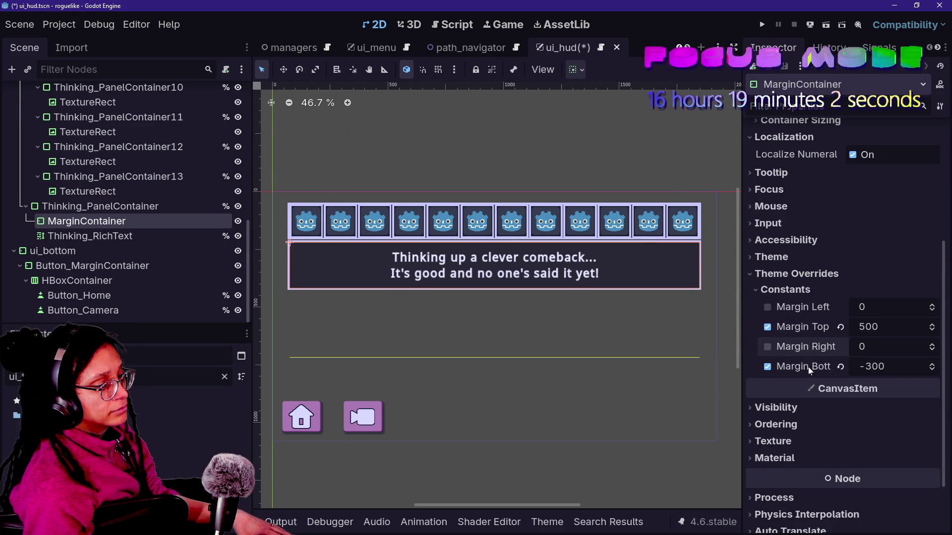
scroll(808, 367, down, 2)
- Enable Thinking_RichText's Line Separation override and set it to 2
click(122, 238)
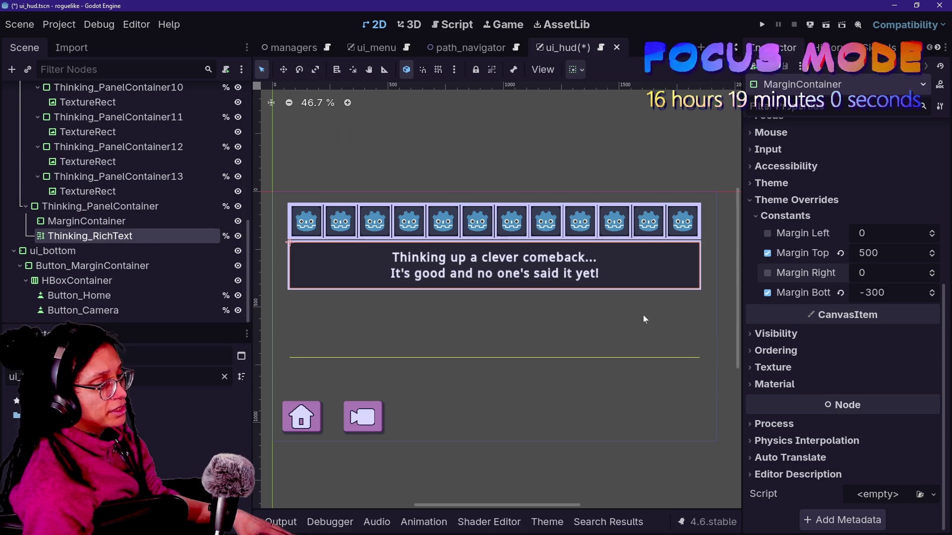
scroll(833, 269, up, 3)
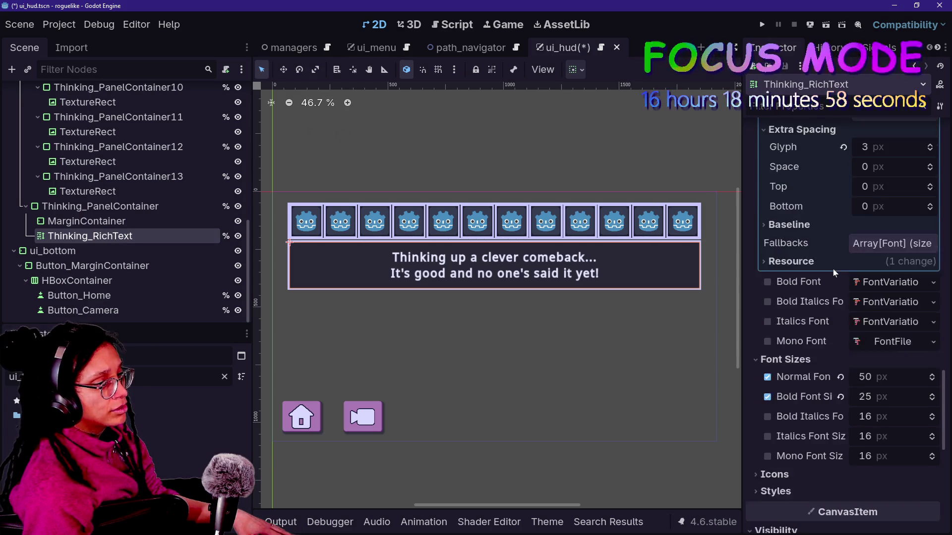
scroll(839, 265, up, 5)
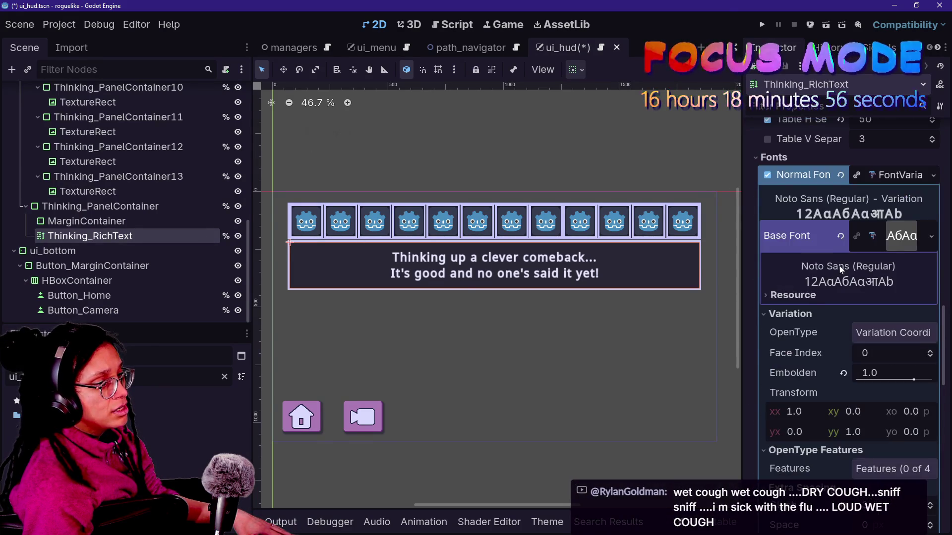
scroll(839, 266, up, 6)
click(932, 232)
click(932, 229)
click(932, 229)
click(933, 229)
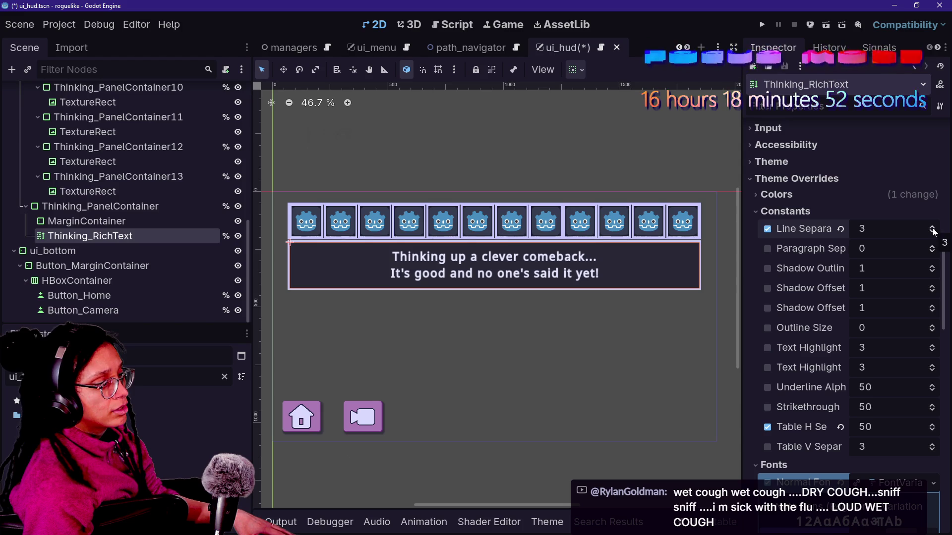
click(932, 237)
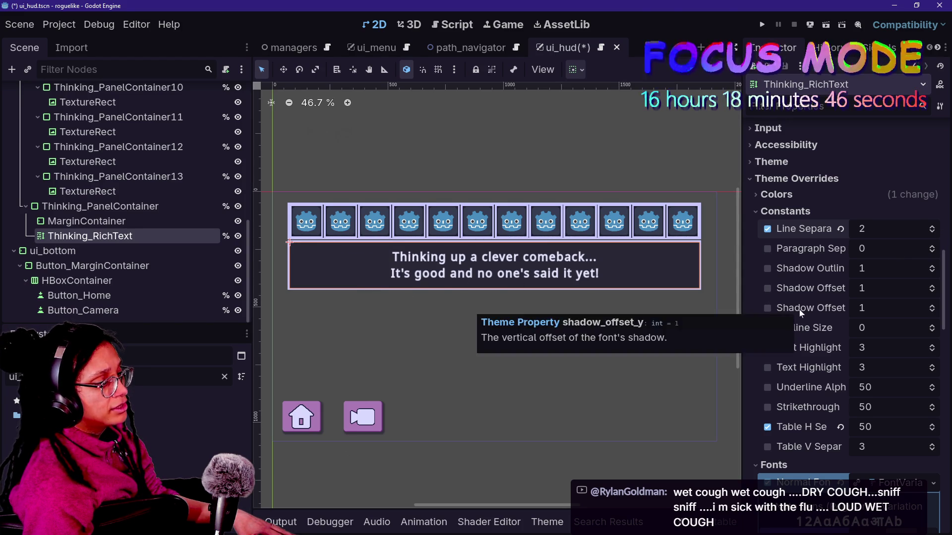
- Save the ui_hud scene
scroll(799, 309, up, 20)
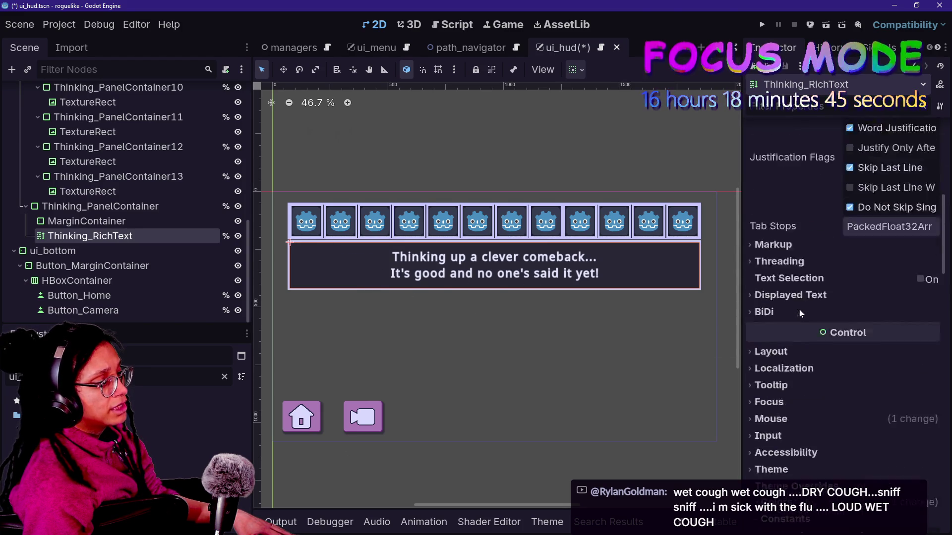
click(157, 222)
click(161, 237)
key(ctrl+s)
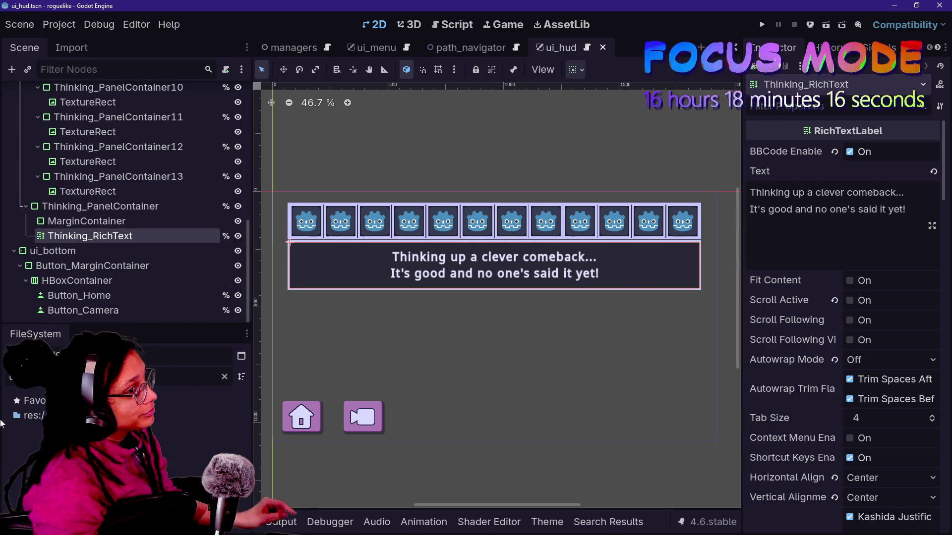
- Review the text panel's nodes, then hide Thinking_PanelContainer13, leaving eleven idea slots
click(133, 221)
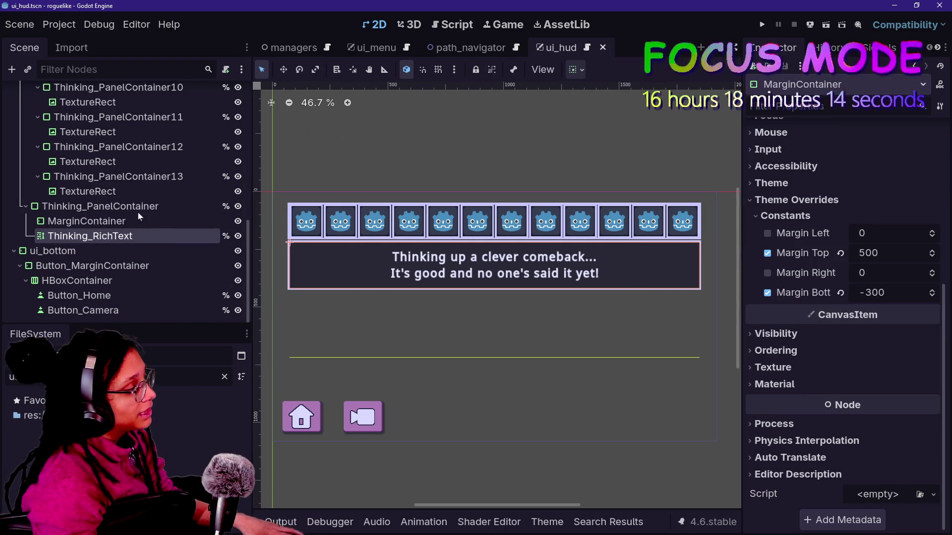
key(Up)
click(137, 236)
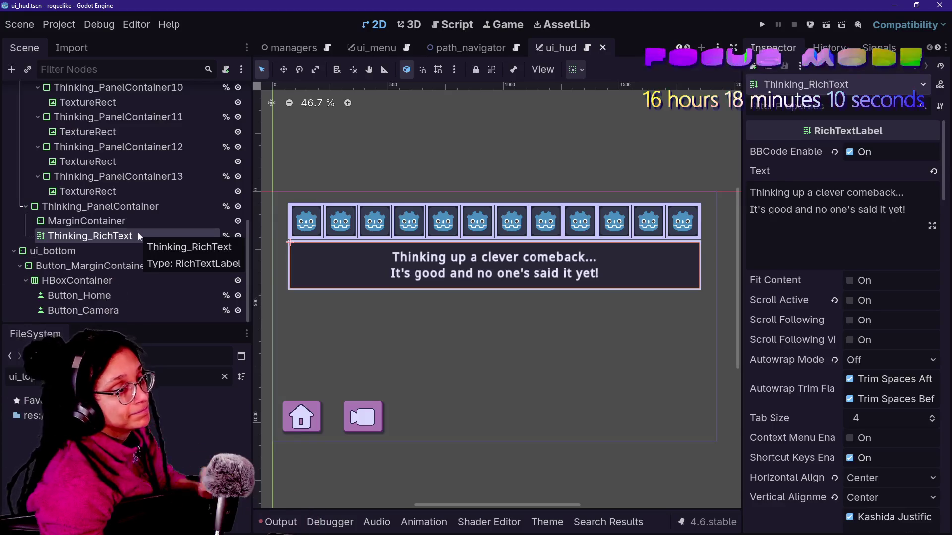
click(133, 221)
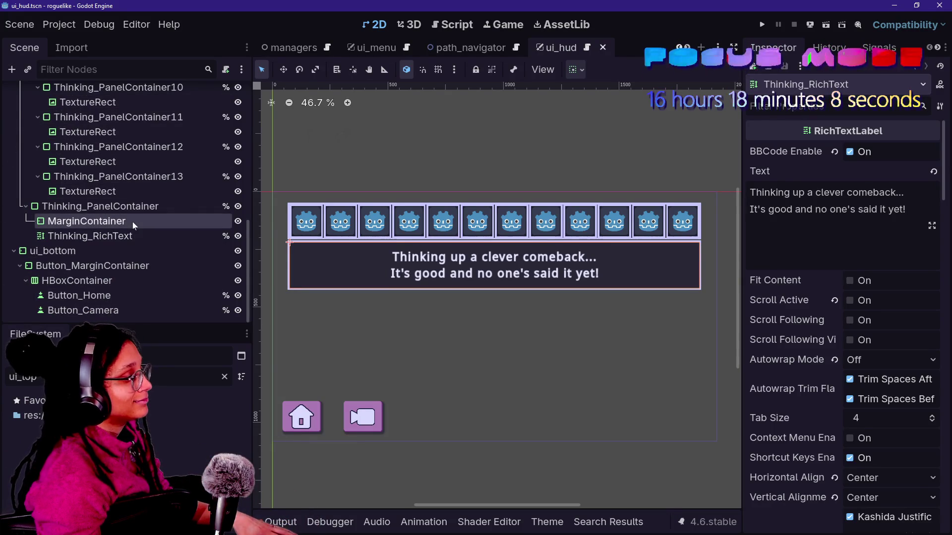
key(Up)
key(Down)
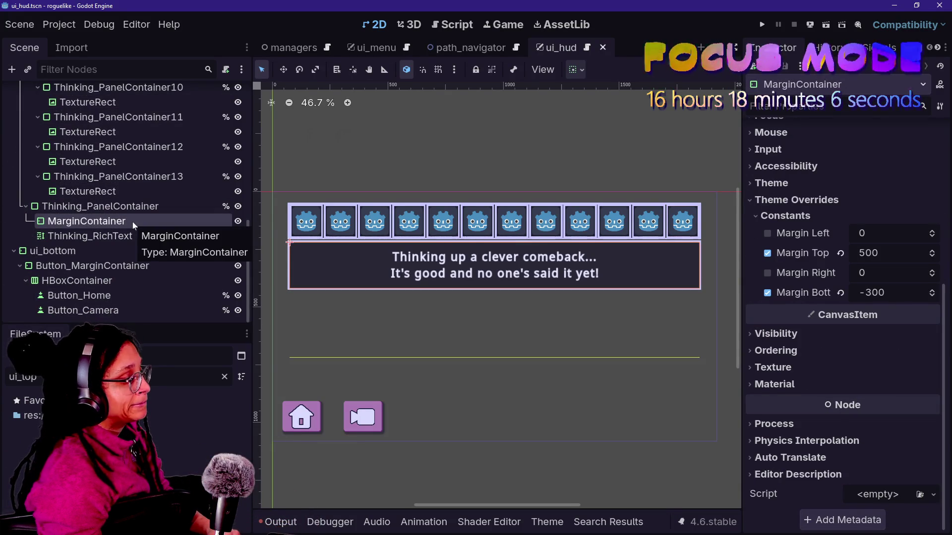
key(Down)
key(Down)
key(Down)
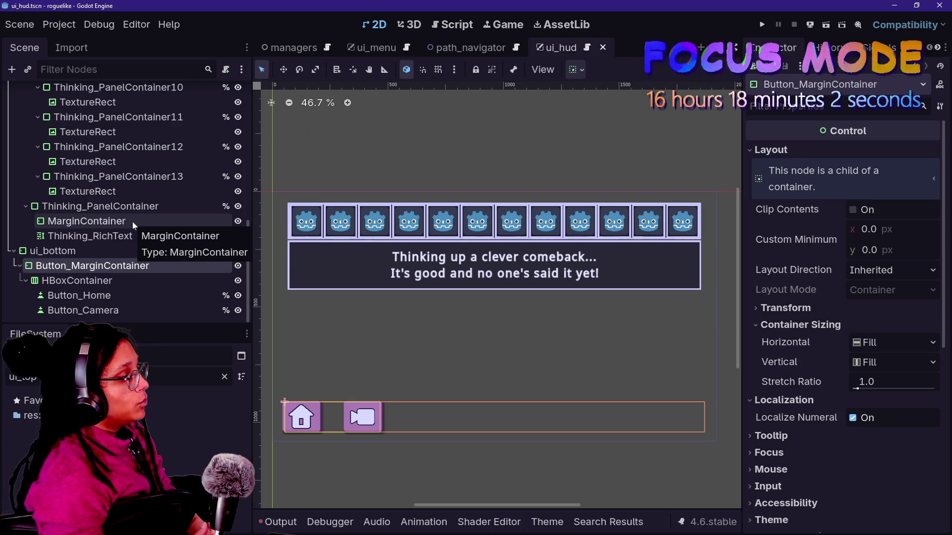
click(237, 177)
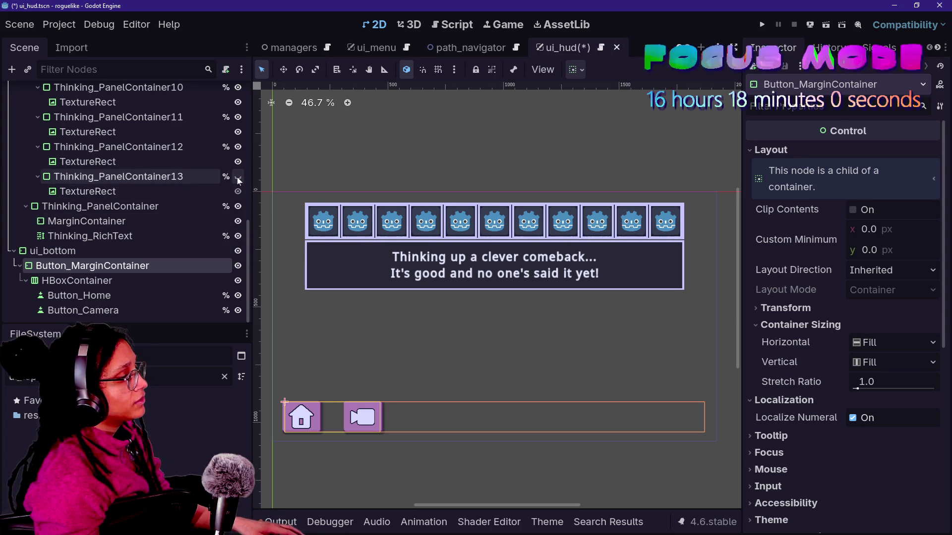
- Hide idea slots 12, 11, 10, 8, 7 and 6, leaving five icons in the row
click(236, 162)
click(238, 147)
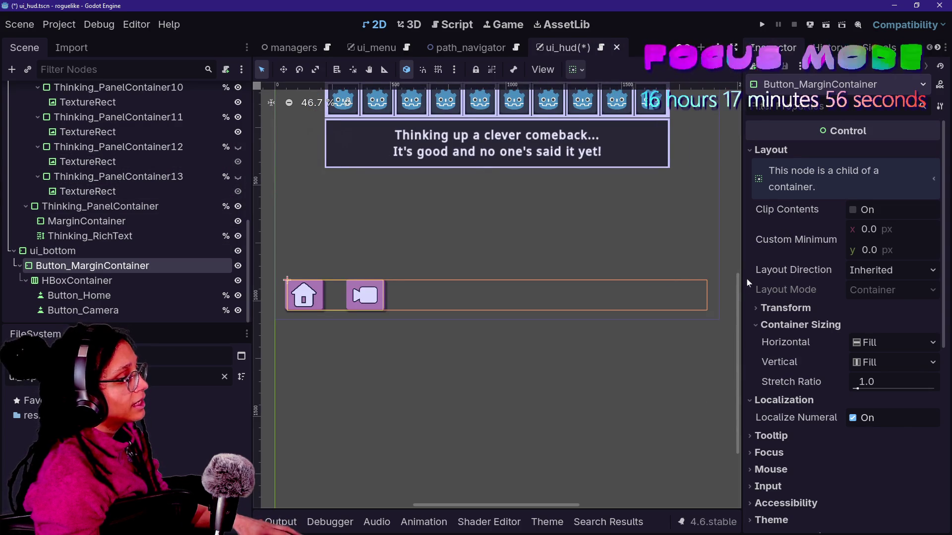
scroll(739, 280, up, 3)
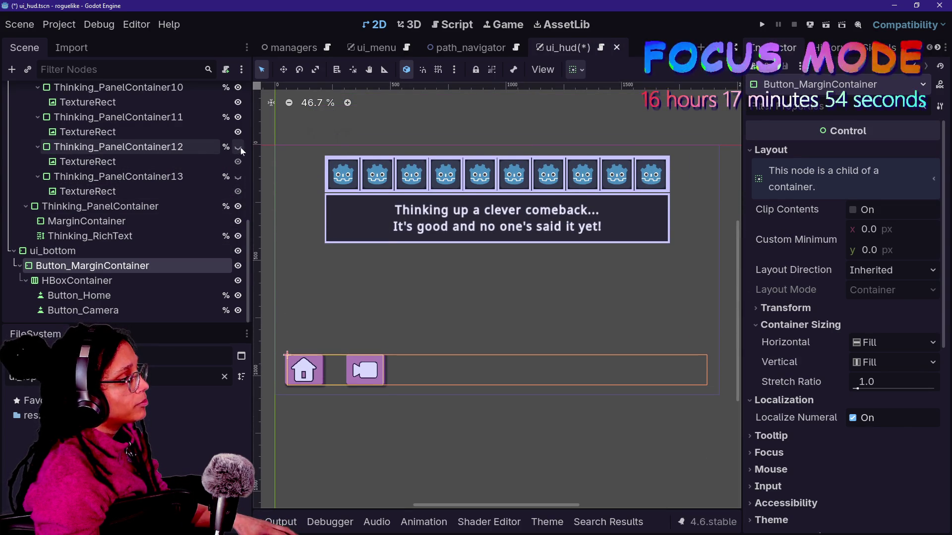
click(238, 132)
click(238, 132)
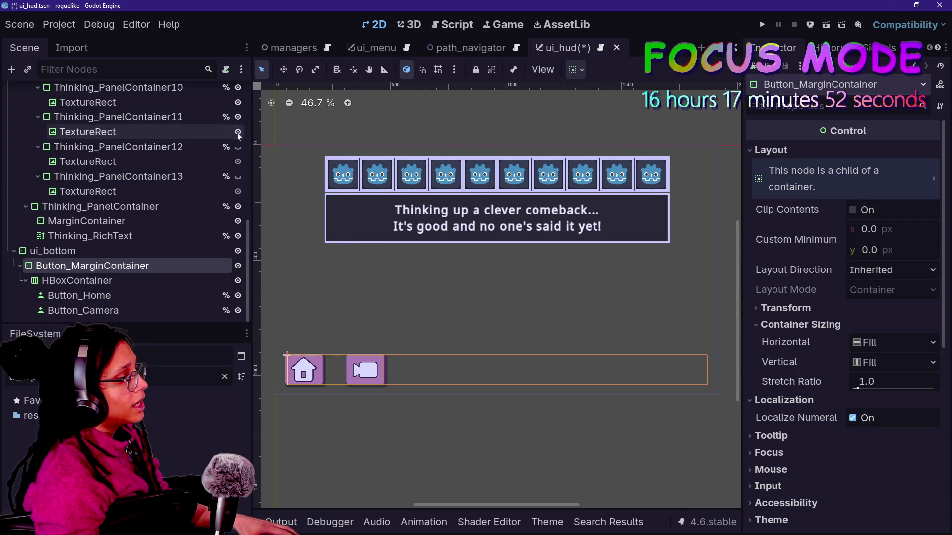
click(238, 117)
scroll(230, 178, up, 3)
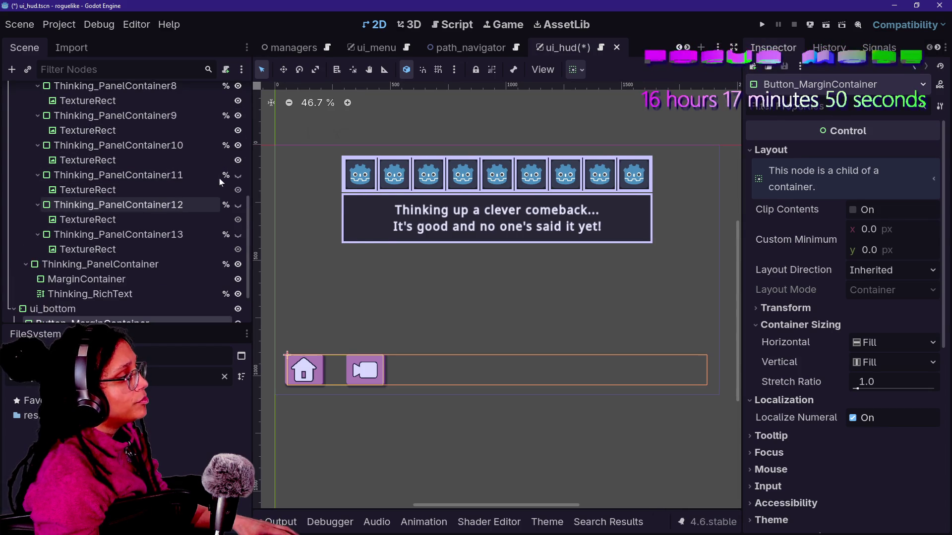
click(239, 145)
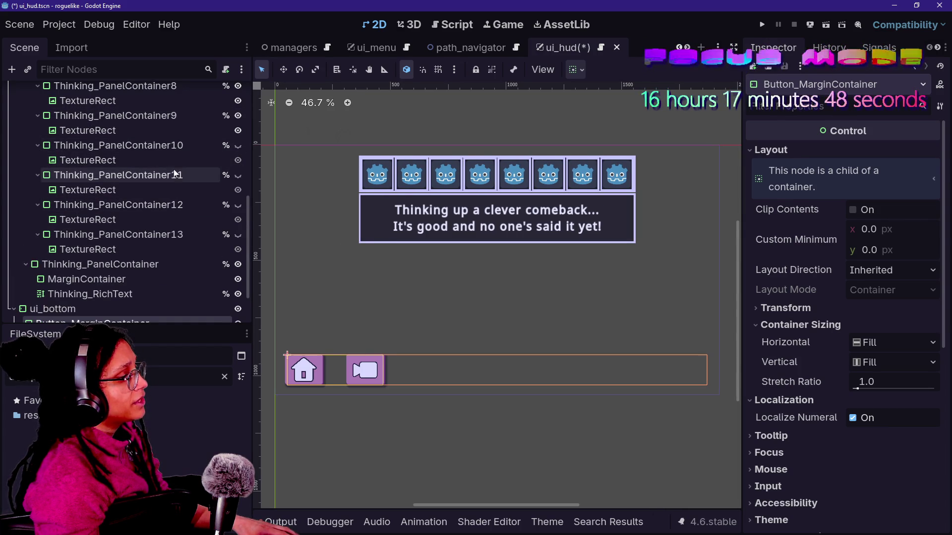
scroll(175, 173, up, 6)
click(239, 202)
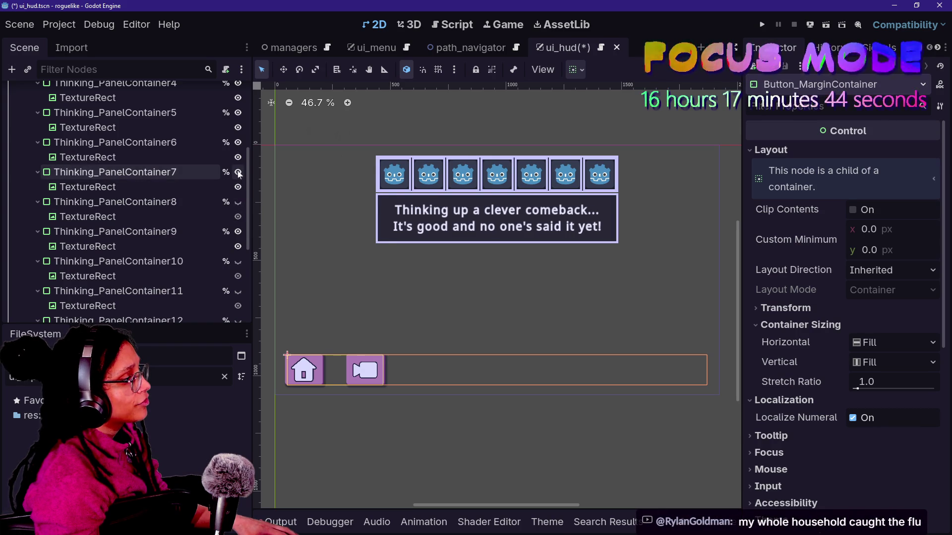
click(238, 172)
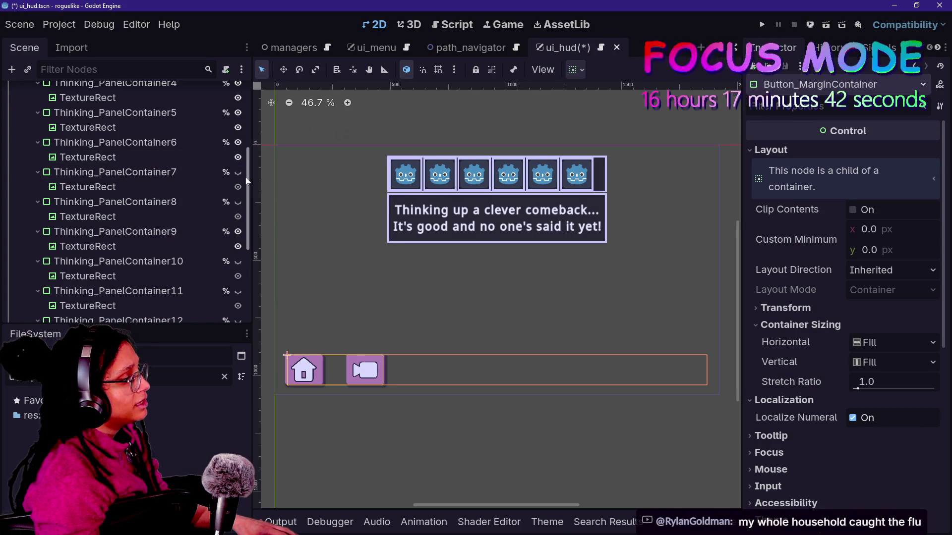
click(238, 142)
scroll(169, 198, up, 5)
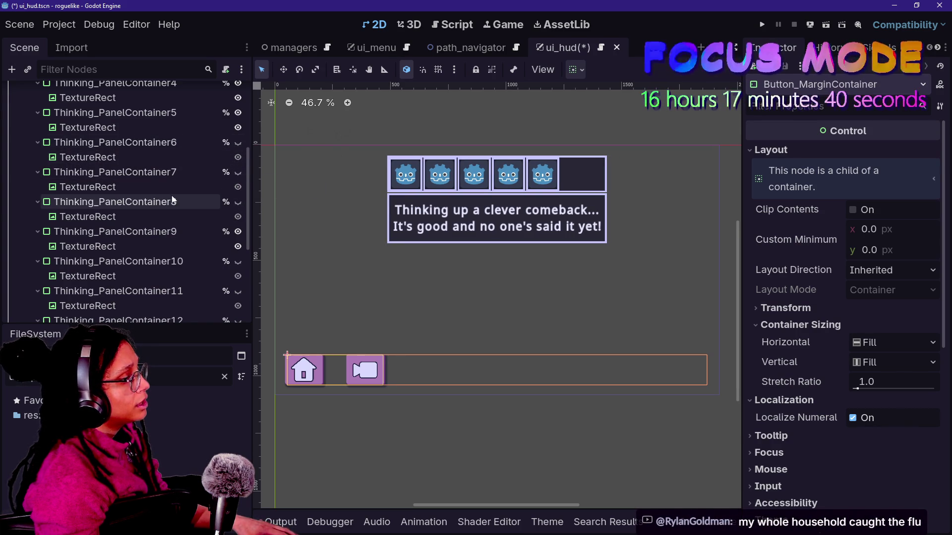
click(99, 167)
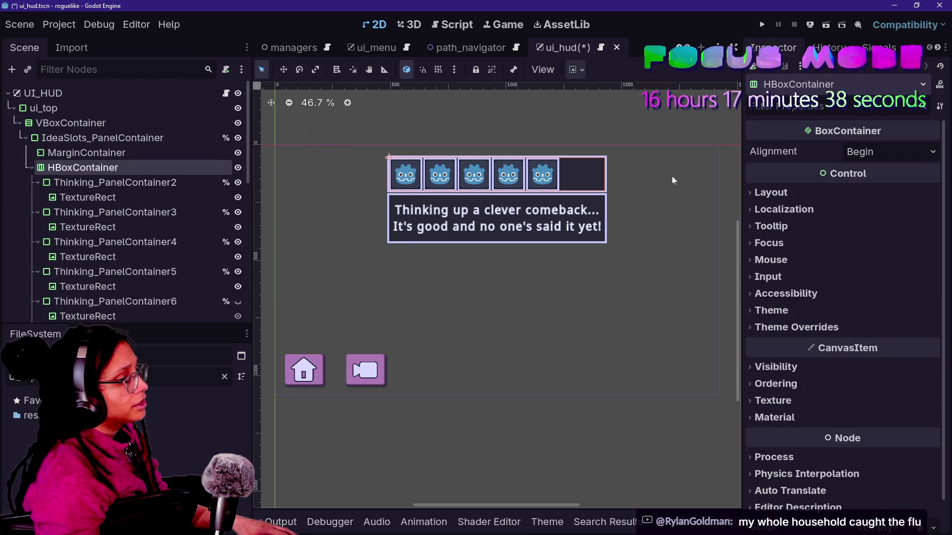
- Center the HBoxContainer's idea icons and raise the top MarginContainer's left margin to 373
click(915, 151)
click(891, 186)
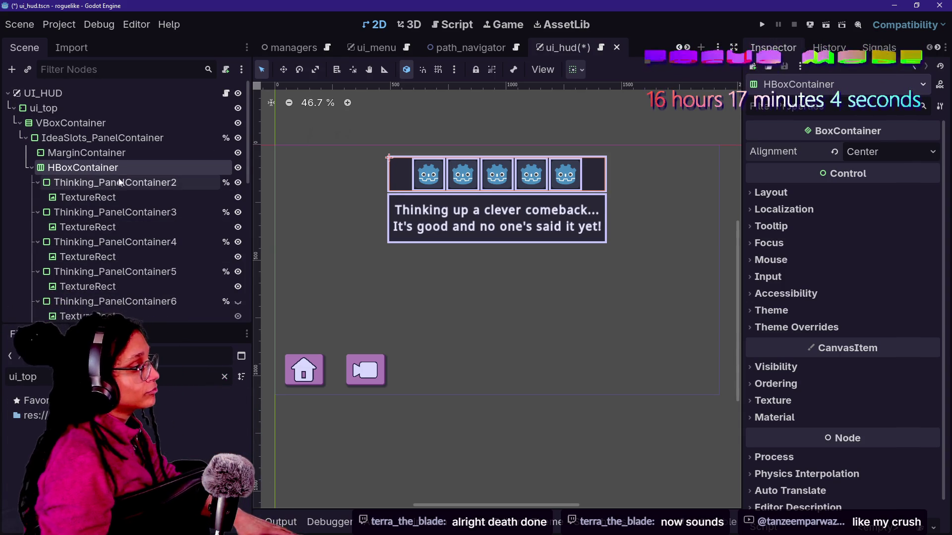
click(115, 128)
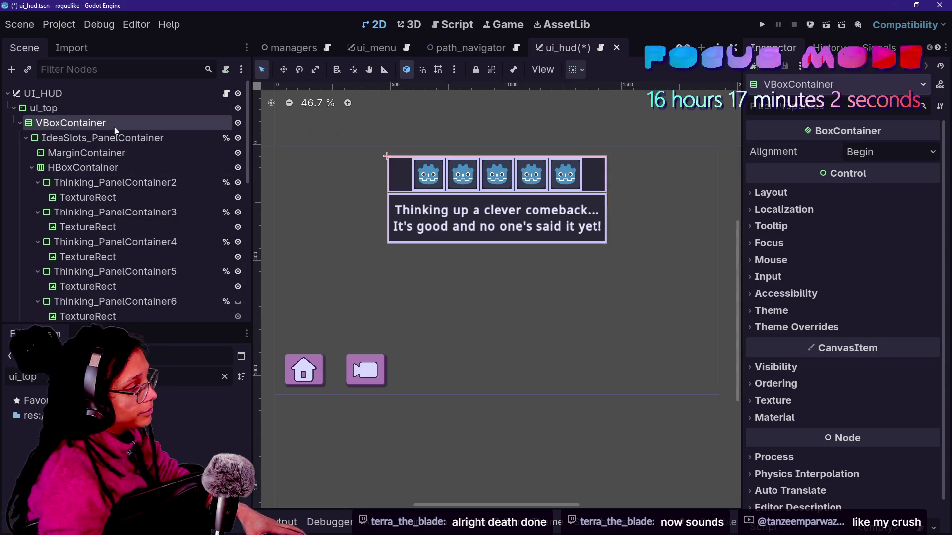
click(82, 151)
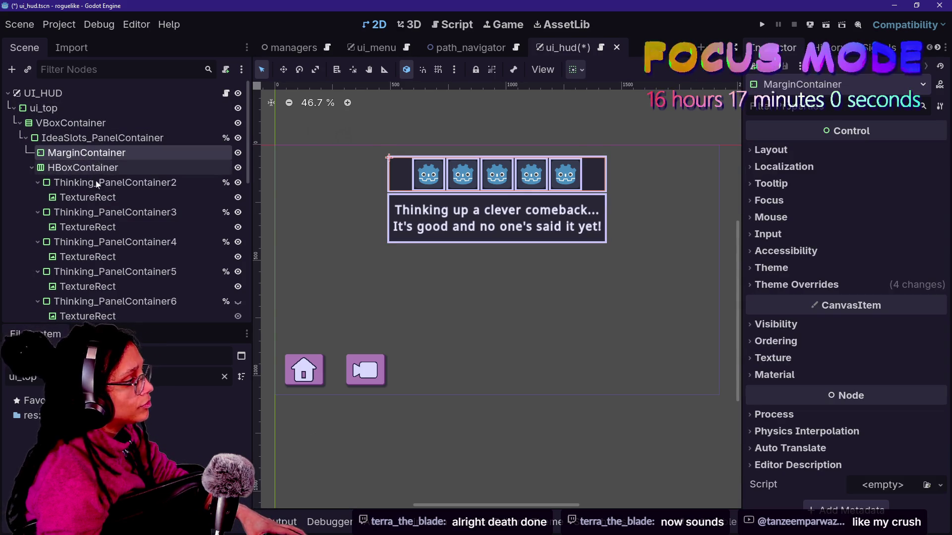
click(835, 284)
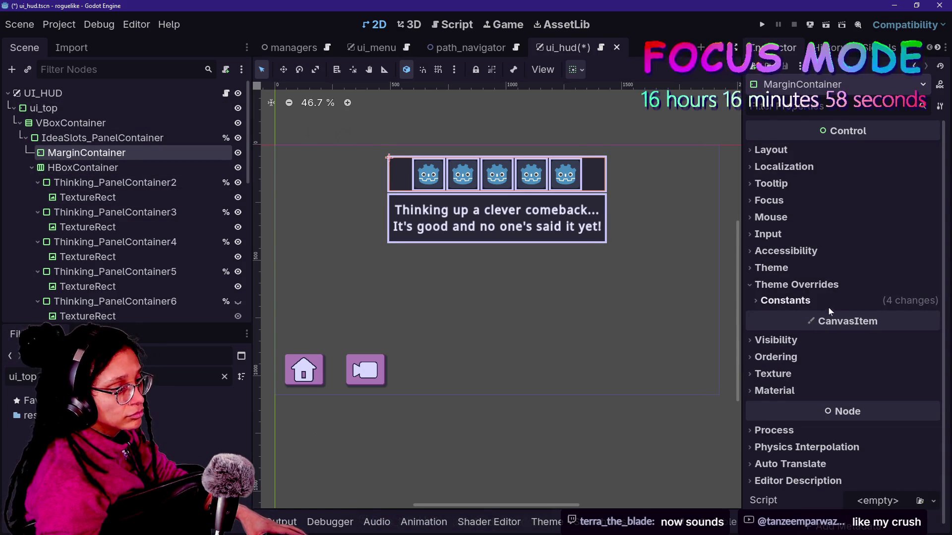
click(831, 305)
mouse_move(873, 317)
mouse_down()
mouse_move(919, 318)
mouse_move(910, 318)
mouse_up()
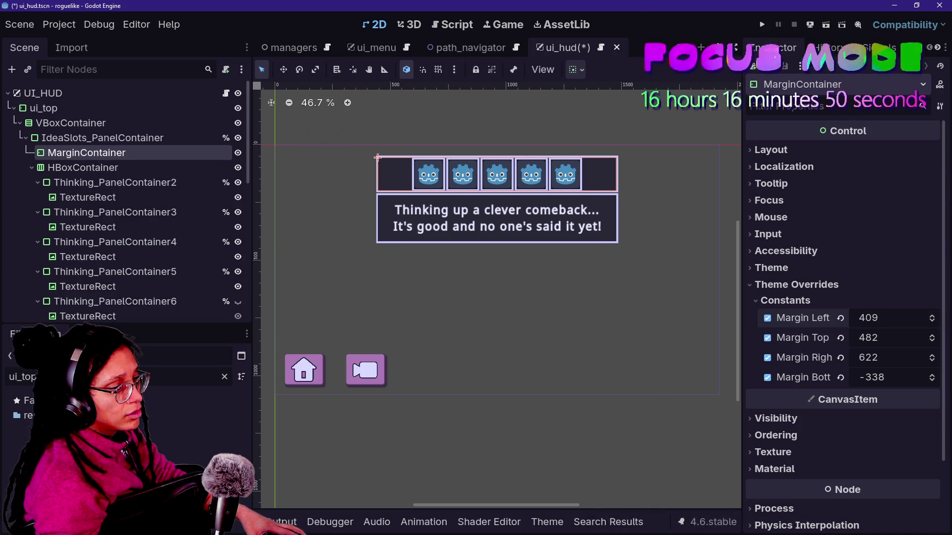
- Inspect Thinking_PanelContainer2, the ui_bottom container and Thinking_PanelContainer in the Scene dock
click(131, 183)
scroll(173, 261, down, 5)
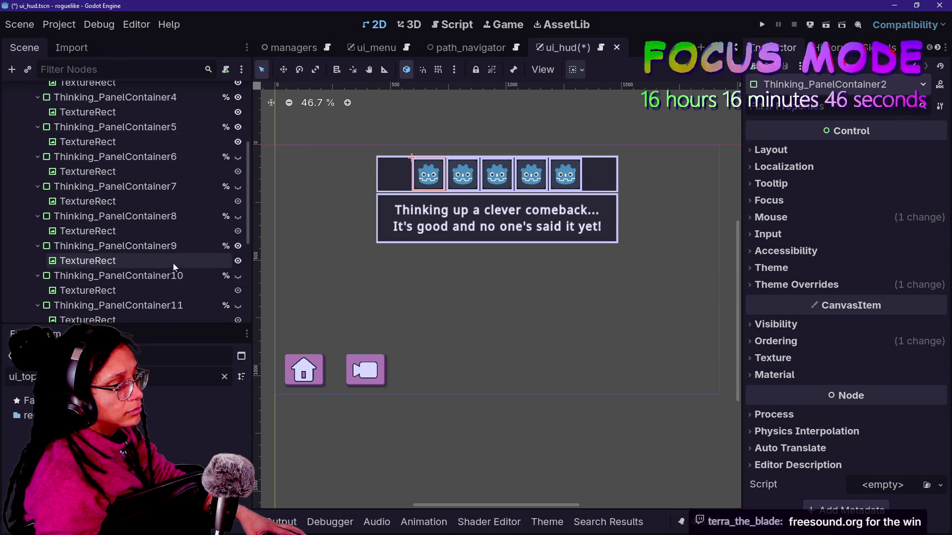
scroll(174, 263, down, 6)
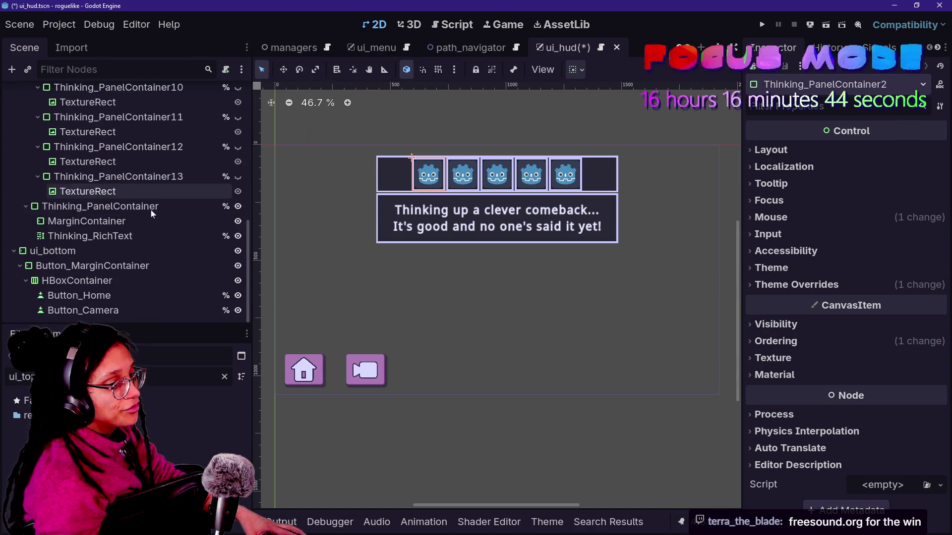
click(151, 255)
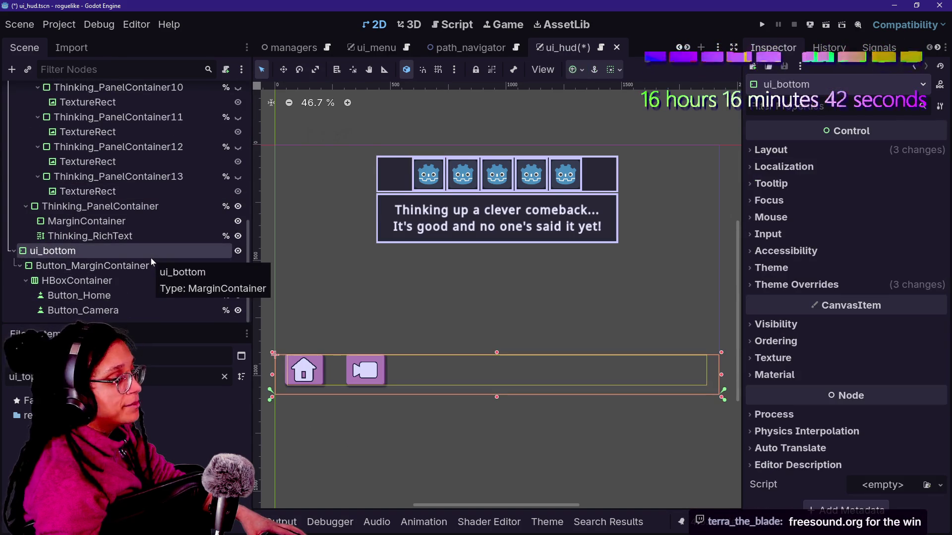
click(99, 206)
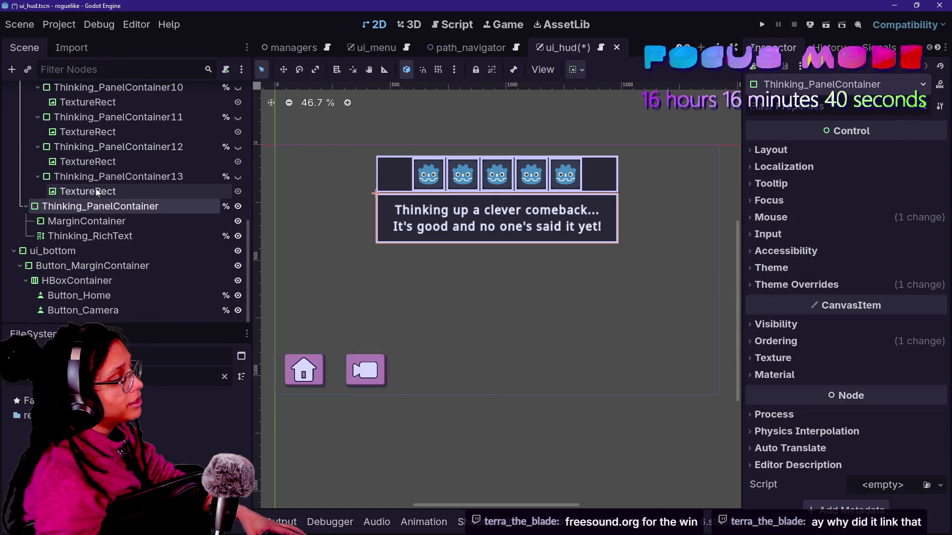
- Browse the slot TextureRects and Thinking_PanelContainer13, ending on the eleventh slot's TextureRect
click(97, 192)
key(Down)
key(Down)
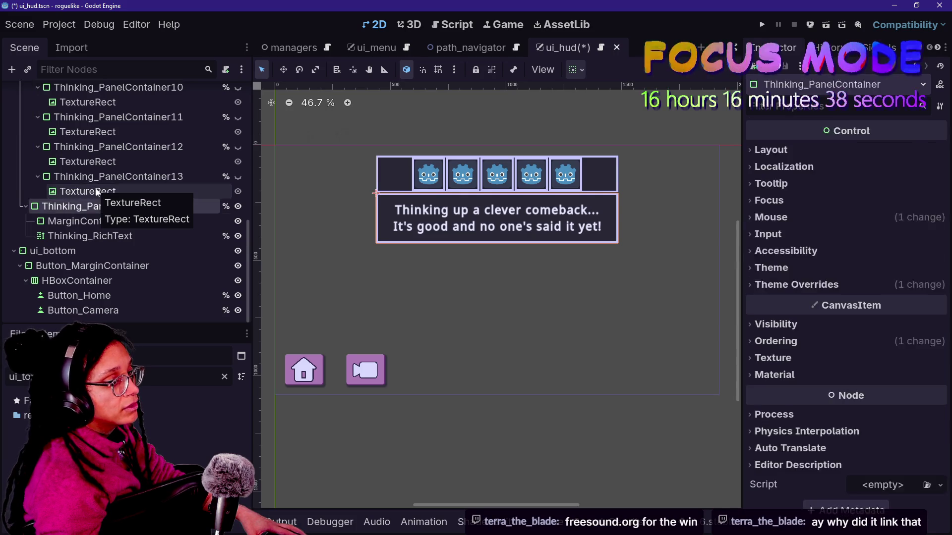
key(Up)
key(Up)
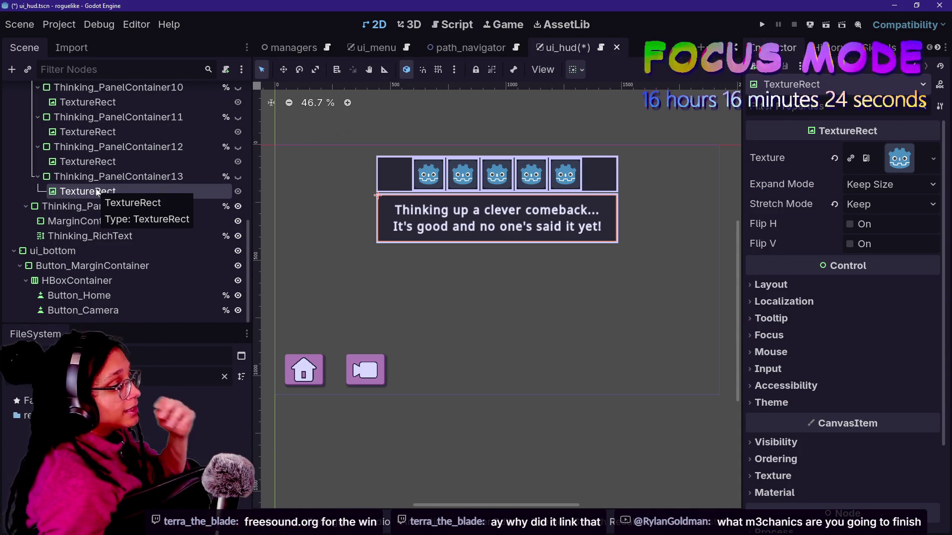
click(121, 177)
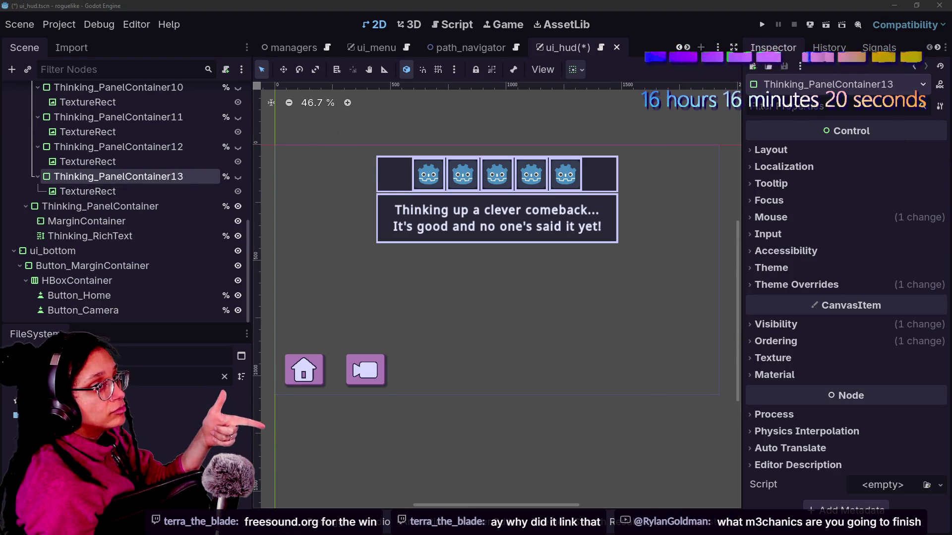
key(Up)
key(Up)
key(Up)
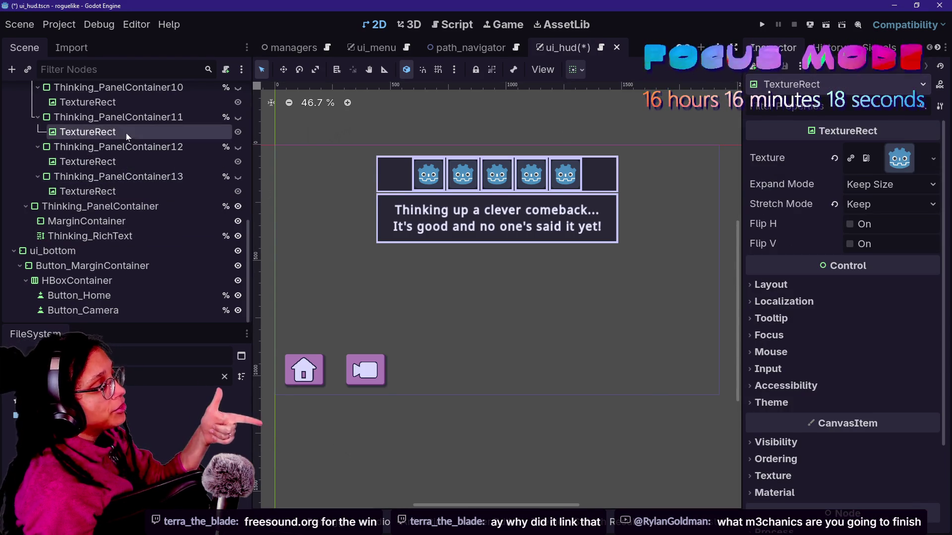
click(144, 205)
key(Up)
key(Up)
key(Up)
key(Up)
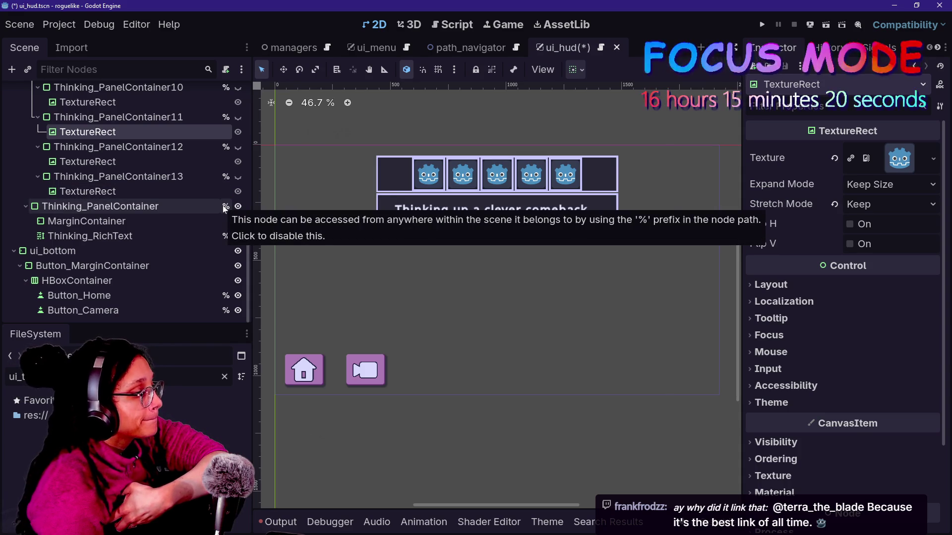
- Scroll the Scene dock back up toward the IdeaSlots slot nodes
scroll(145, 193, up, 5)
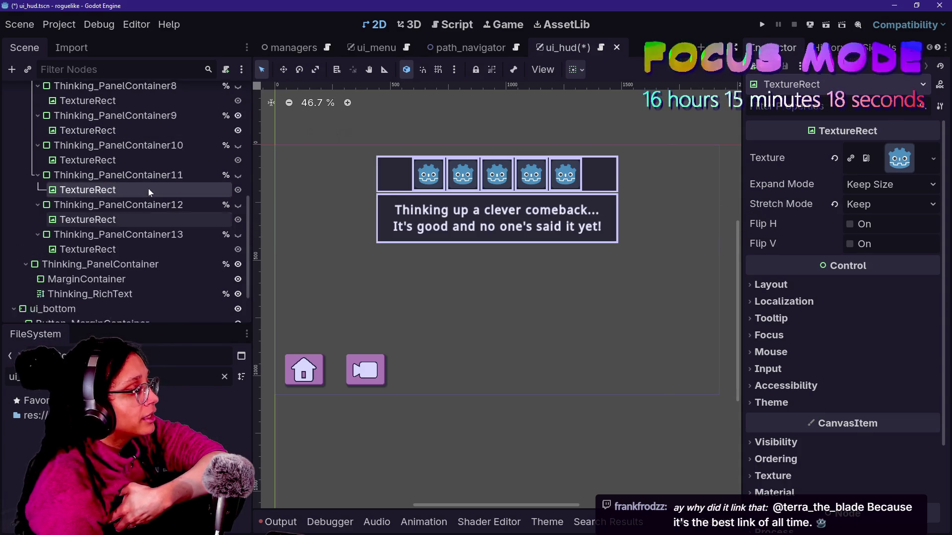
- Toggle the slot row's visibility off and on, then check the IdeaSlots container's alignment settings
scroll(148, 189, up, 3)
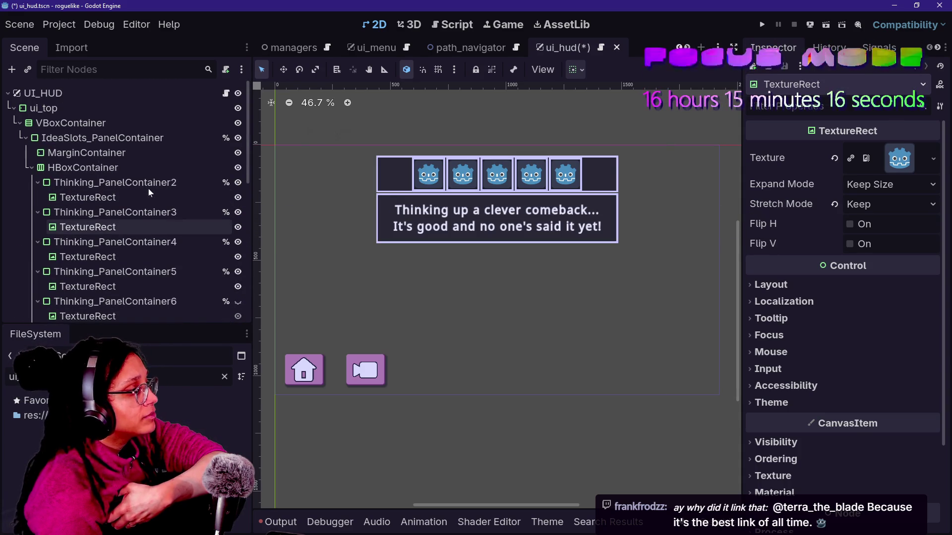
click(237, 168)
click(236, 169)
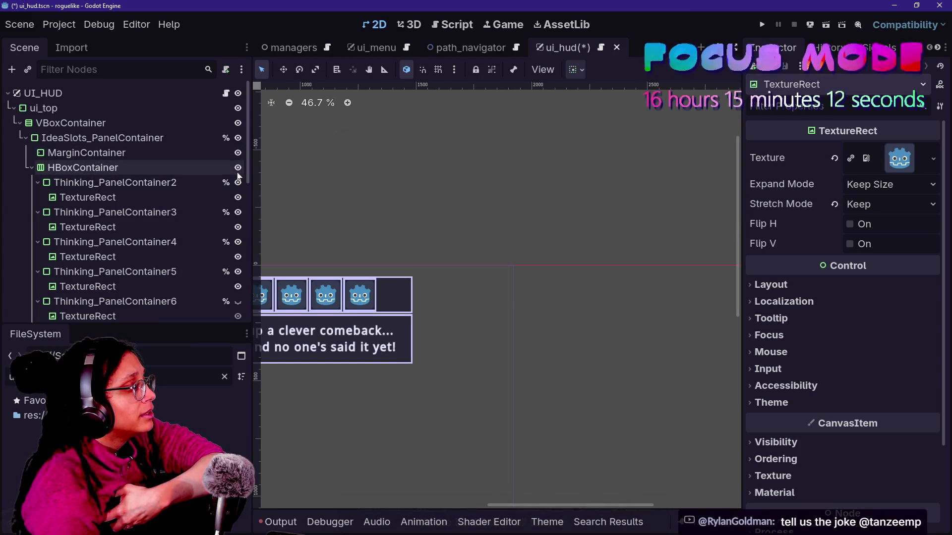
click(135, 182)
click(153, 153)
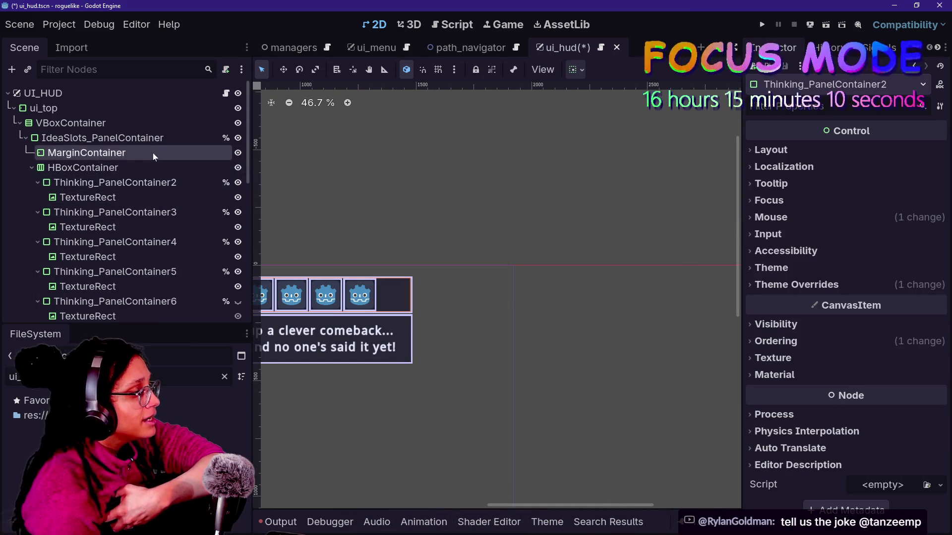
click(151, 162)
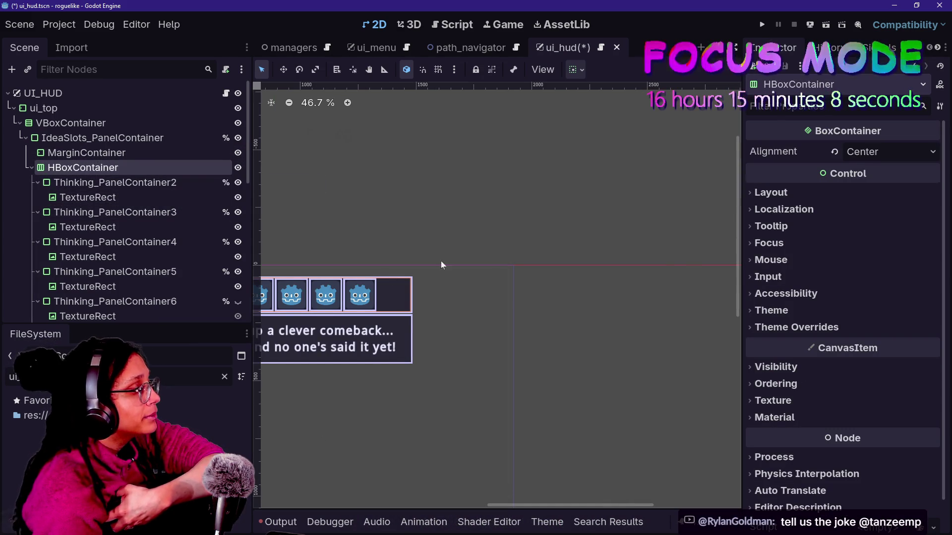
- Fold away the slot row's child nodes and briefly hide and reshow the thinking panel
mouse_move(570, 505)
mouse_down()
mouse_move(450, 505)
mouse_move(484, 505)
mouse_up()
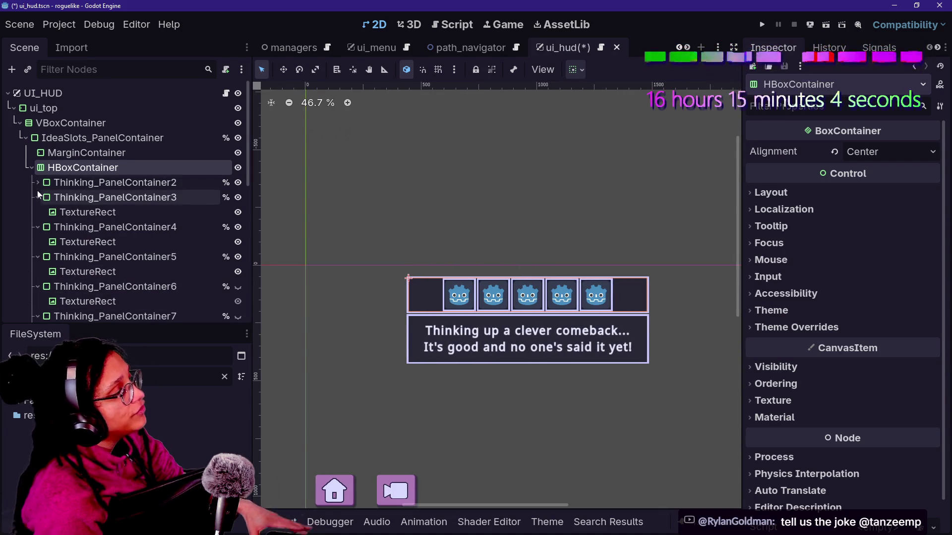
click(32, 168)
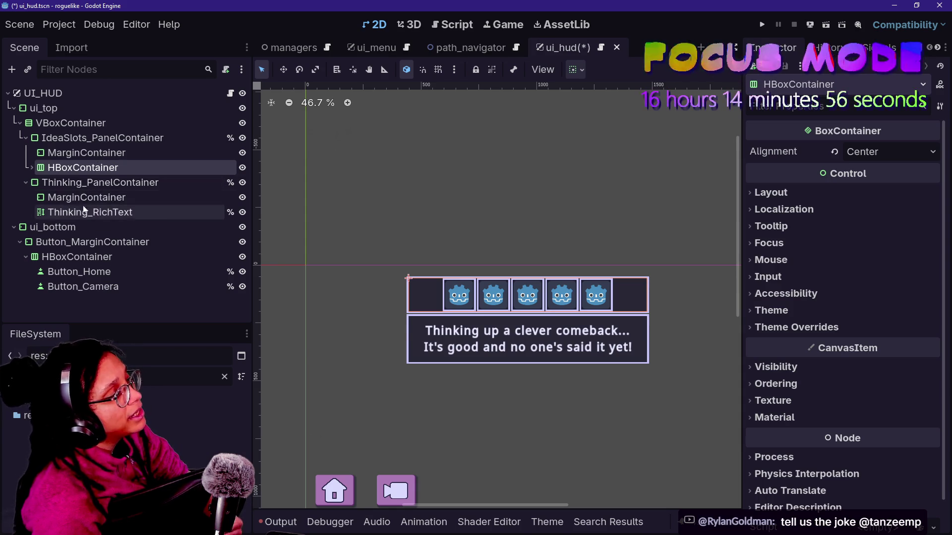
click(243, 182)
click(243, 183)
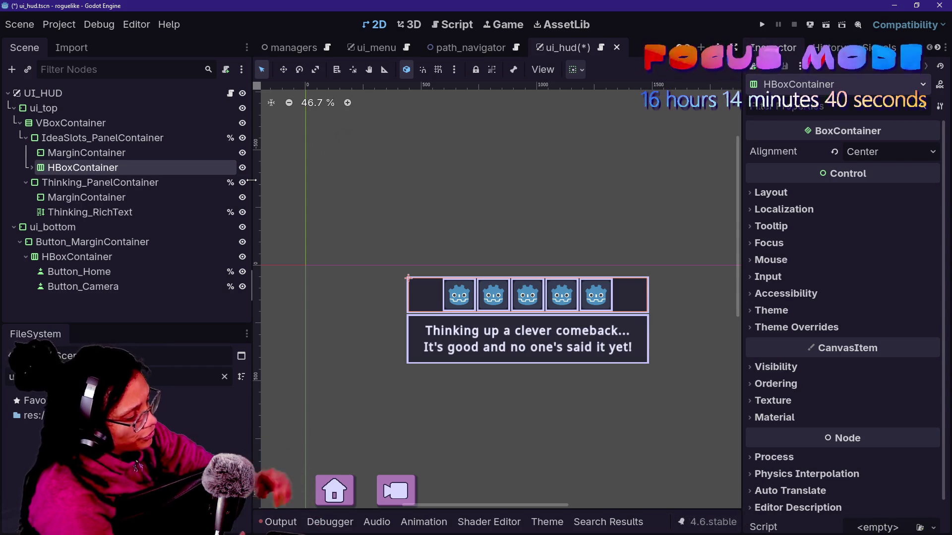
- Inspect the IdeaSlots margin container and the slot row container again
click(252, 181)
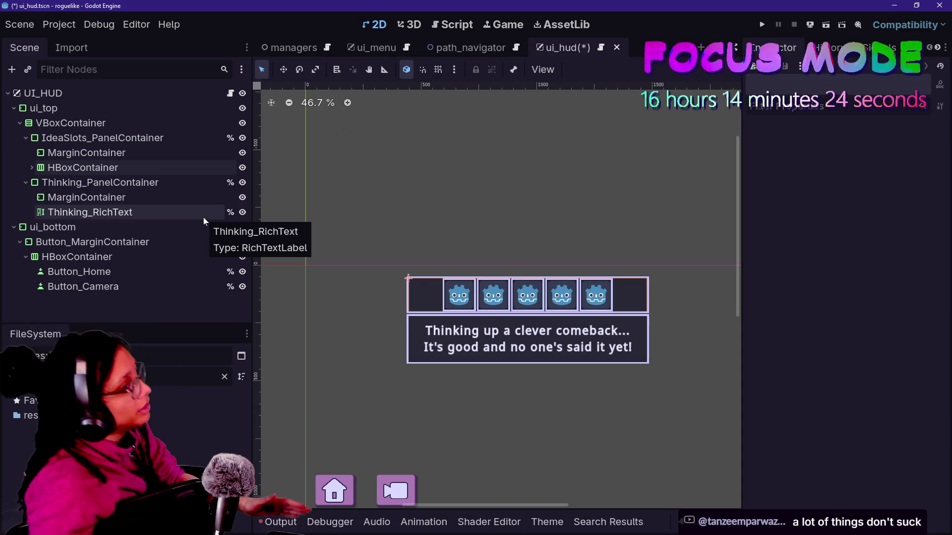
click(140, 153)
click(139, 167)
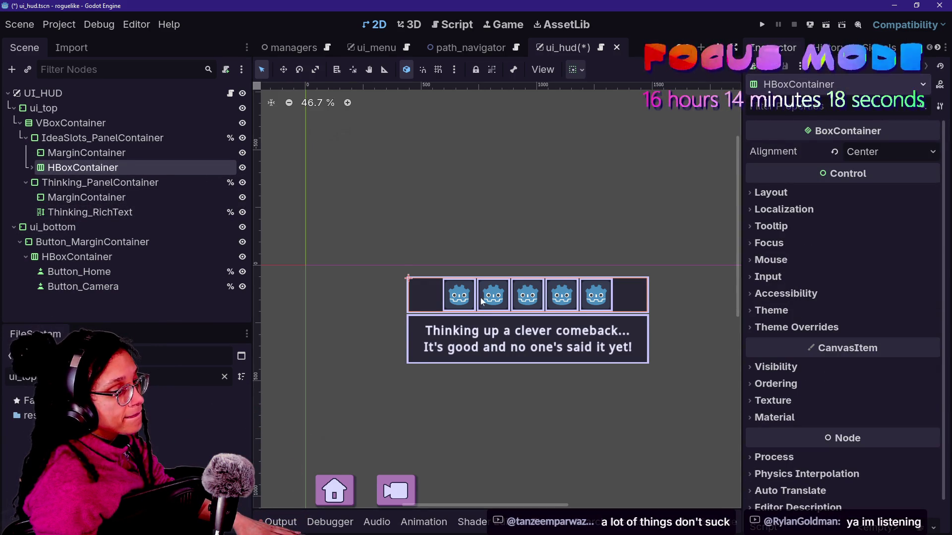
scroll(481, 297, down, 1)
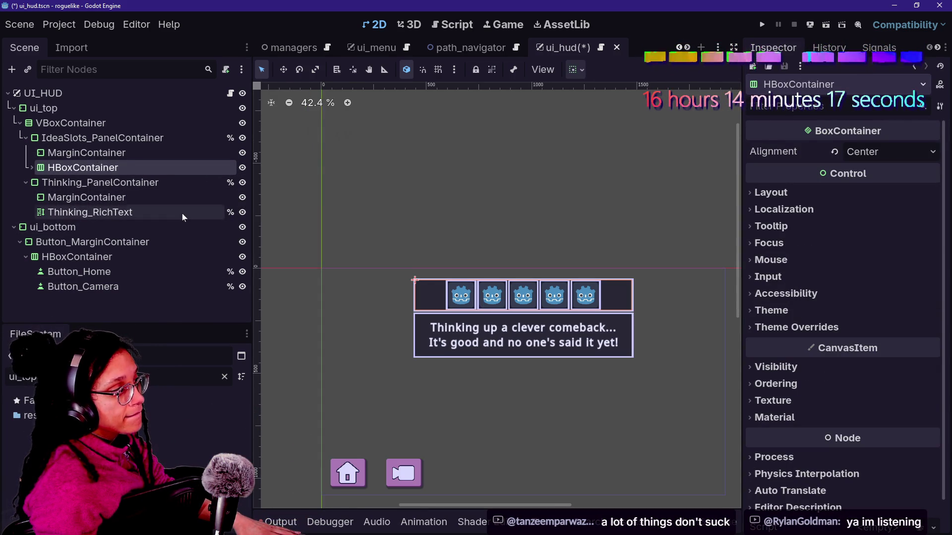
- Flick the thinking text panel's visibility off and on repeatedly to compare the HUD
click(242, 183)
click(243, 184)
click(241, 184)
click(241, 183)
click(241, 184)
click(241, 184)
click(241, 184)
click(241, 184)
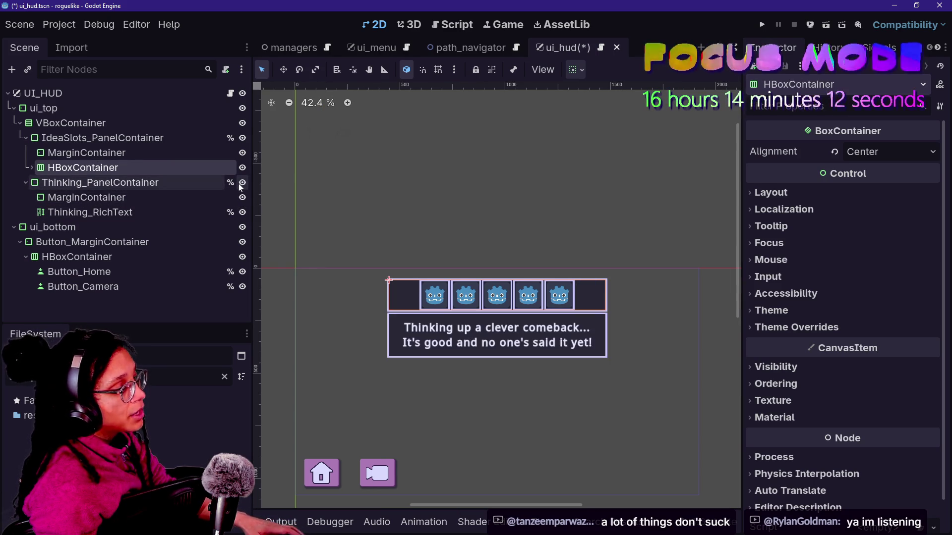
click(241, 183)
click(241, 184)
click(241, 184)
click(241, 184)
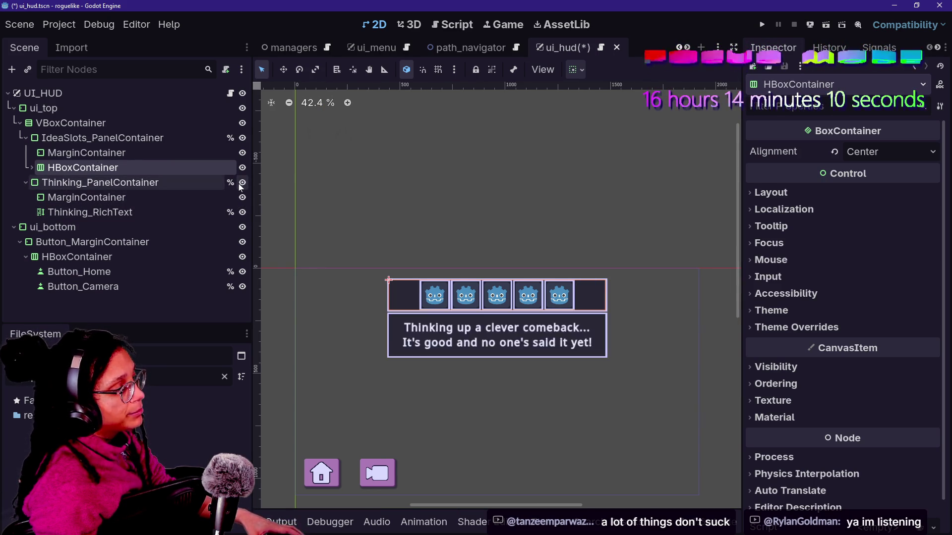
click(241, 184)
click(241, 184)
click(241, 184)
click(241, 184)
click(241, 183)
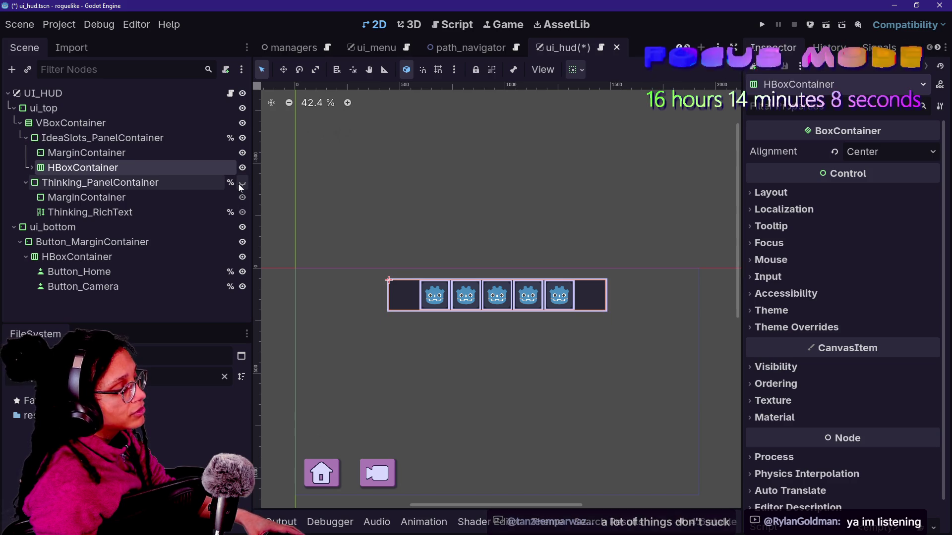
click(241, 184)
- Select Thinking_PanelContainer, save the HUD scene with Ctrl+S, and bring up ui_hud.gd
click(170, 188)
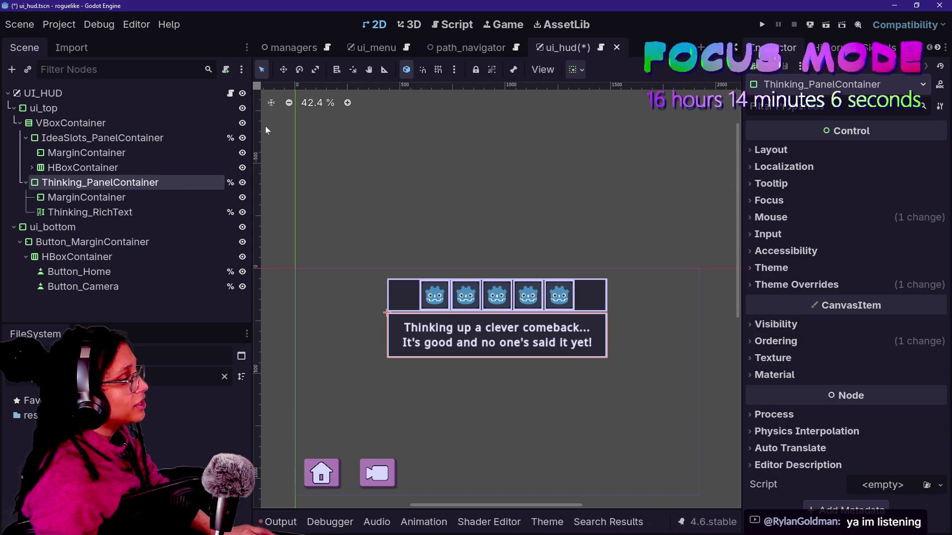
key(ctrl+s)
click(231, 94)
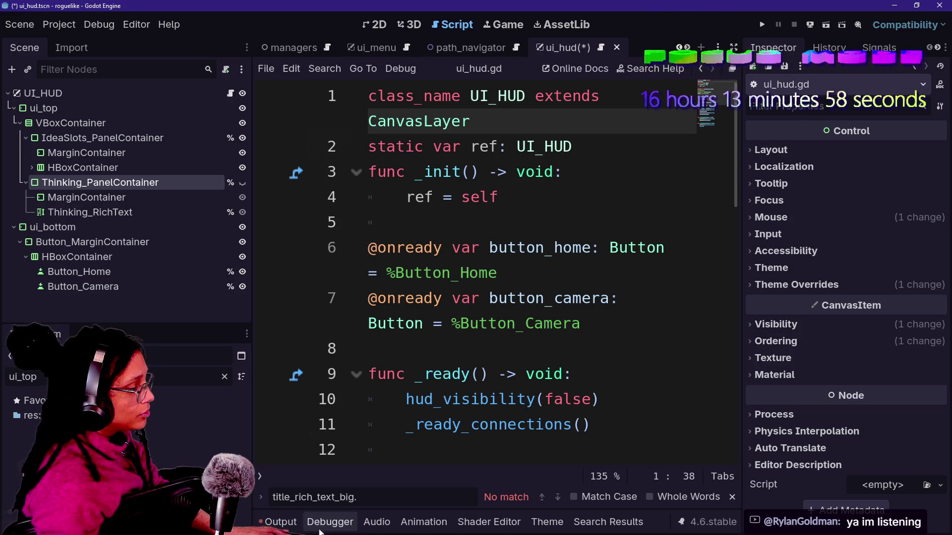
- Show the output log and run the project to test the HUD in-game
click(281, 522)
scroll(418, 393, down, 10)
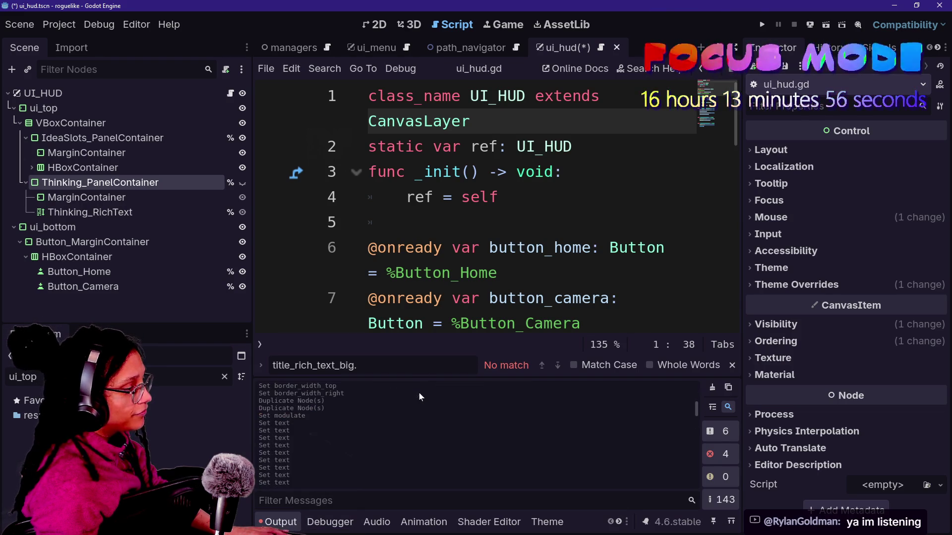
click(762, 24)
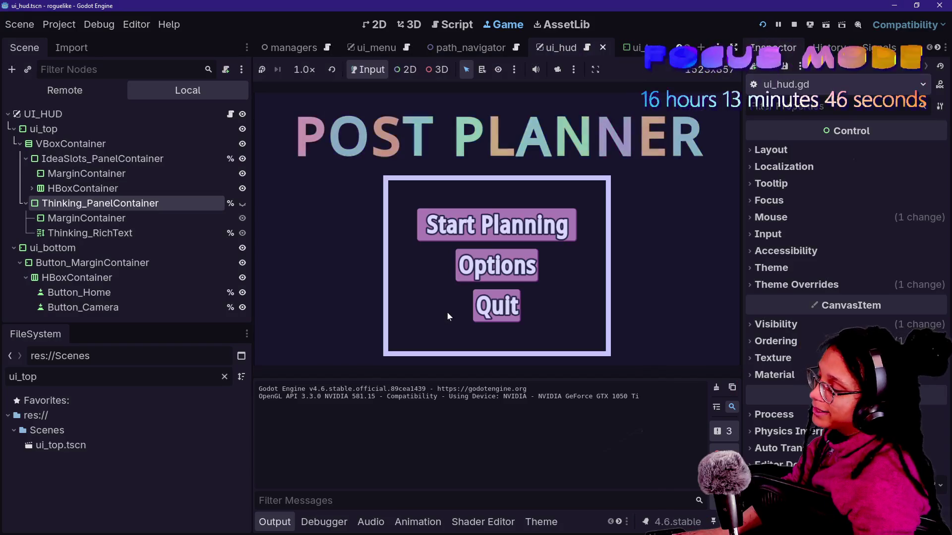
- Start planning in the running game, reset it with R, then stop the test run
click(456, 233)
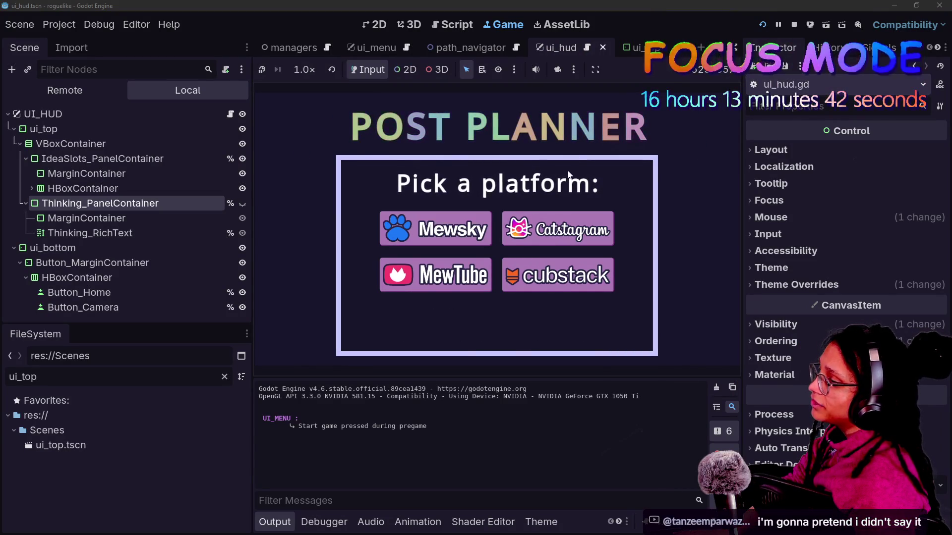
key(r)
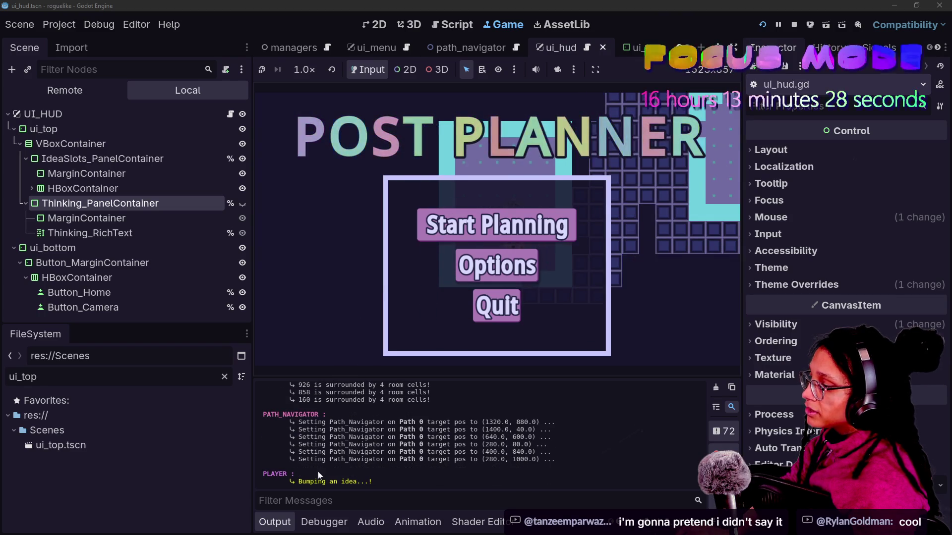
click(794, 24)
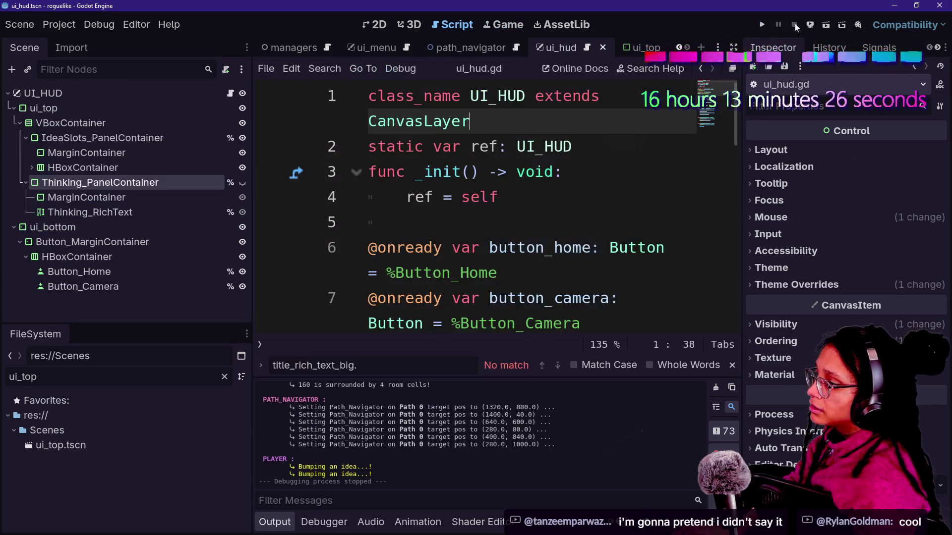
- Search all project files for 'bump' after abandoning a quick-open search for 'bumping'
key(shift+alt+o)
text(bumping)
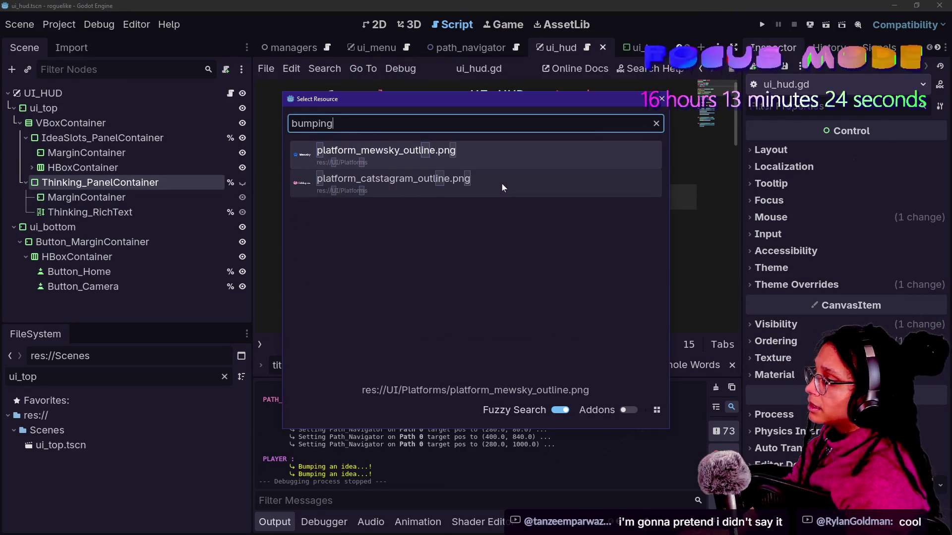
key(Escape)
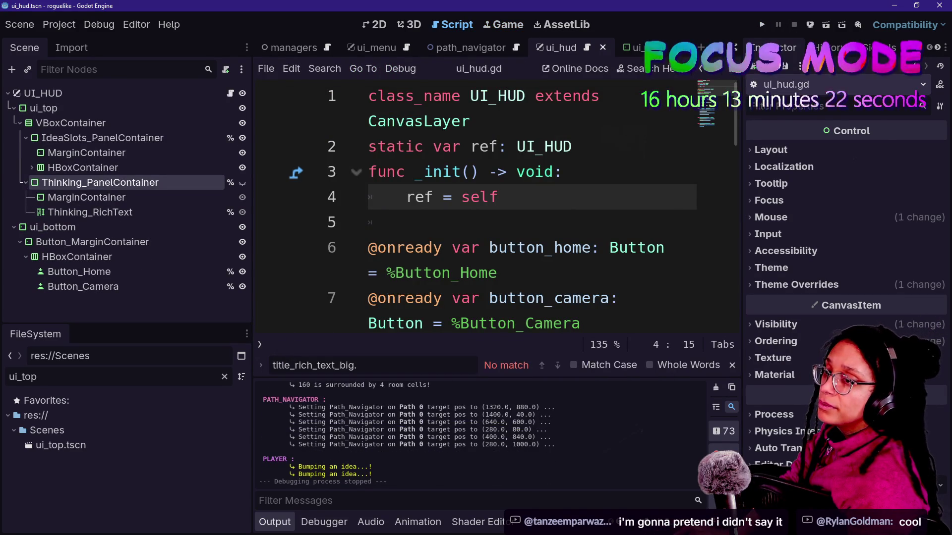
key(ctrl+shift+f)
text(bumping)
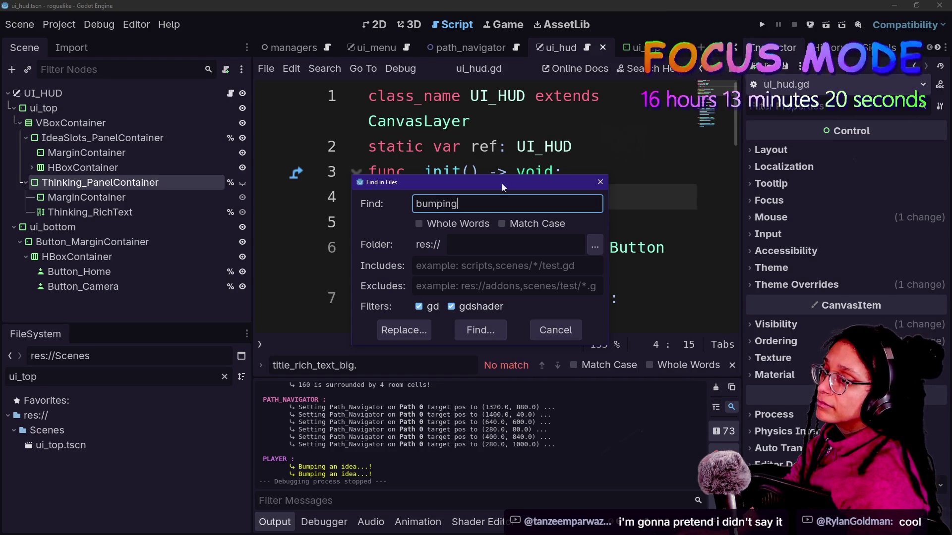
key(BackSpace)
key(BackSpace)
key(BackSpace)
key(Return)
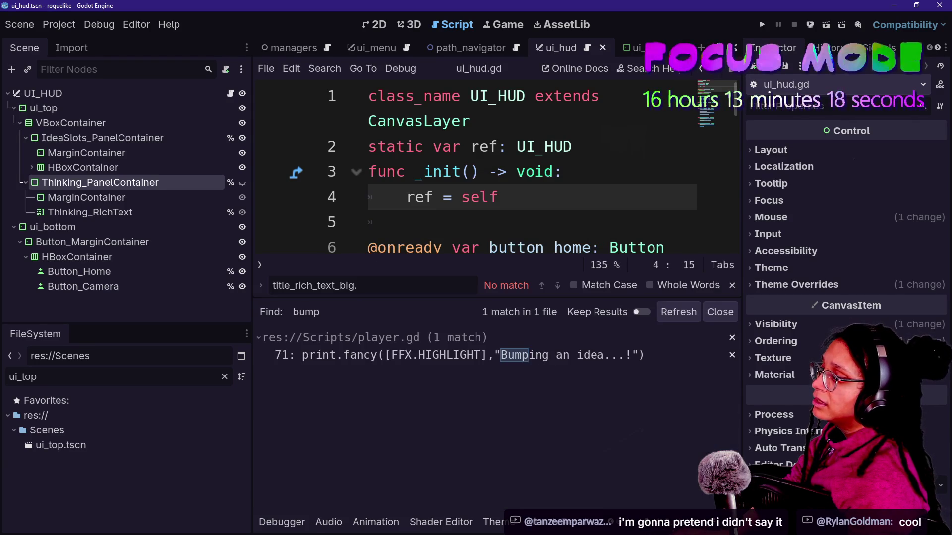
- Open the player.gd match in a full-width editor with the Output log below
click(410, 355)
click(554, 196)
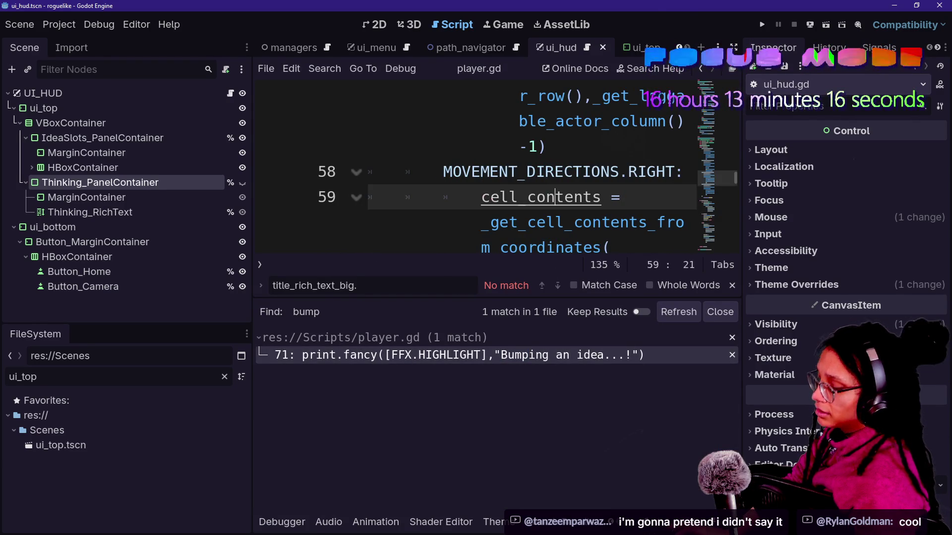
key(ctrl+shift+F11)
key(alt+o)
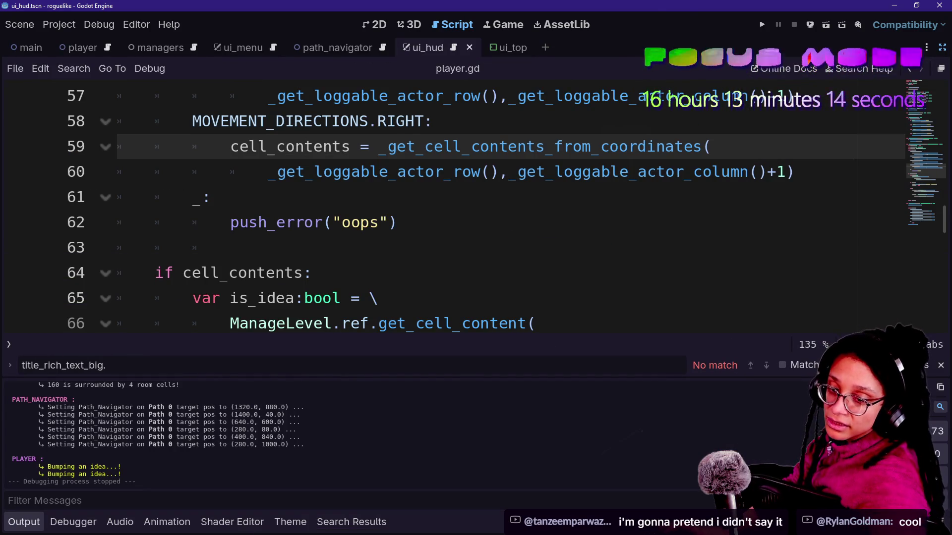